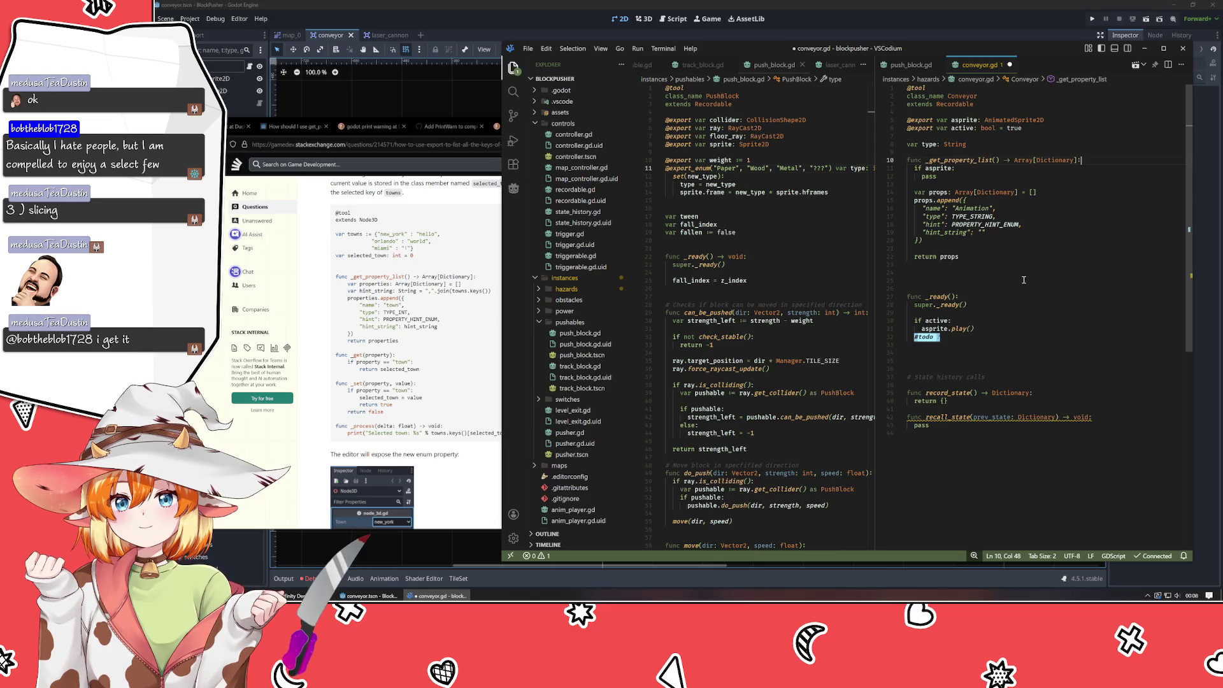
Add 'var ans := []' atop _get_property_list, delete pass, and start typing 'ans = asprite.get_anima'
key("Return")
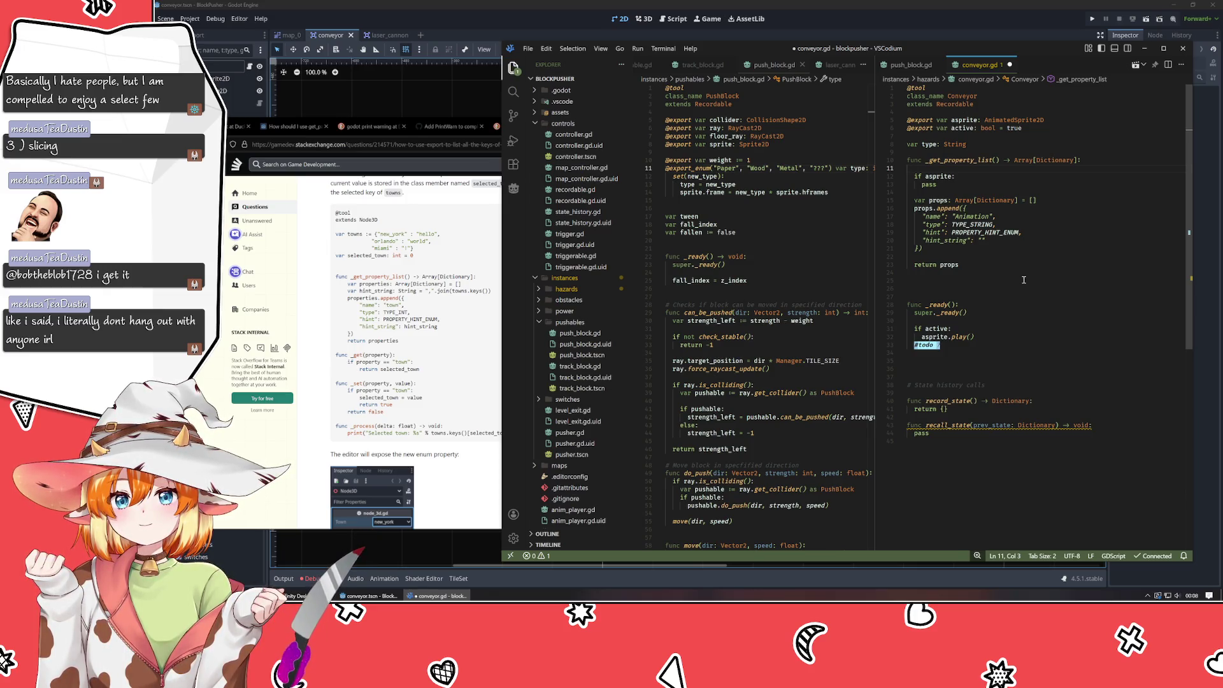
type("var")
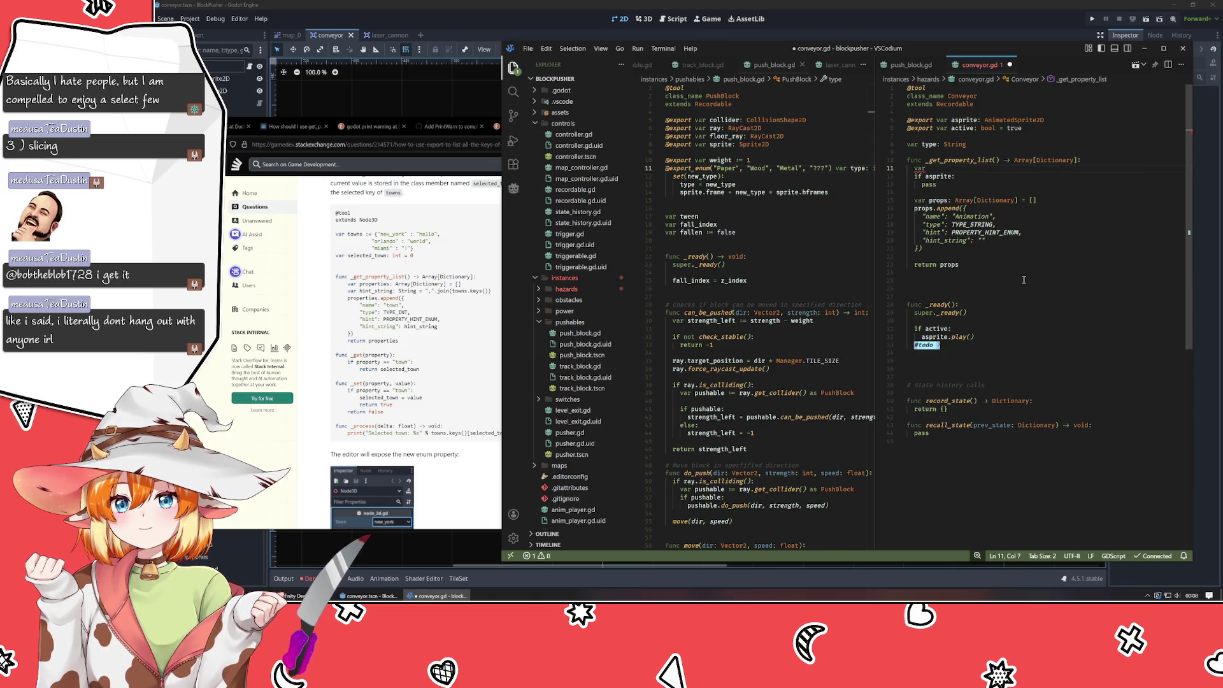
type(" ans := []")
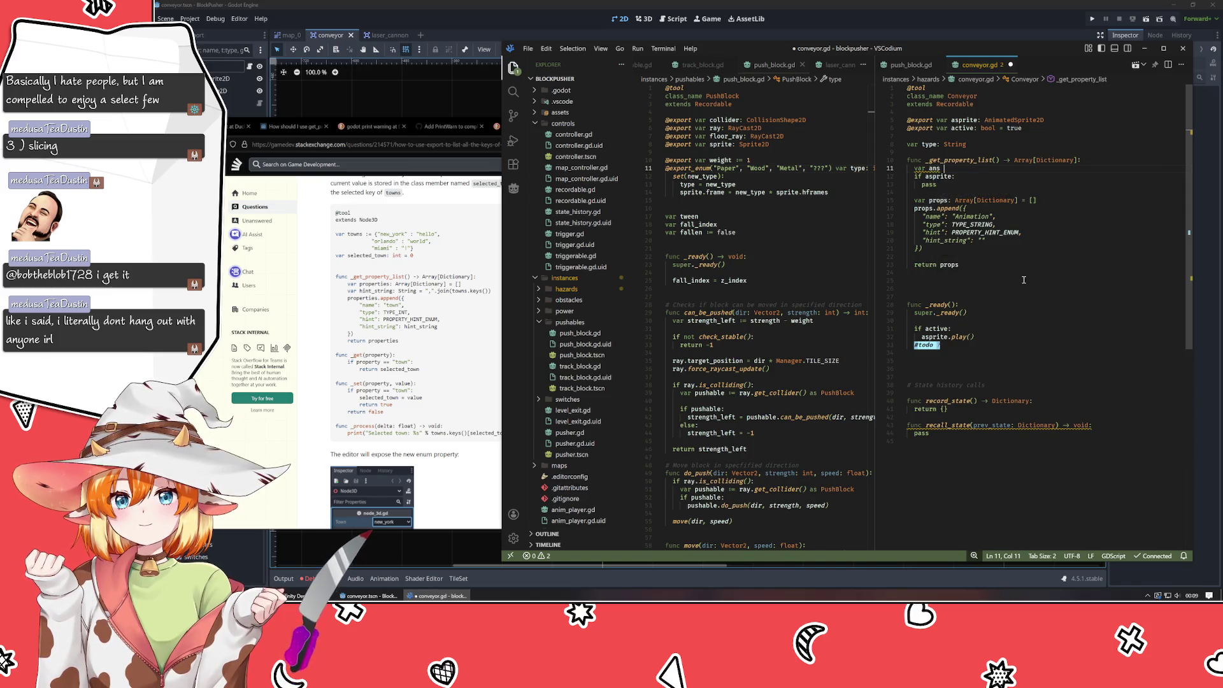
key("Down")
key("Down")
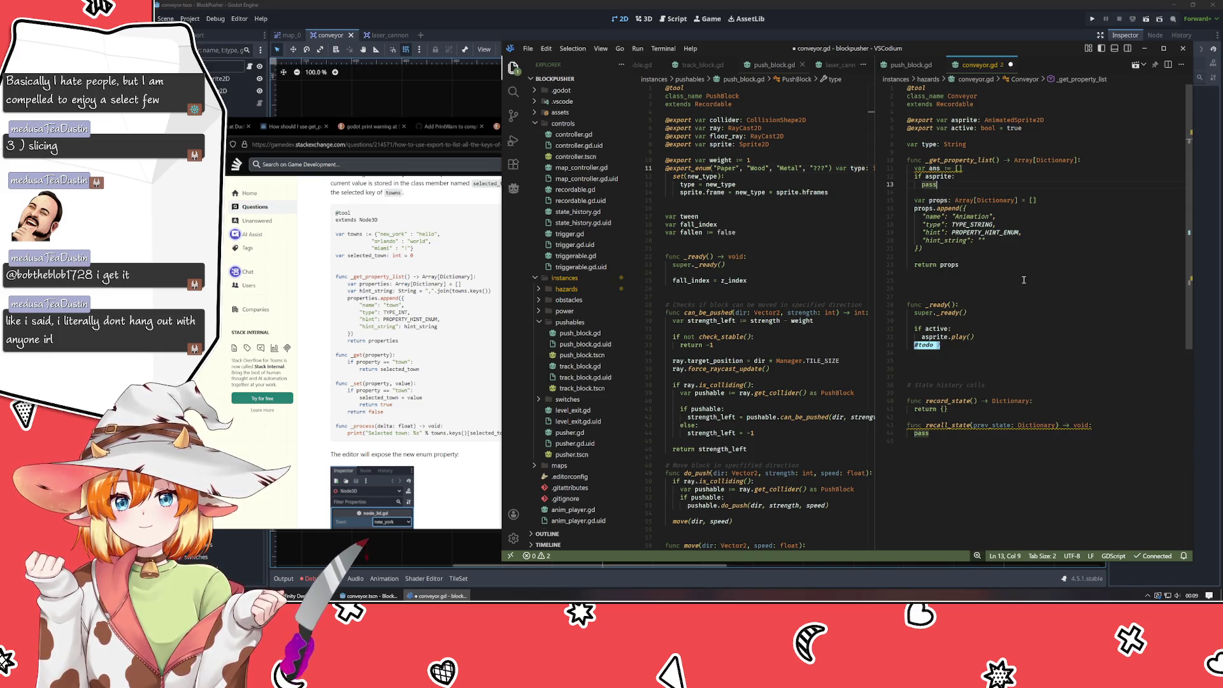
key("BackSpace")
key("BackSpace")
key("BackSpace")
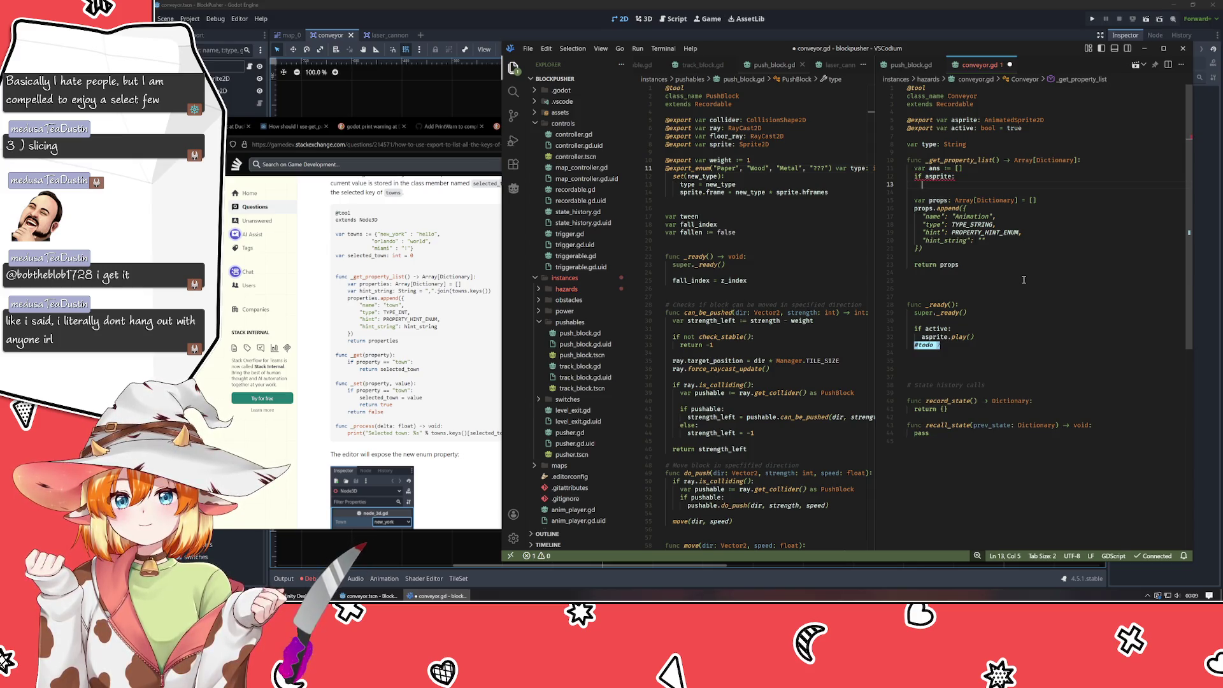
type("ans")
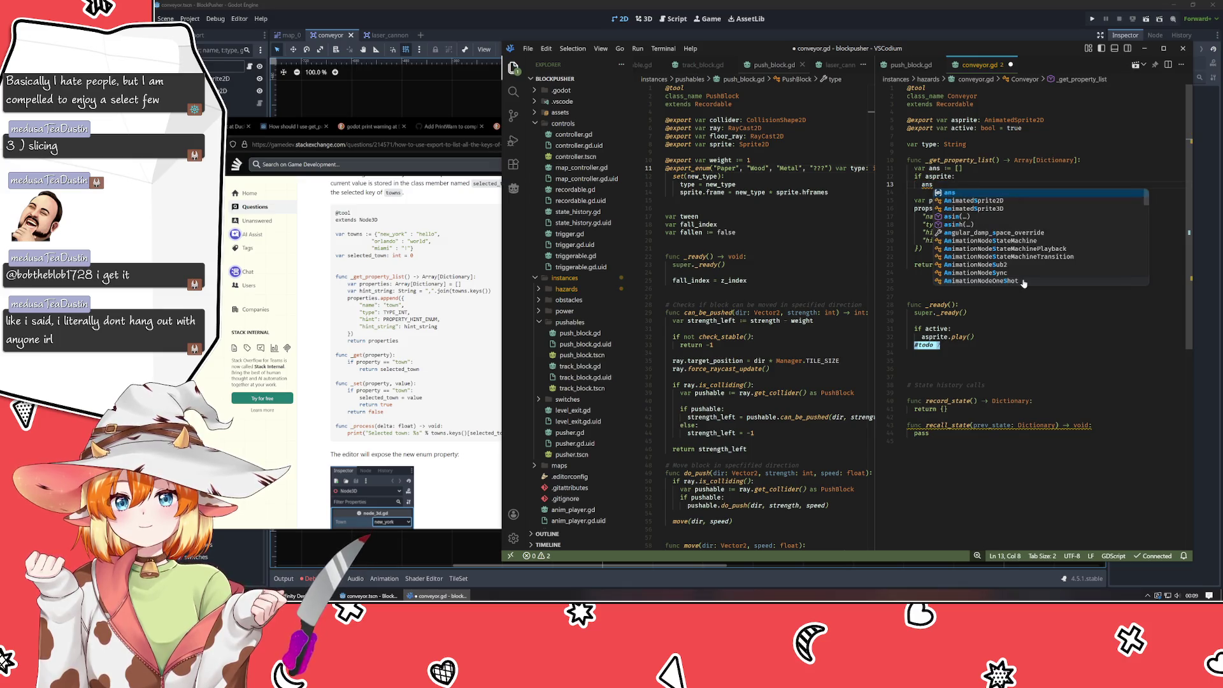
type(" =")
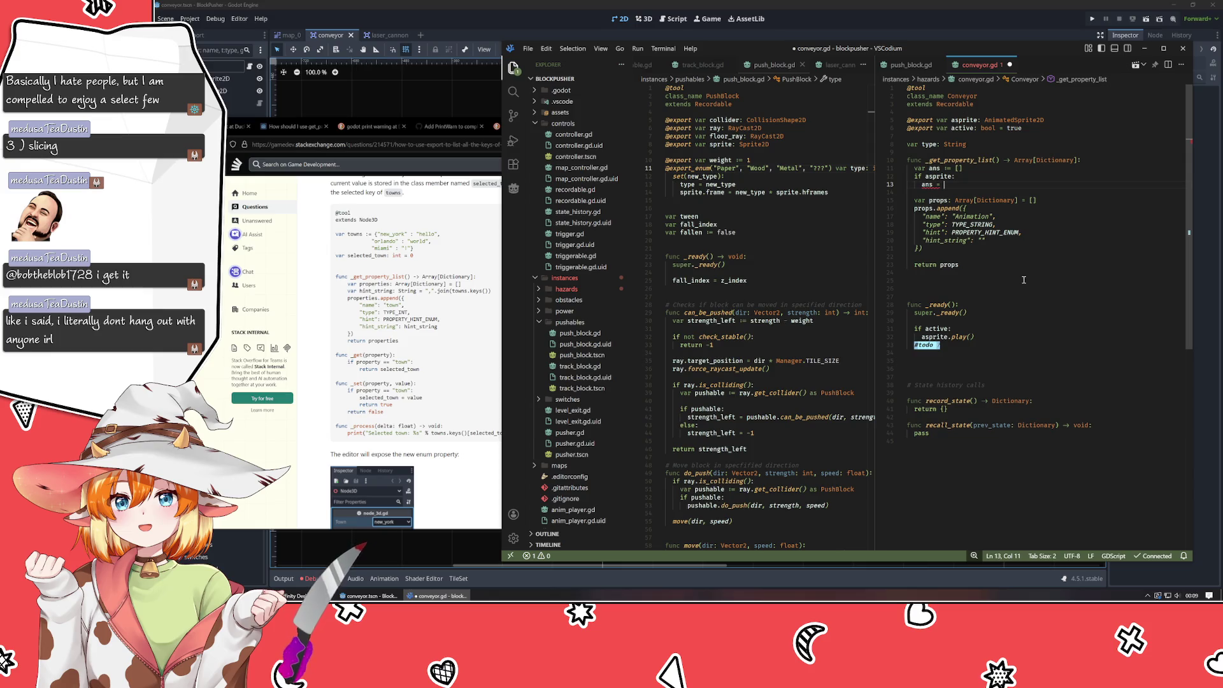
type("asprite.get_anima")
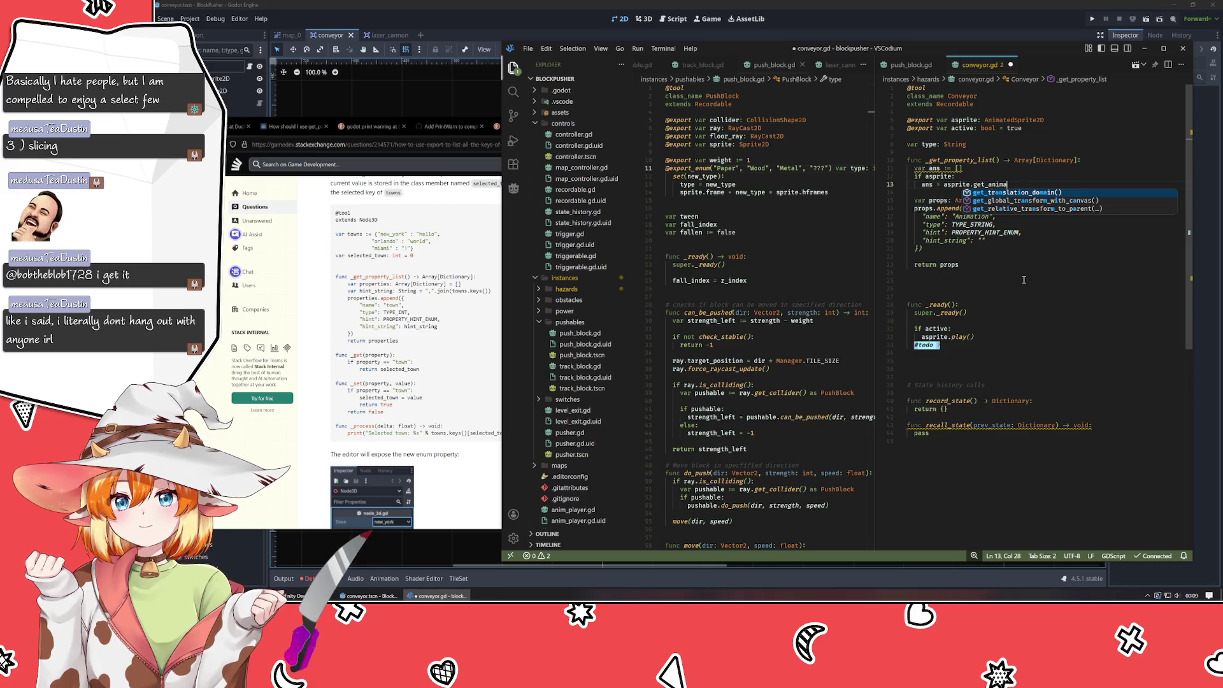
key("alt+Tab")
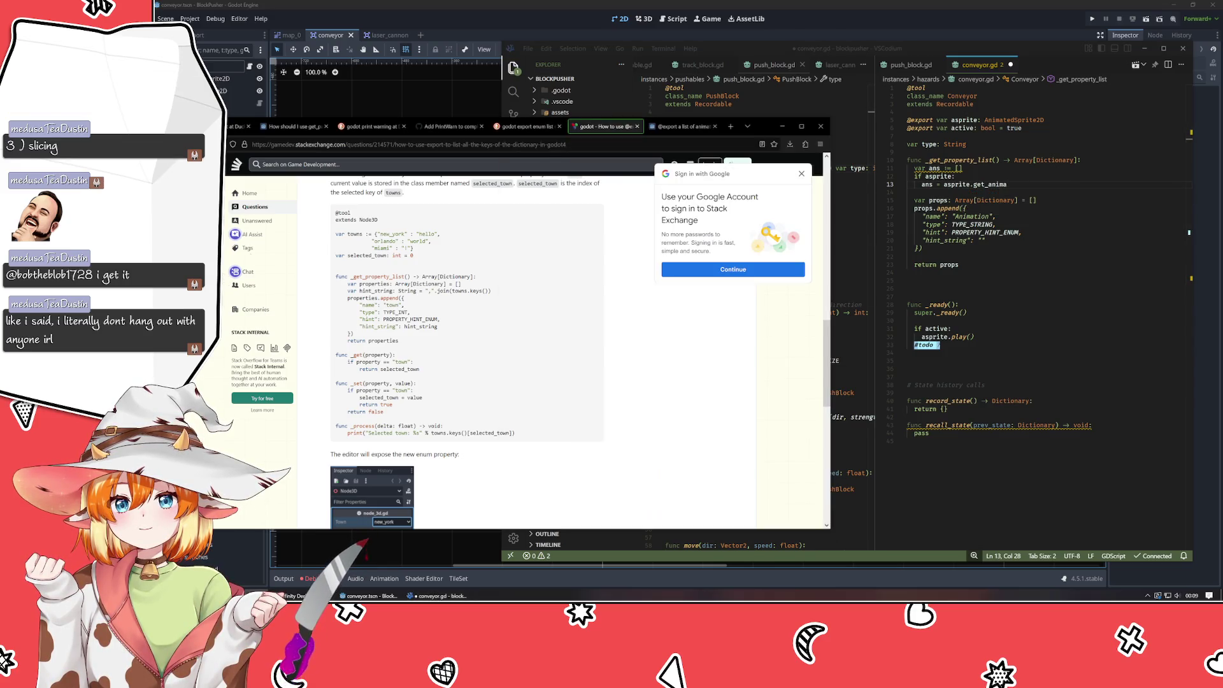
Check the forum thread's get_animation_list reference and close the AnimationPlayer docs tab
left_click(681, 126)
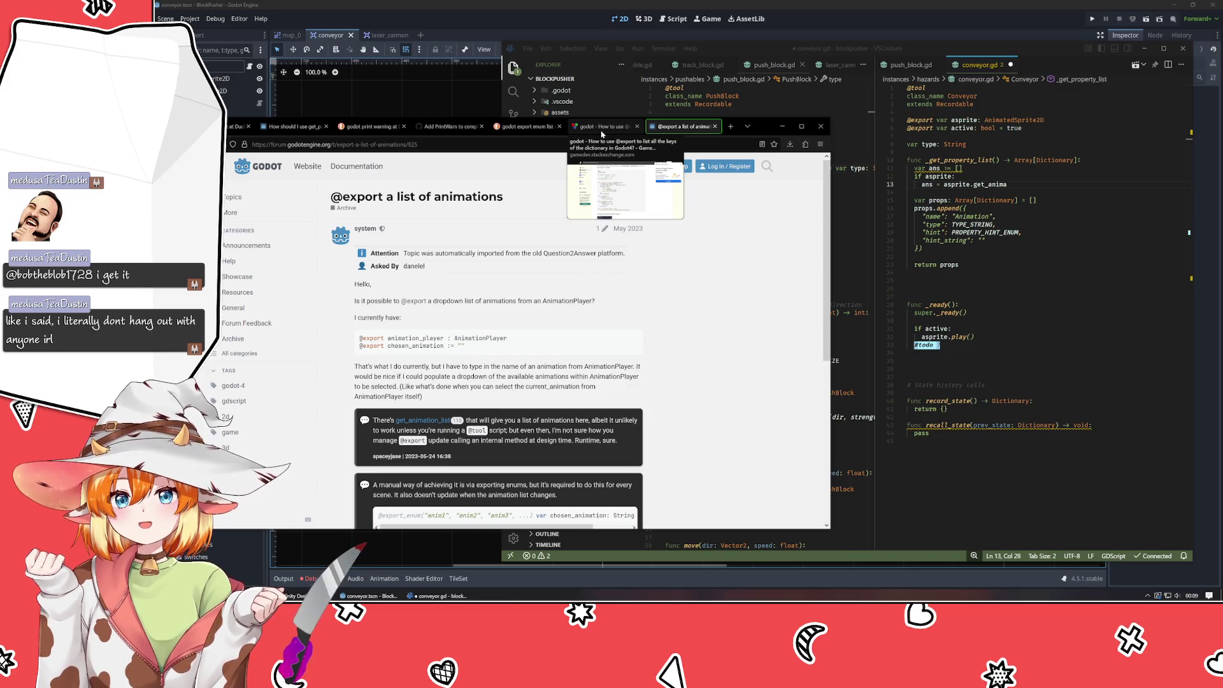
left_click(428, 424)
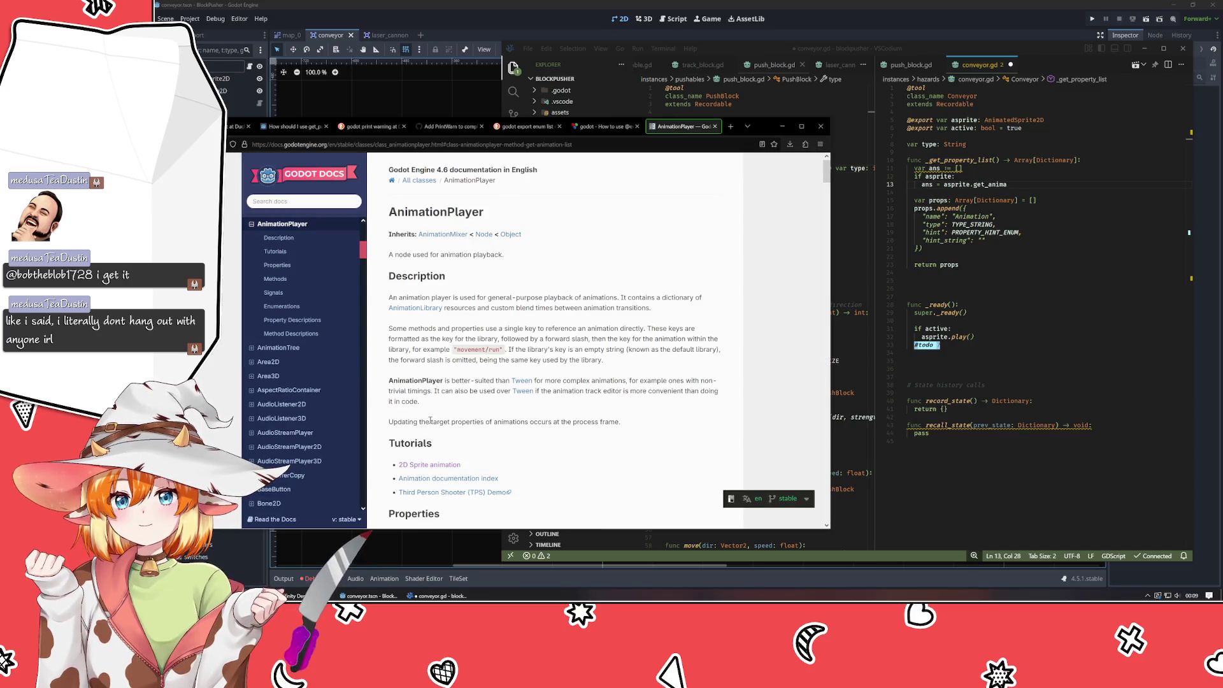
middle_click(669, 127)
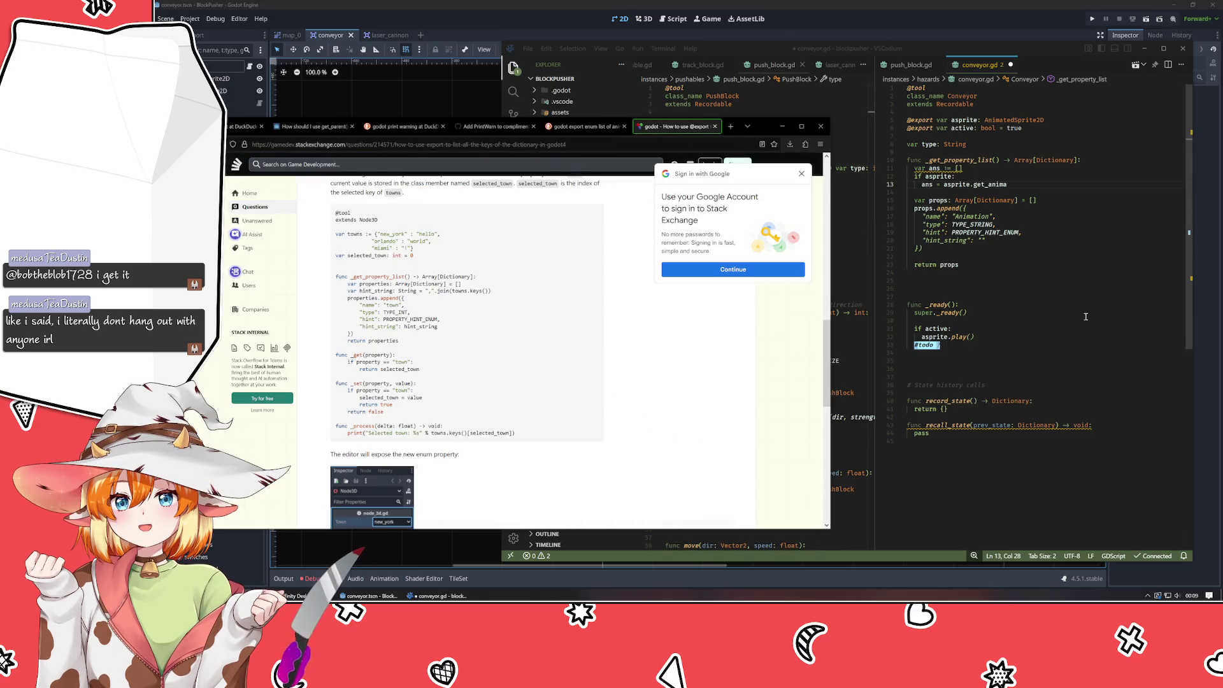
Retype 'anima' in conveyor.gd's unfinished call and browse the suggested members
left_click(1032, 264)
double_click(984, 184)
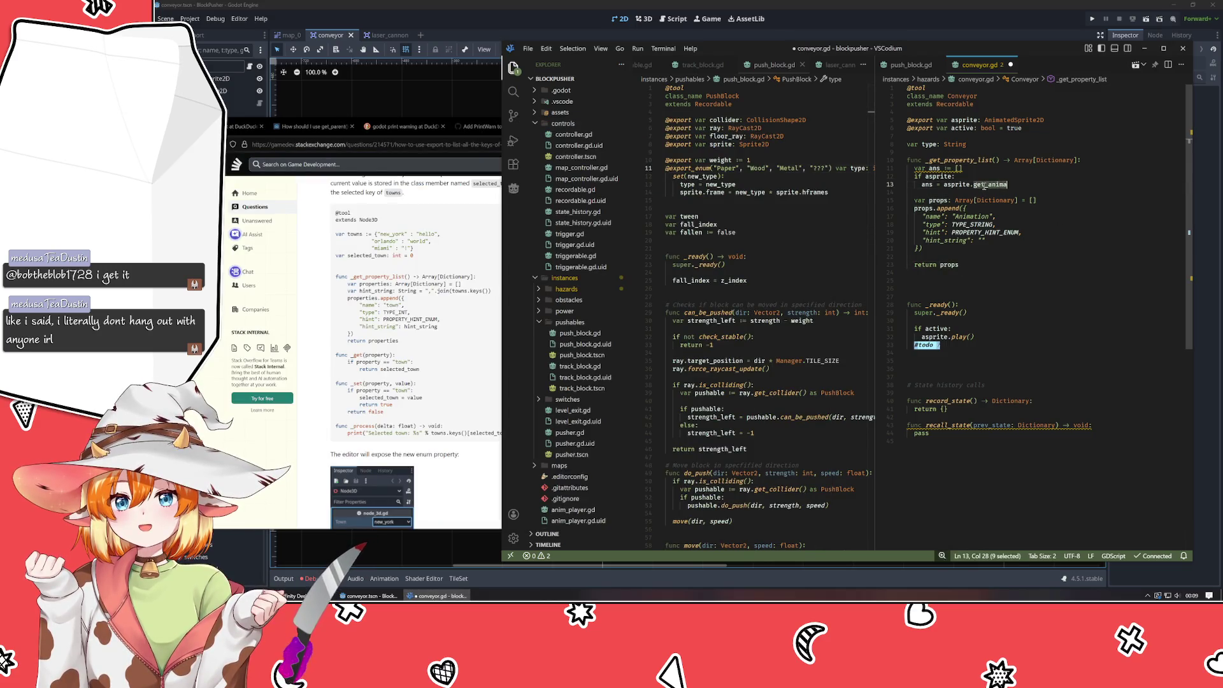
type("anima")
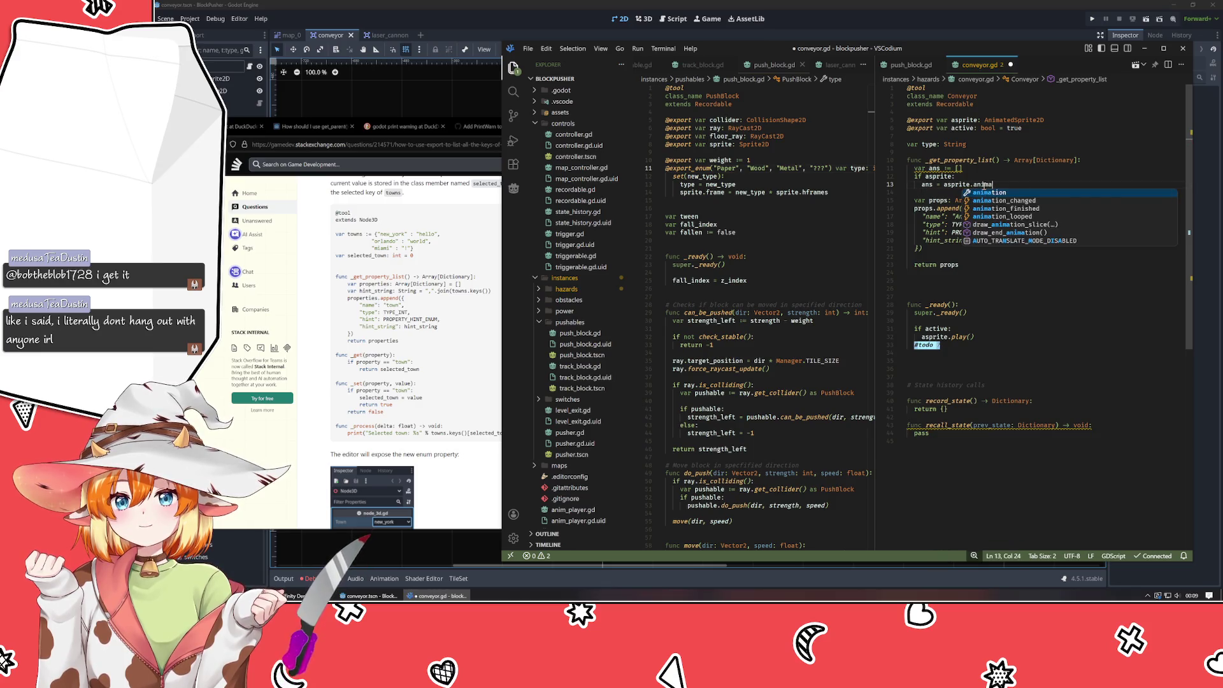
key("Down")
key("Down")
key("Down")
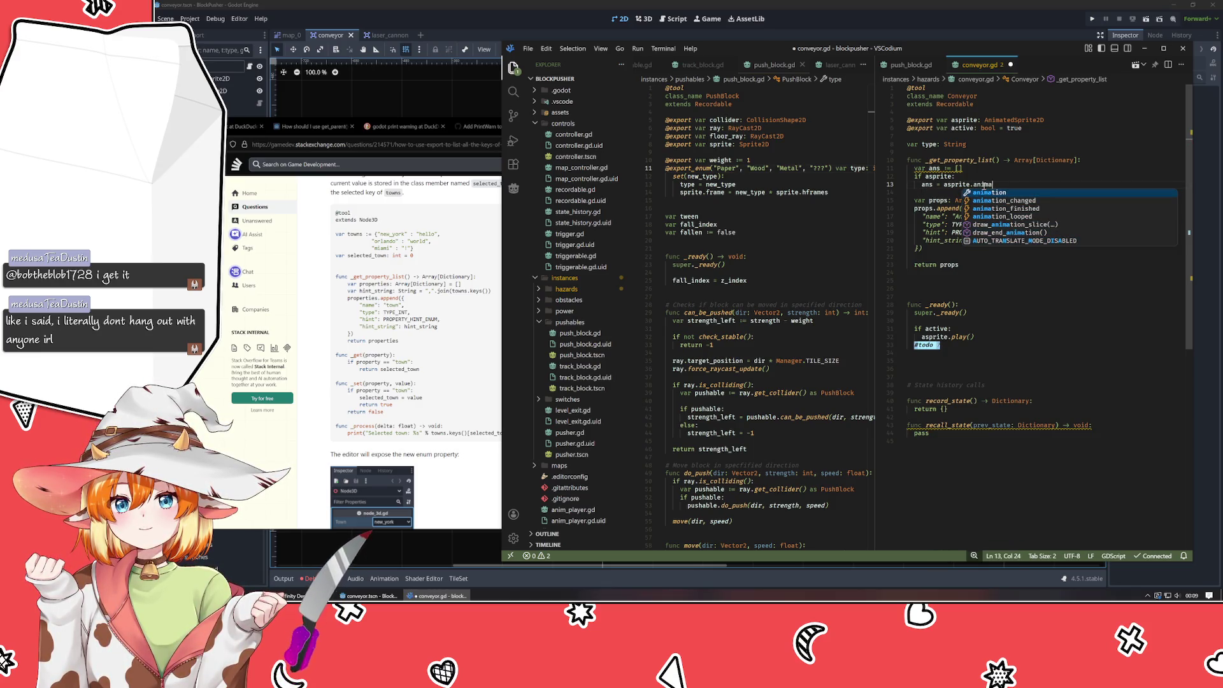
Search DuckDuckGo for 'godot animatedsprite get animations' in a new tab
key("alt+Tab")
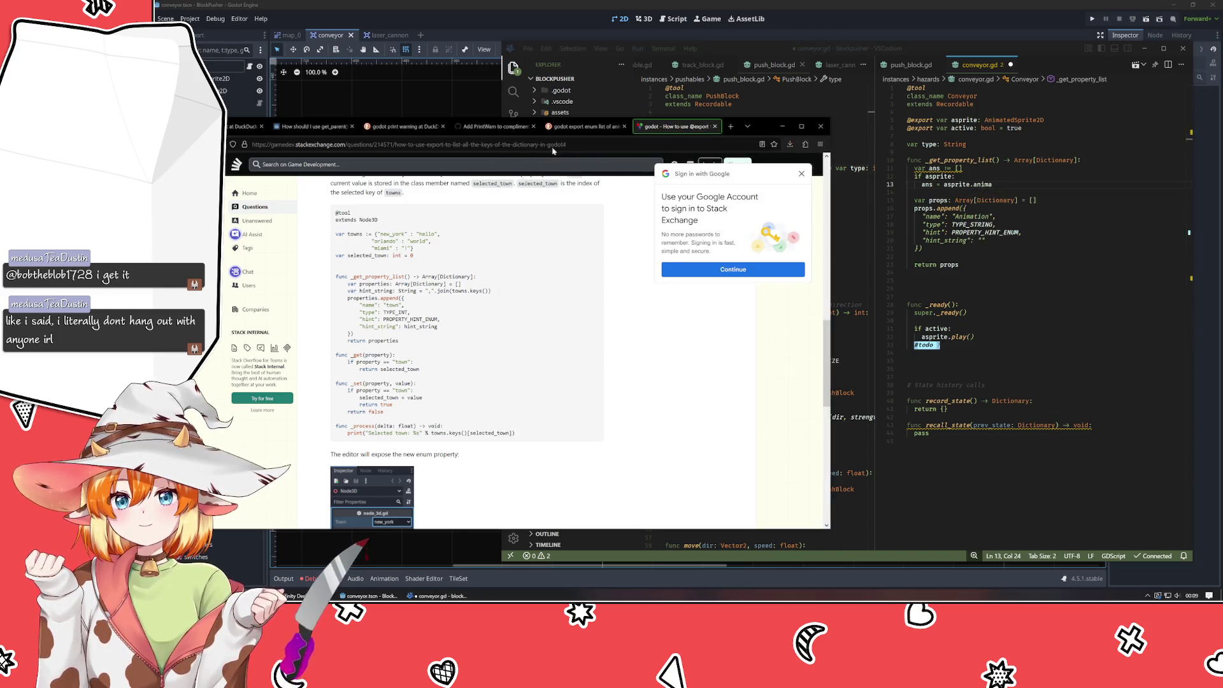
left_click(729, 127)
type("godot a")
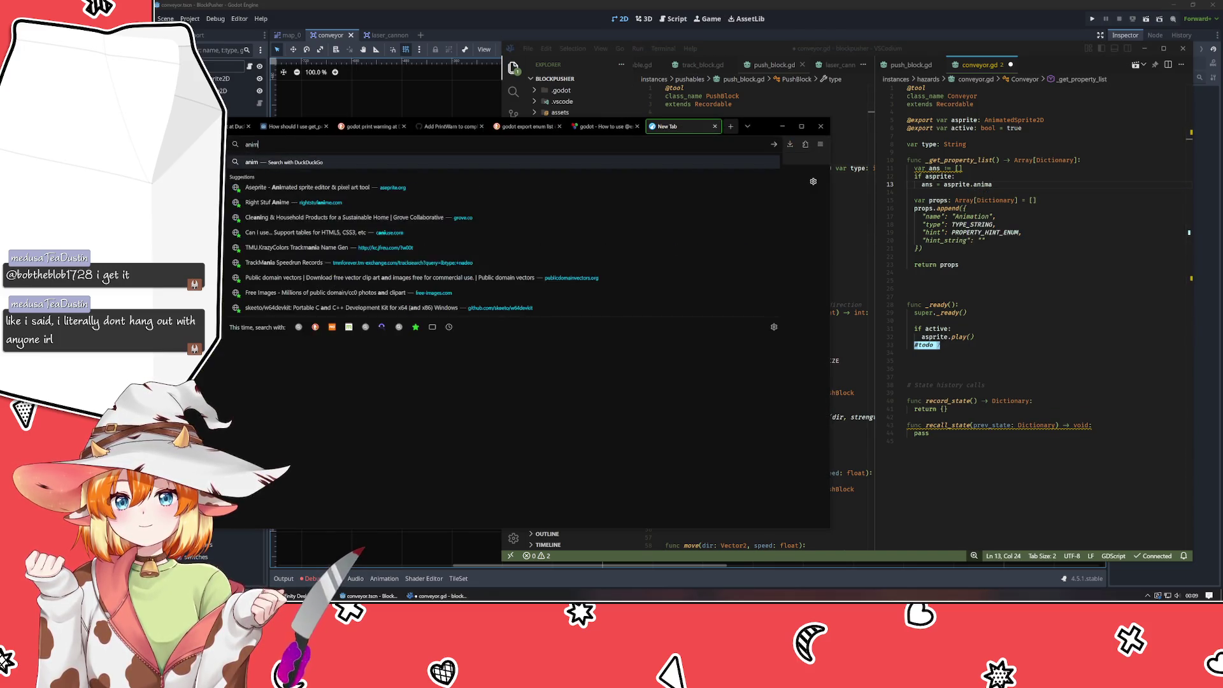
type("nimatedsprite")
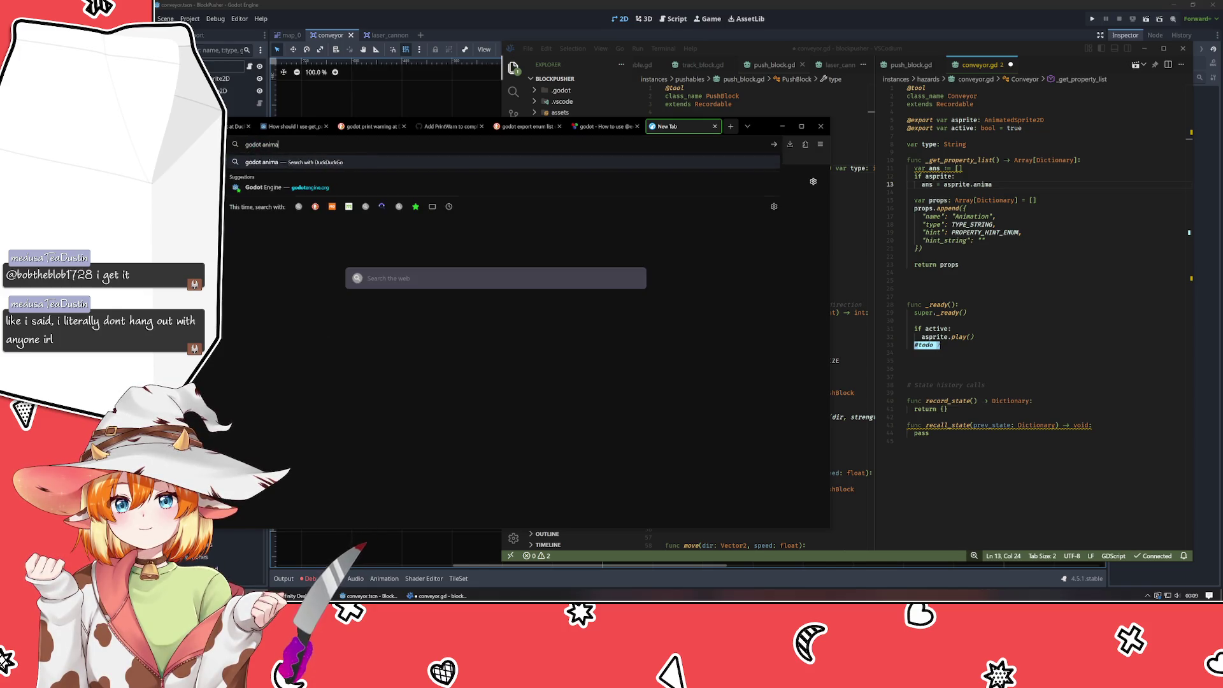
type(" get animations")
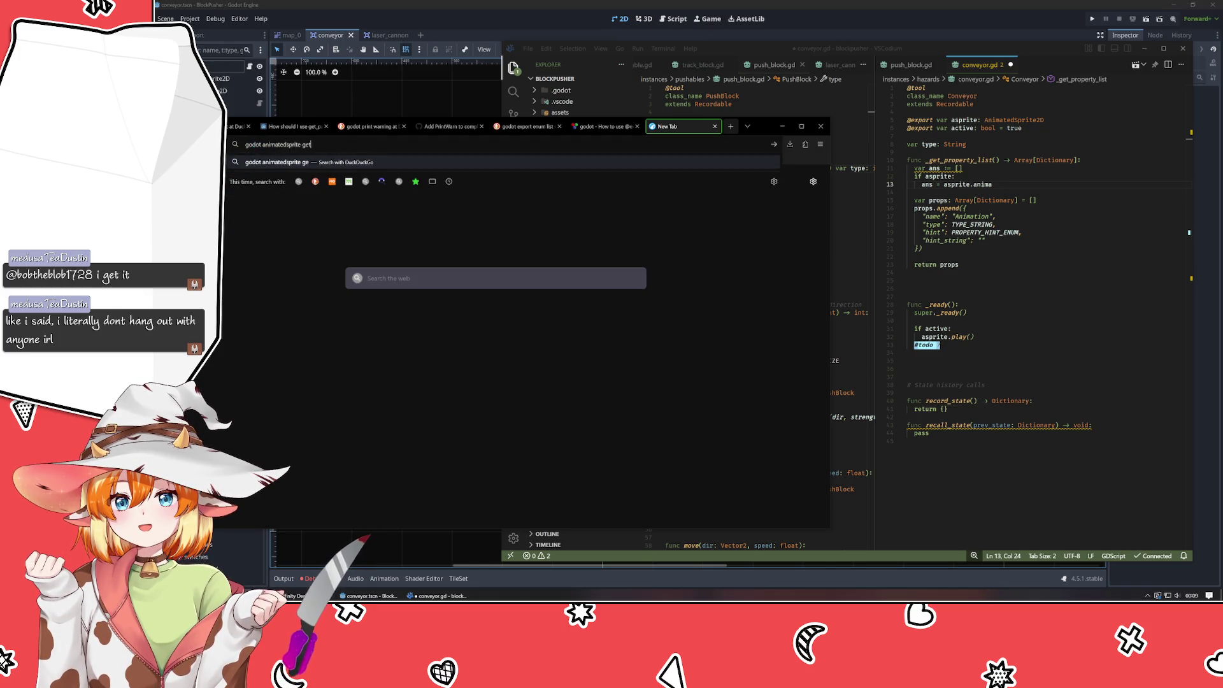
key("Return")
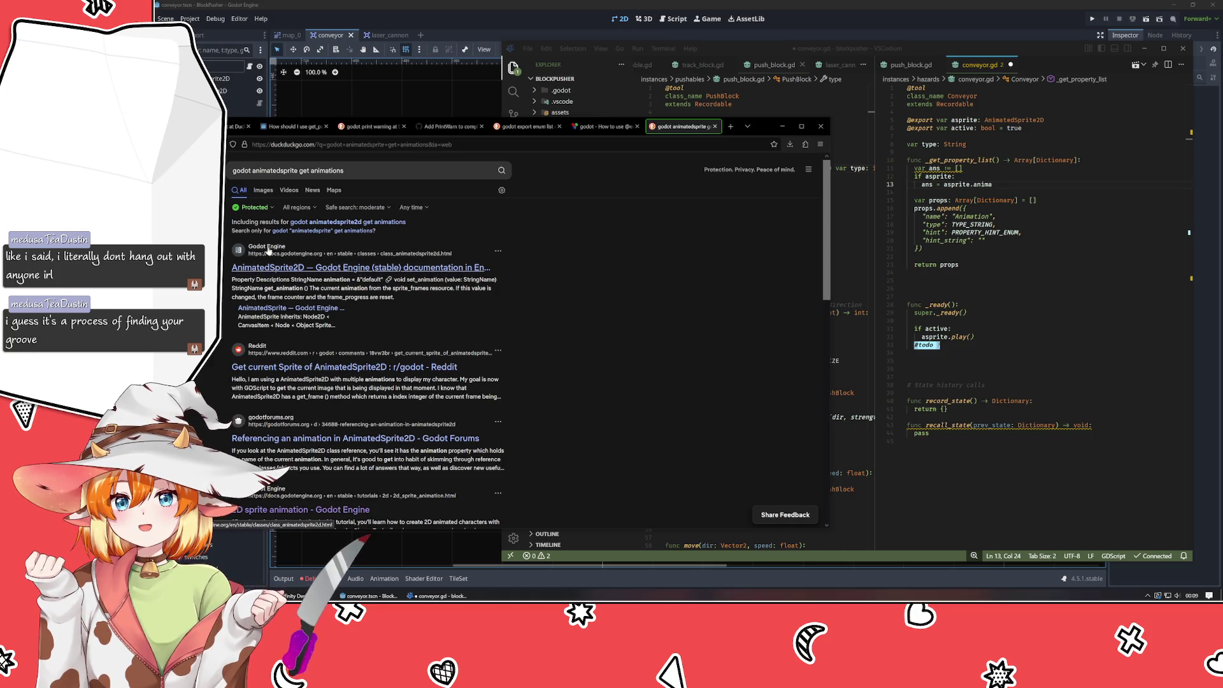
Open the AnimatedSprite2D documentation result and read down through the page
left_click(276, 274)
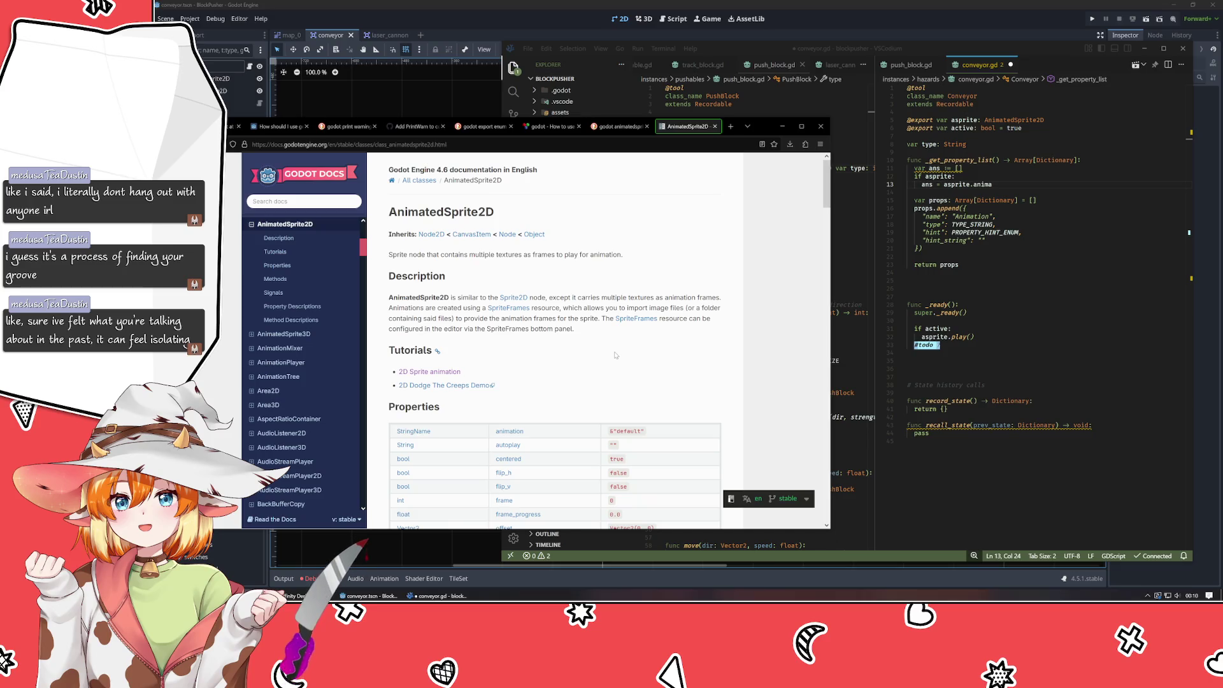
scroll(615, 354, "down", 2)
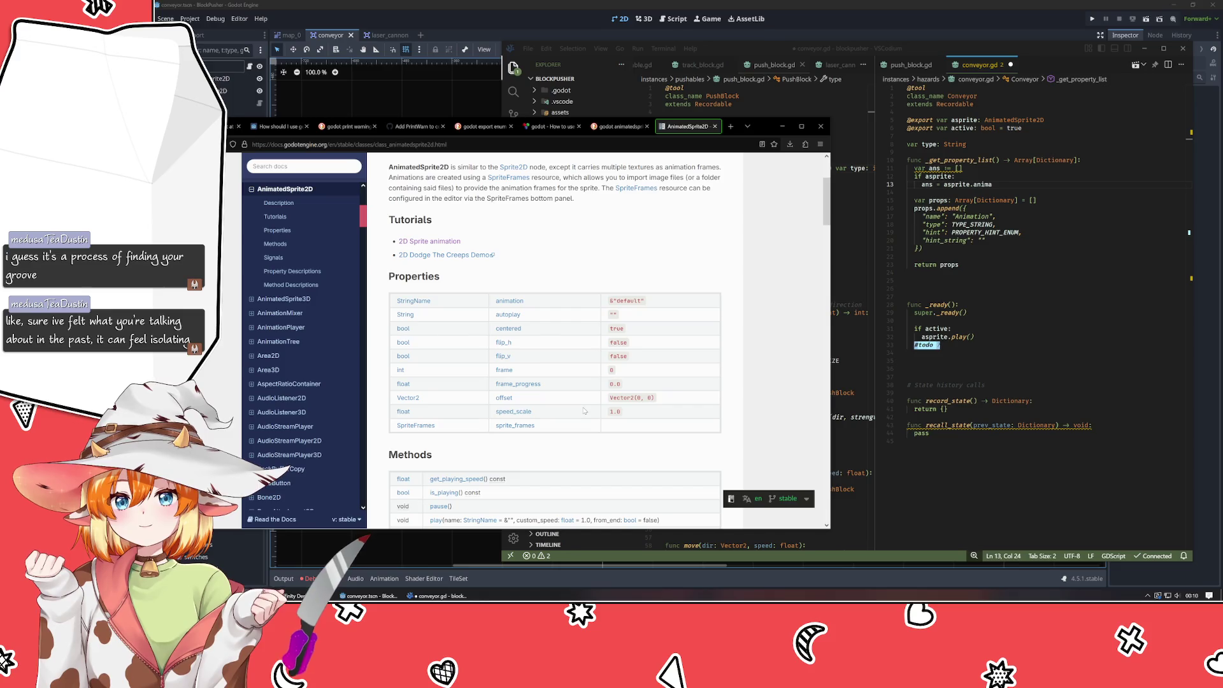
scroll(584, 411, "down", 2)
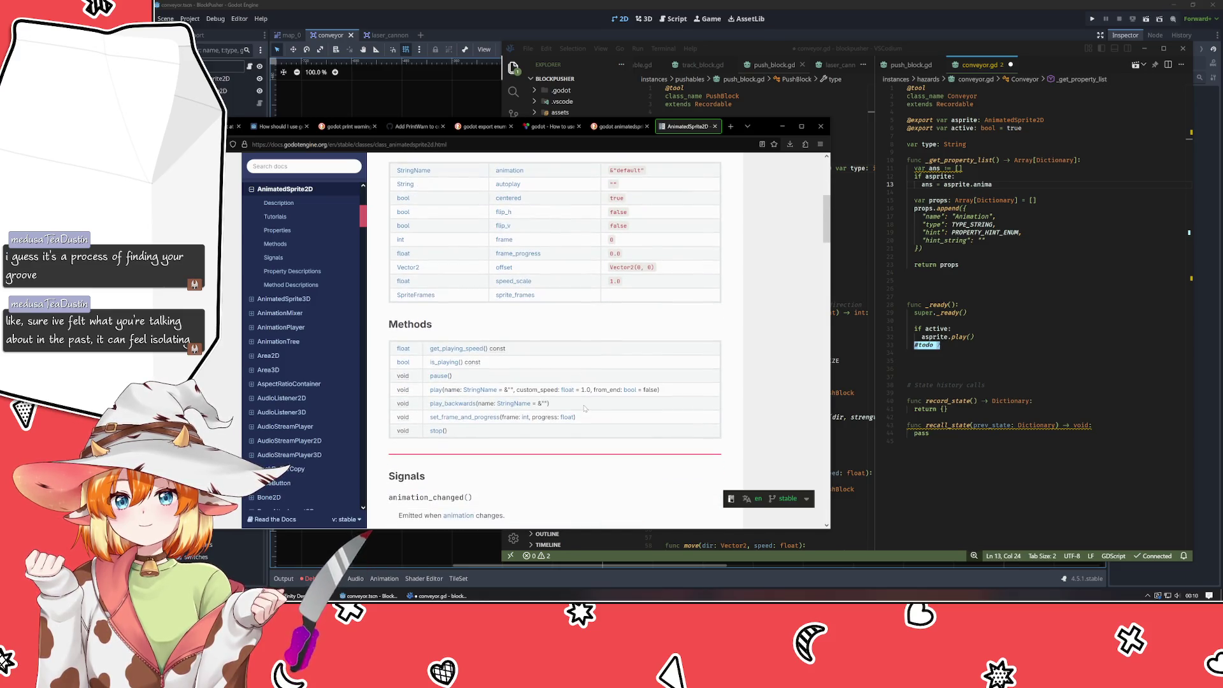
scroll(584, 408, "down", 4)
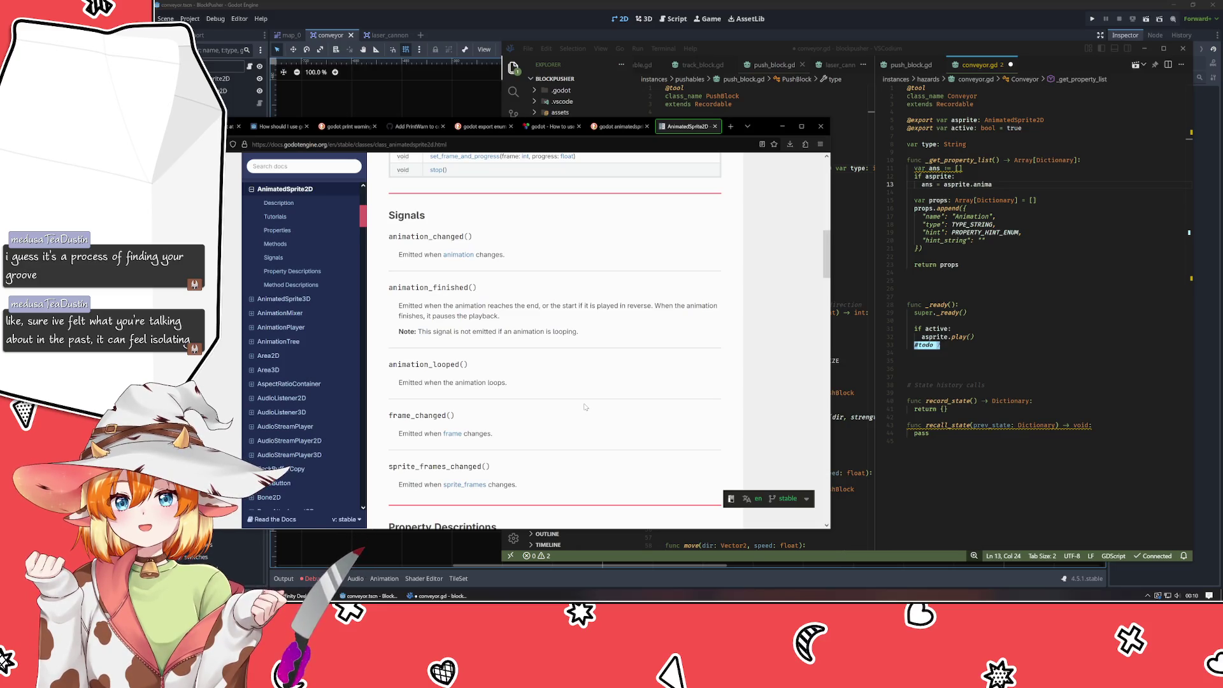
scroll(585, 405, "down", 2)
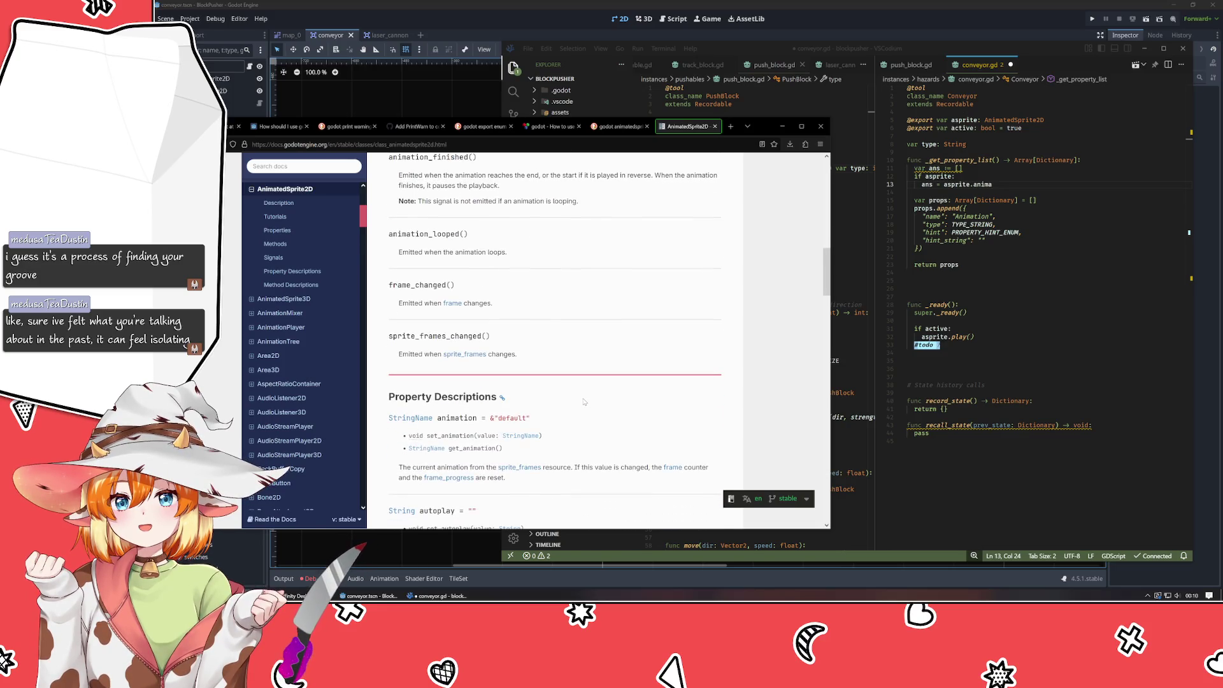
scroll(585, 404, "down", 2)
scroll(588, 401, "down", 6)
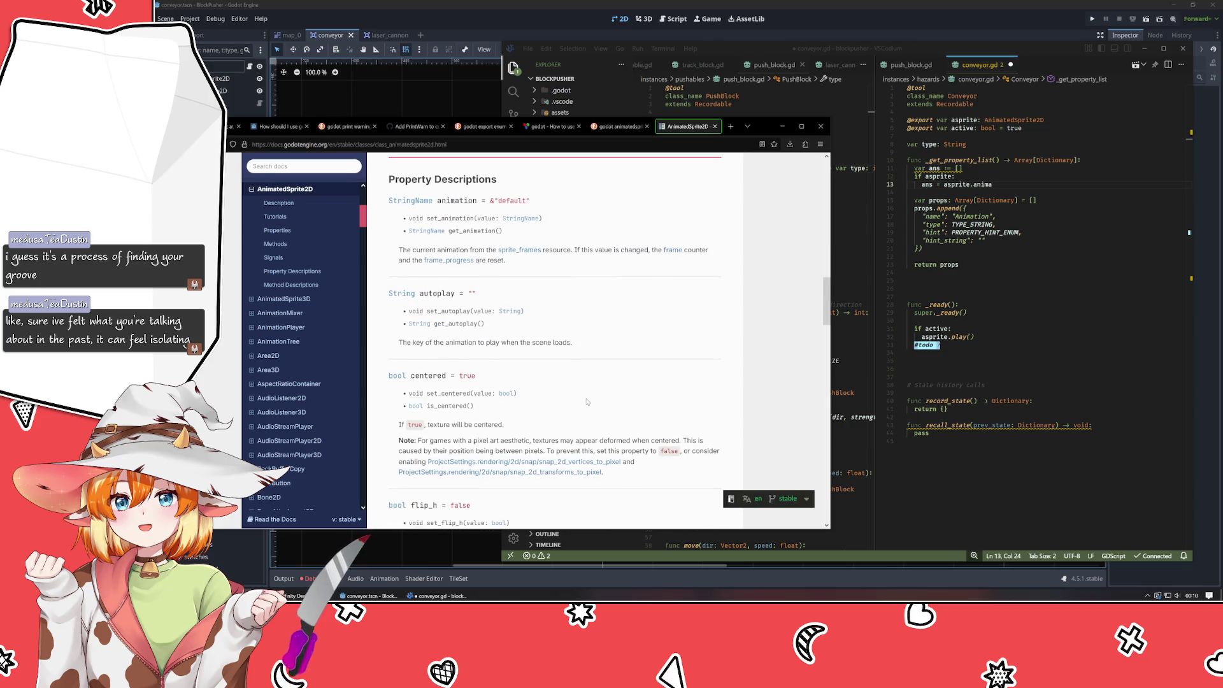
scroll(586, 401, "down", 8)
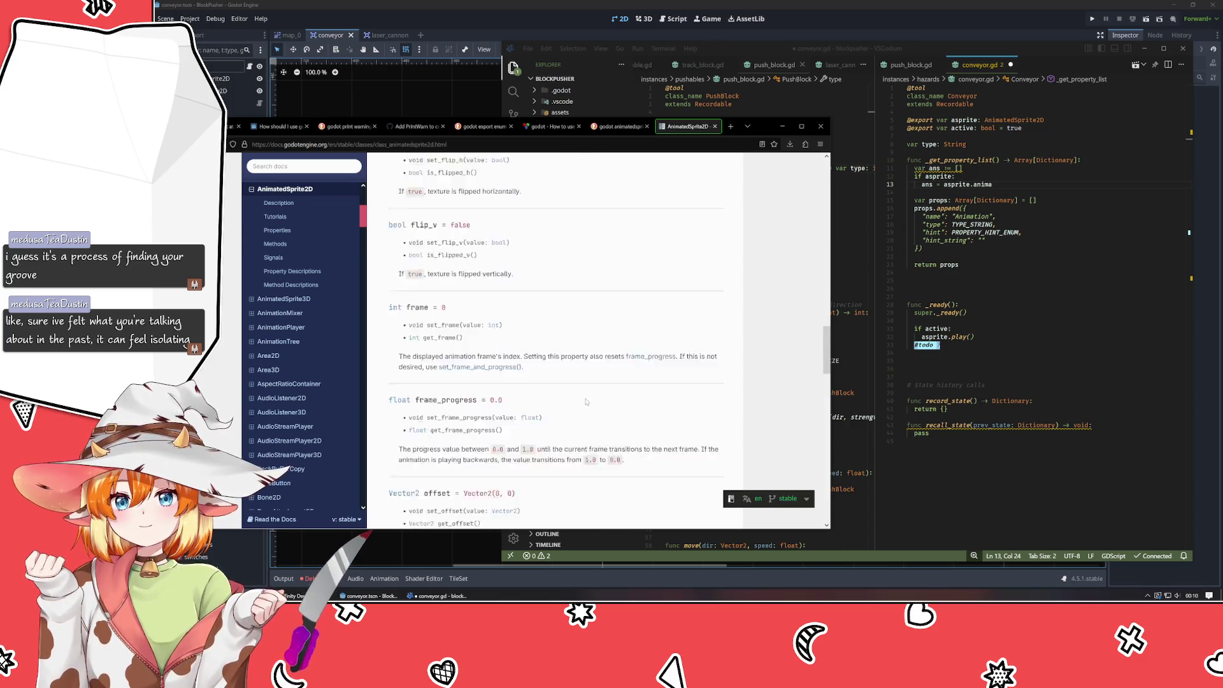
scroll(585, 402, "down", 1)
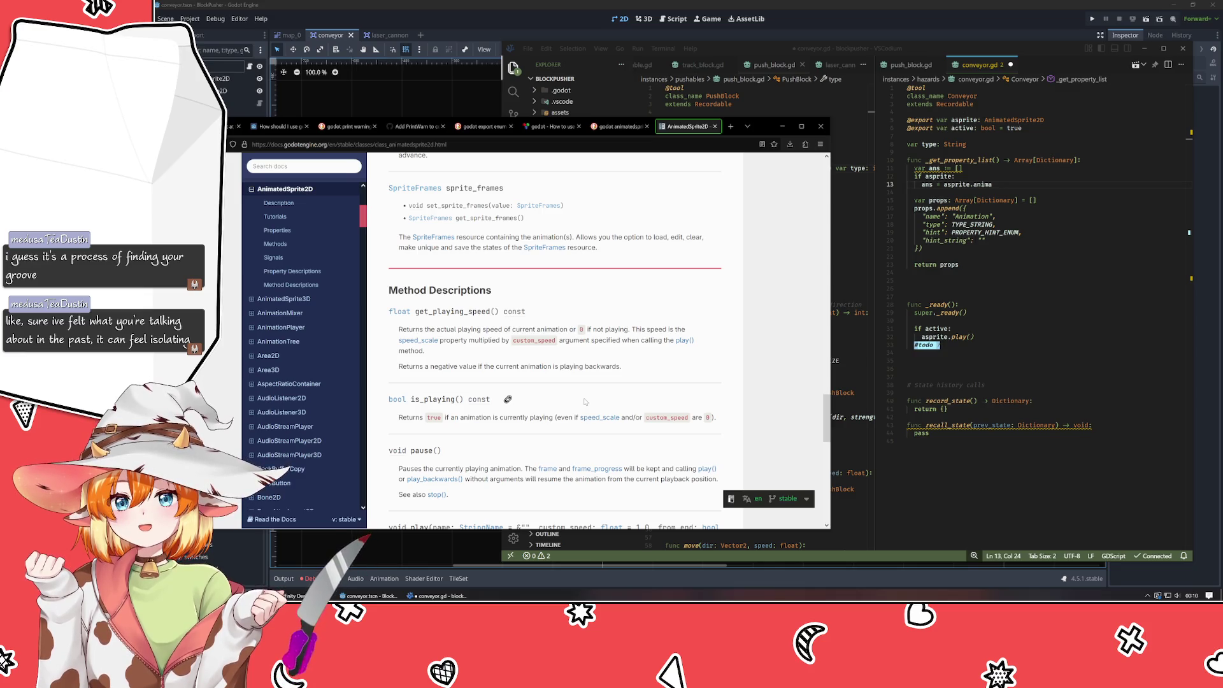
Open the SpriteFrames reference in a new tab, then return to conveyor.gd
middle_click(411, 188)
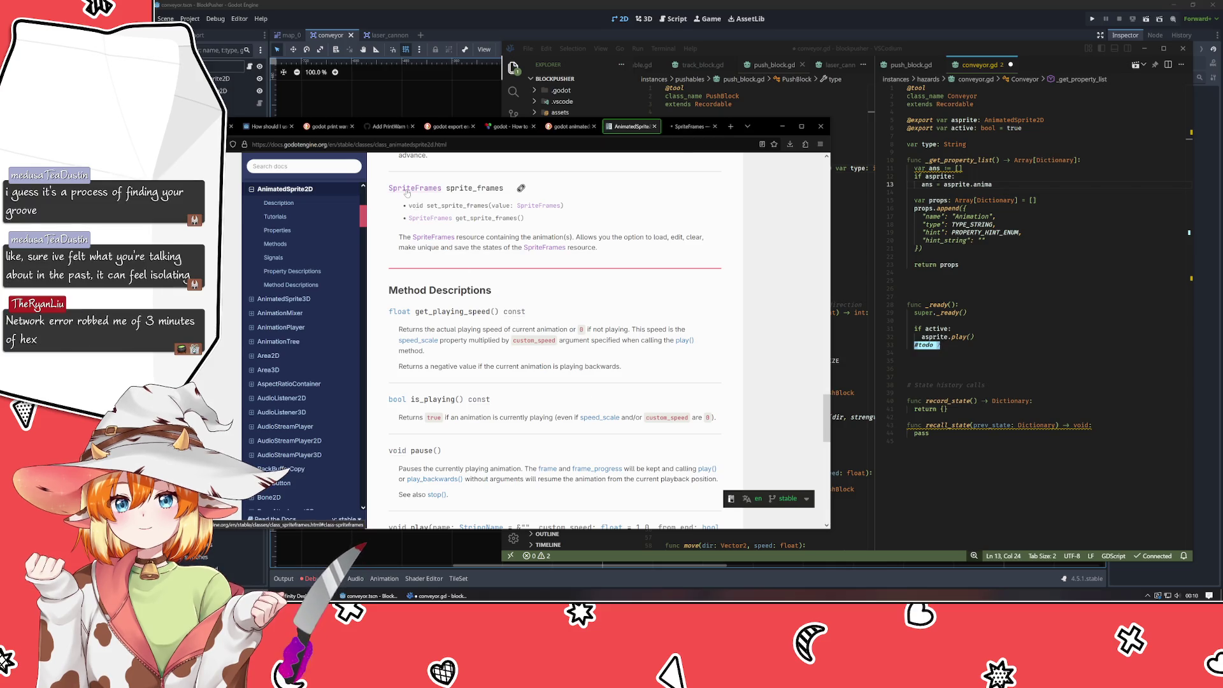
left_click(694, 130)
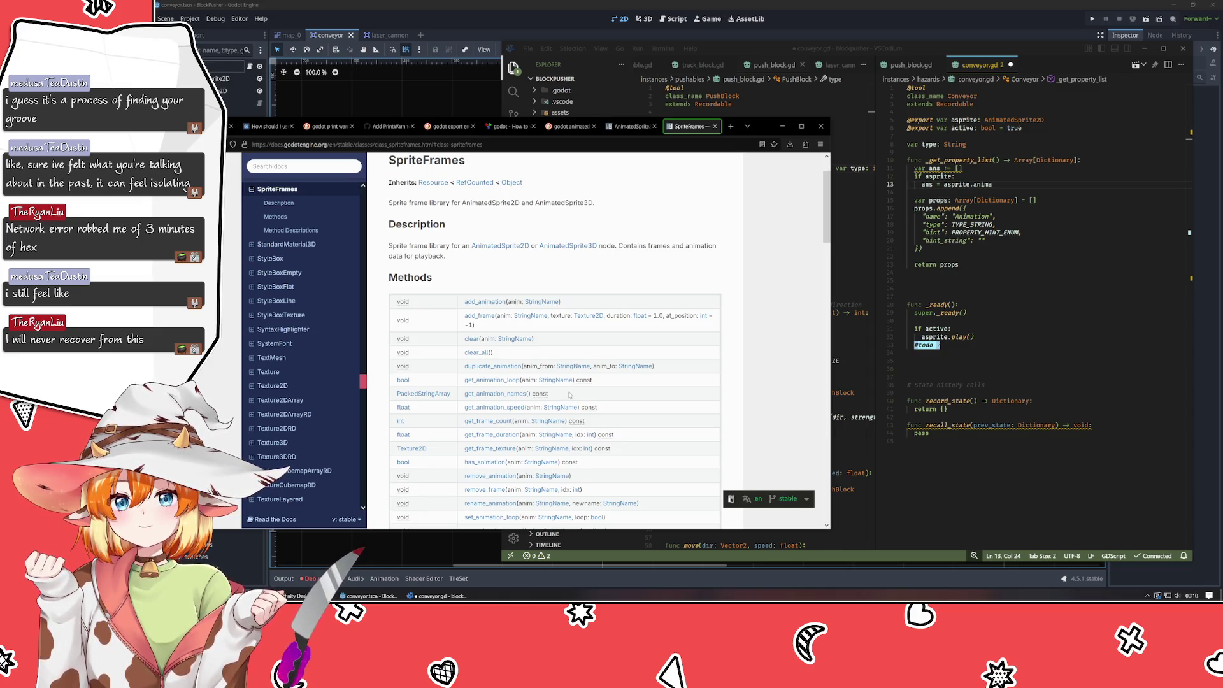
left_click(1001, 183)
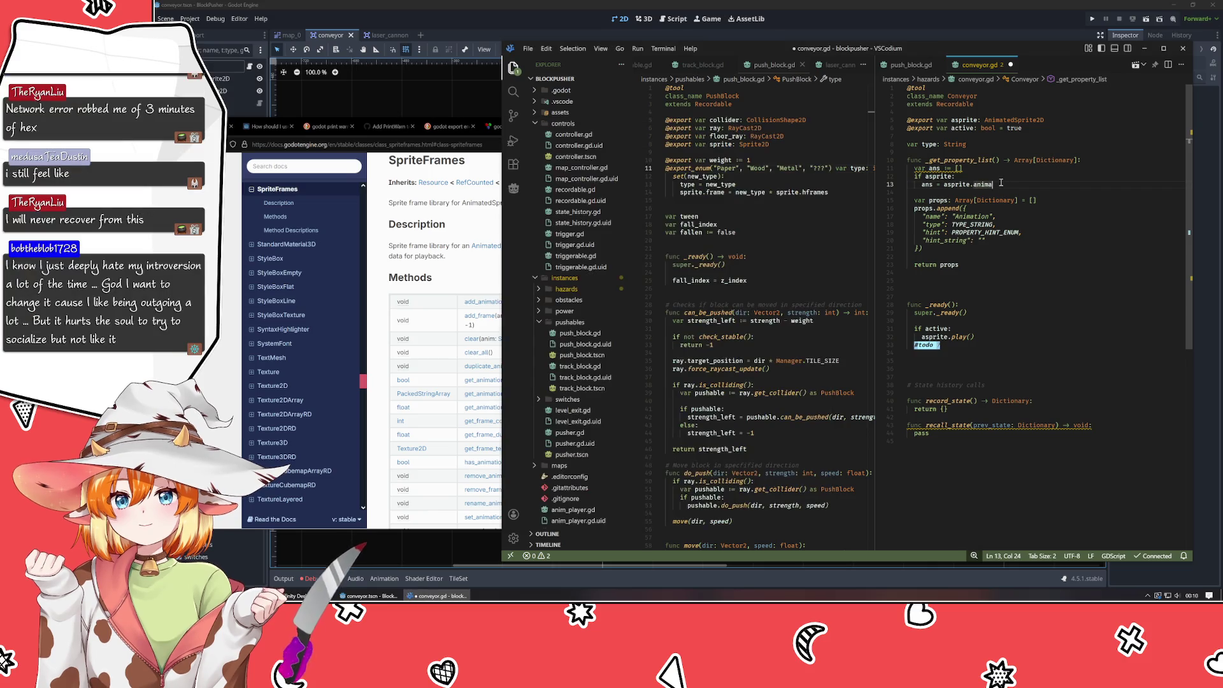
Complete line 13 as 'ans = asprite.sprite_frames.get_animation_names()'
left_click(446, 127)
left_click(630, 126)
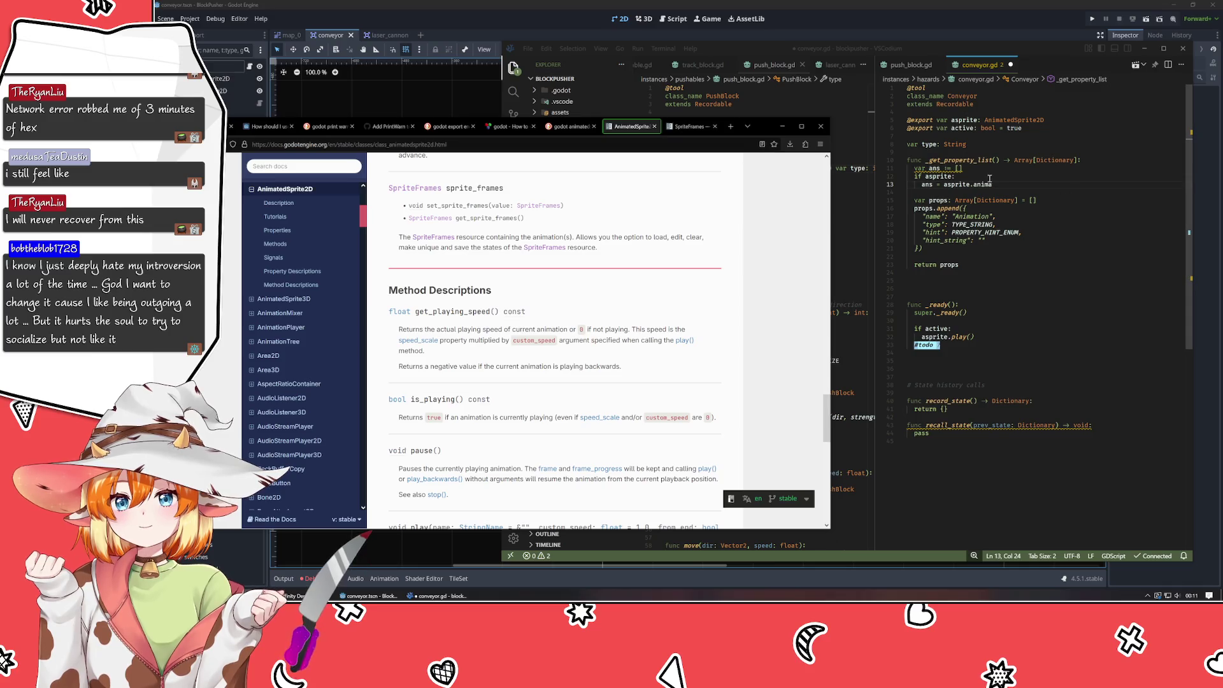
key("alt+Tab")
key("BackSpace")
key("BackSpace")
key("BackSpace")
type("get_spri")
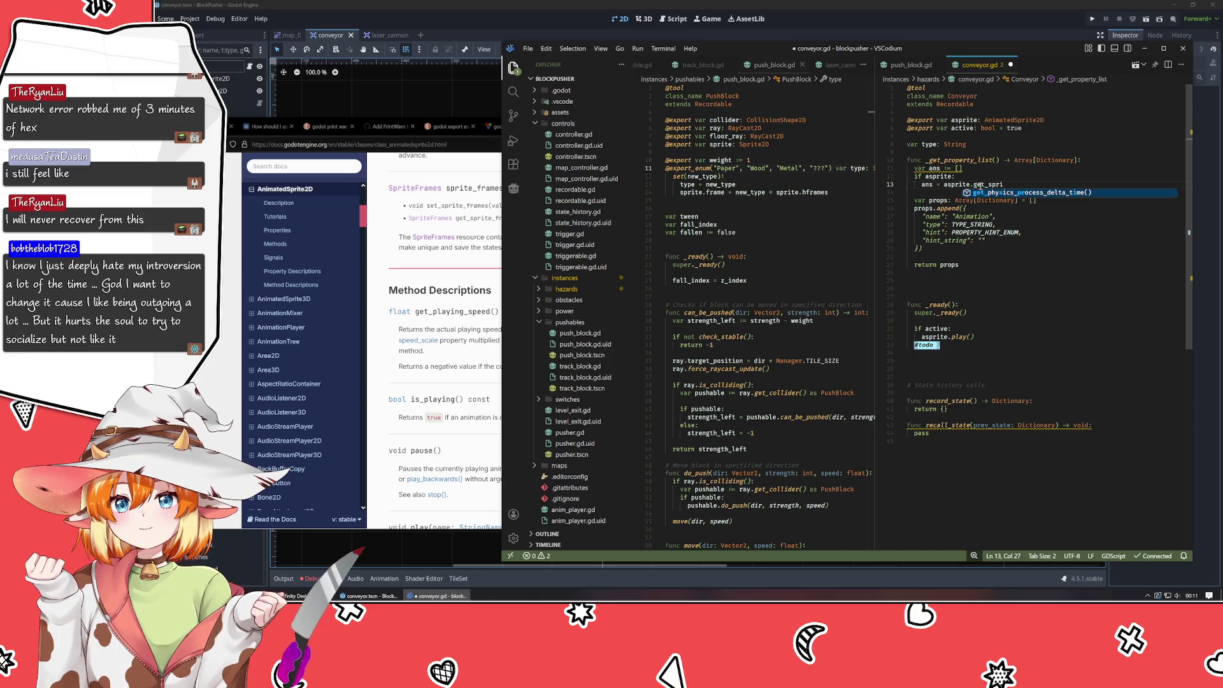
key("ctrl+BackSpace")
type("sprite")
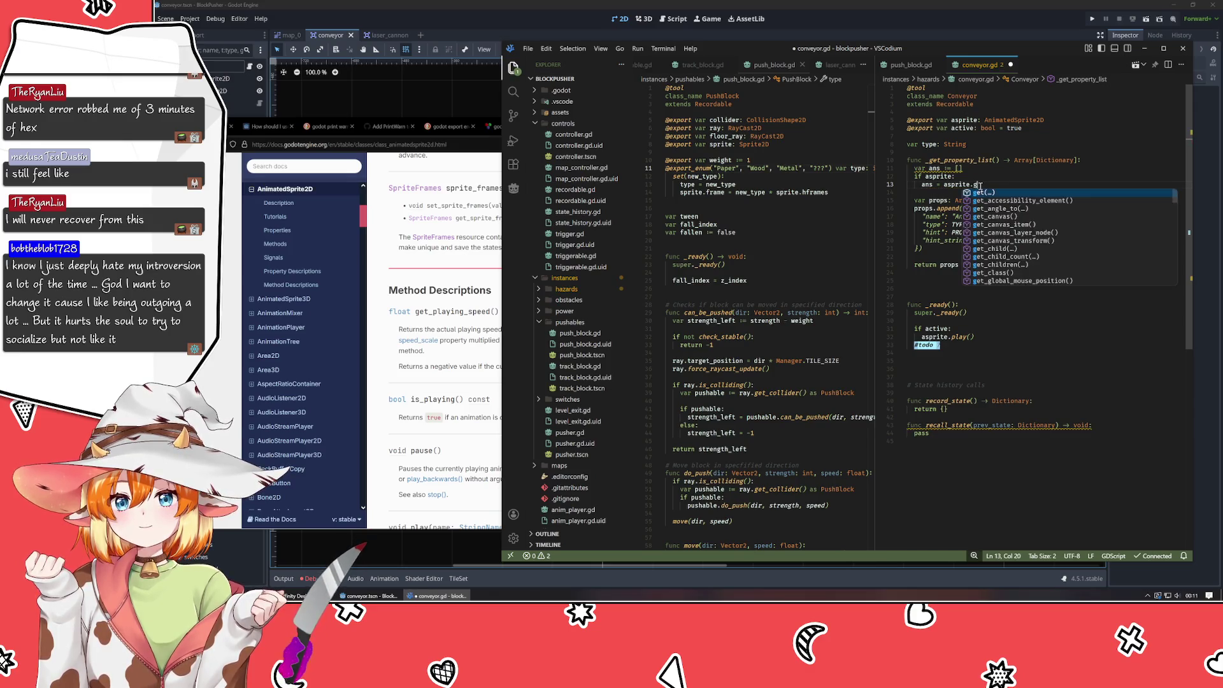
key("Tab")
type(".getanima")
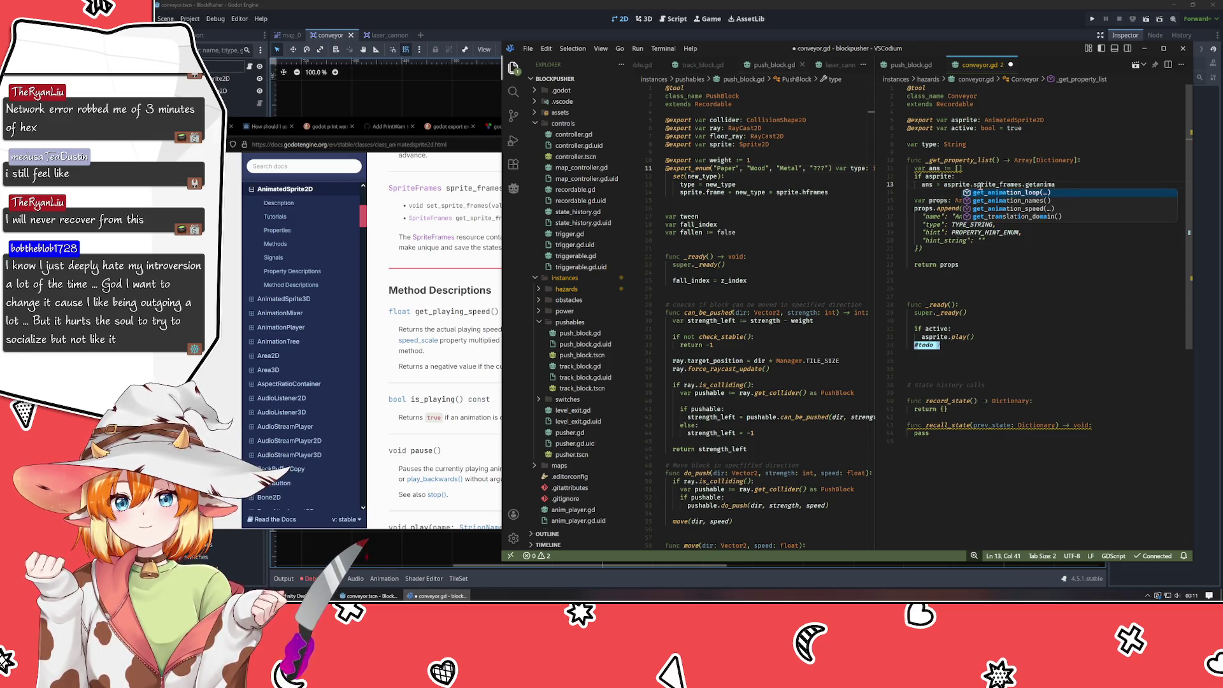
key("Down")
key("Tab")
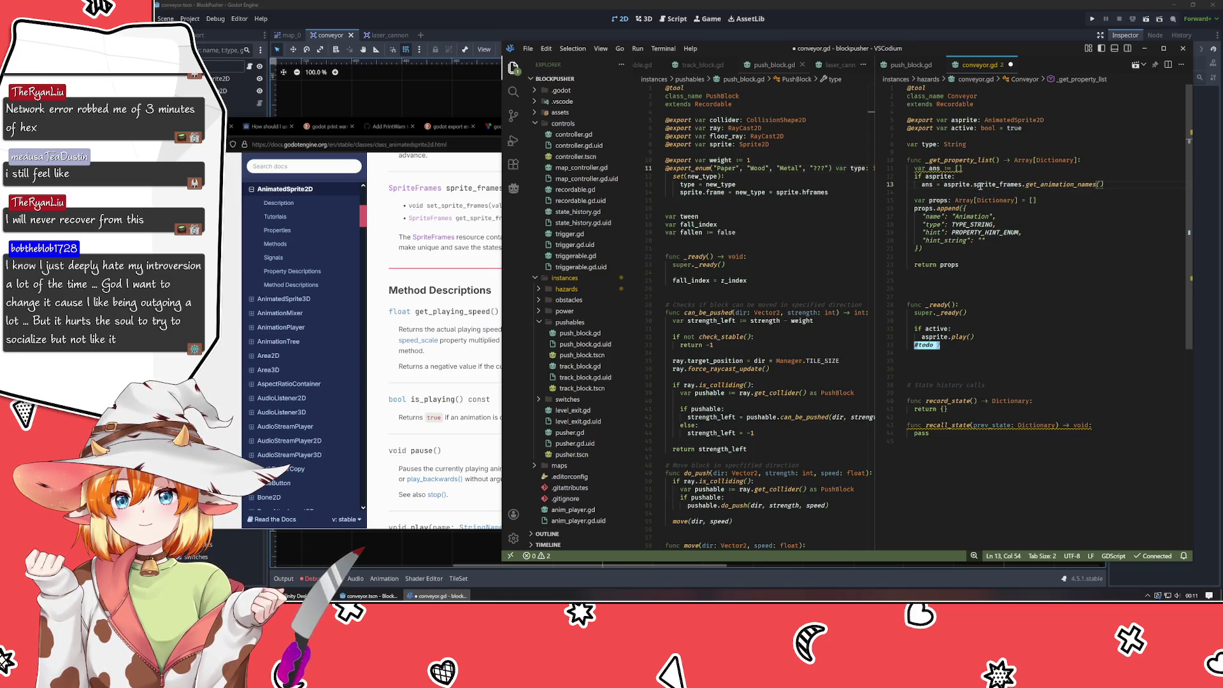
Set the Animation hint_string to ','.join(ans) and save conveyor.gd
mouse_move(1062, 184)
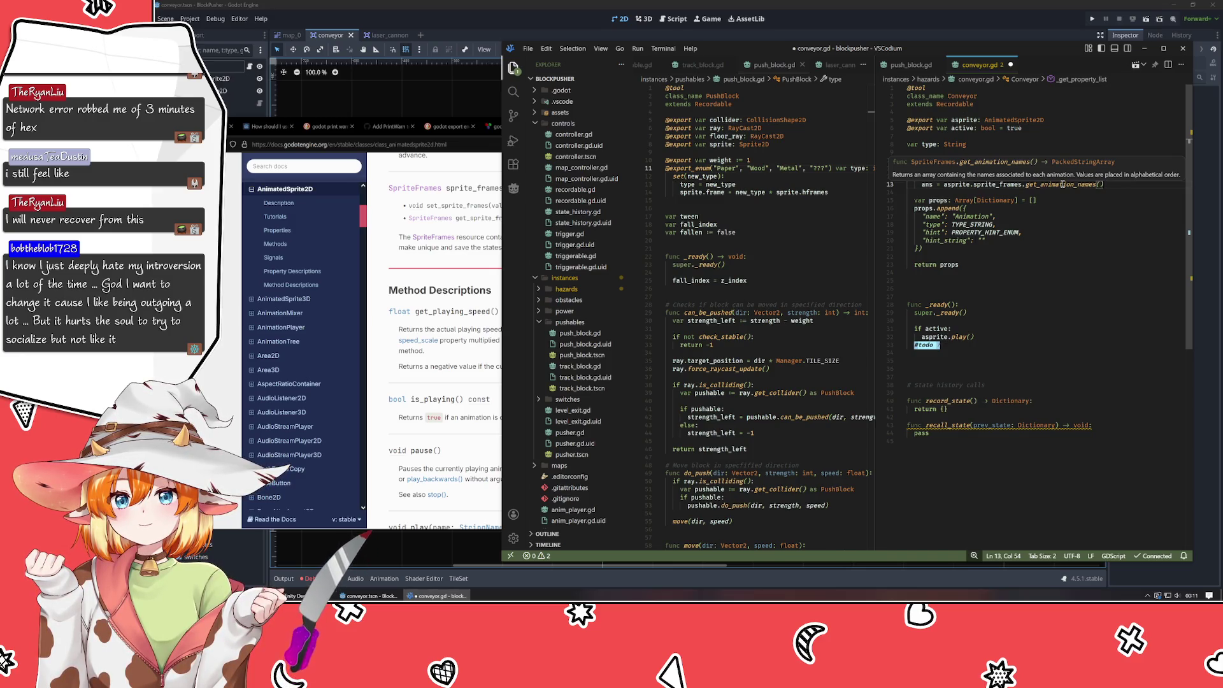
left_click(1056, 236)
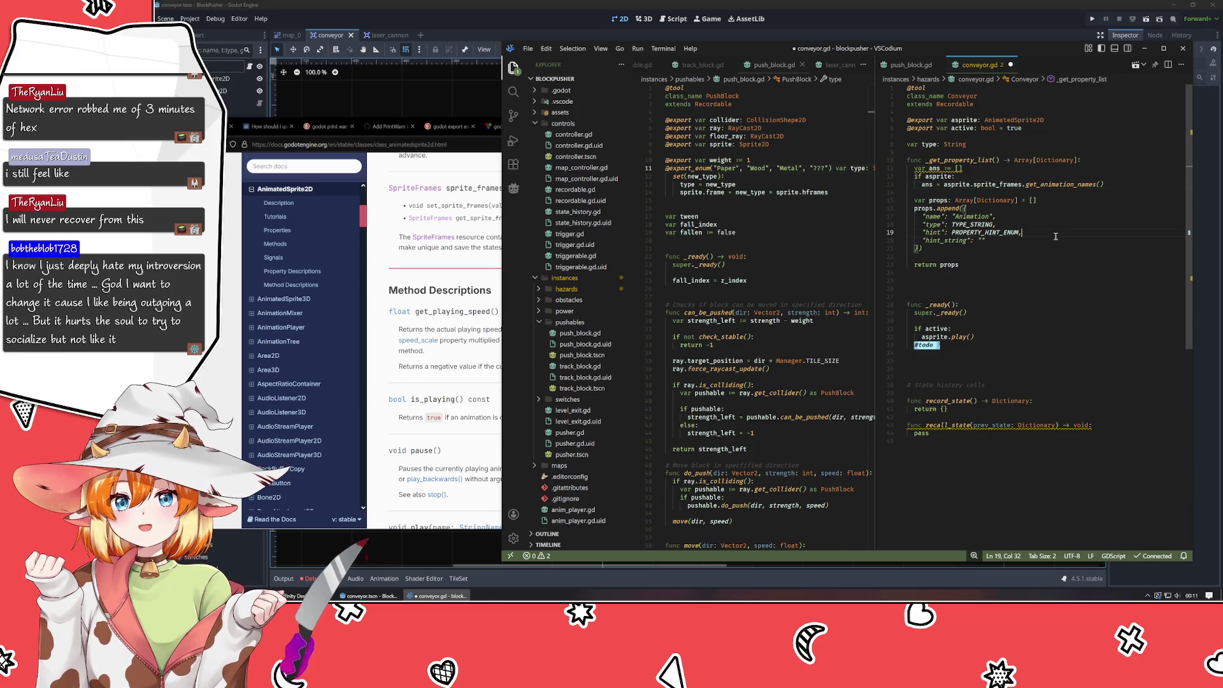
left_click(1043, 240)
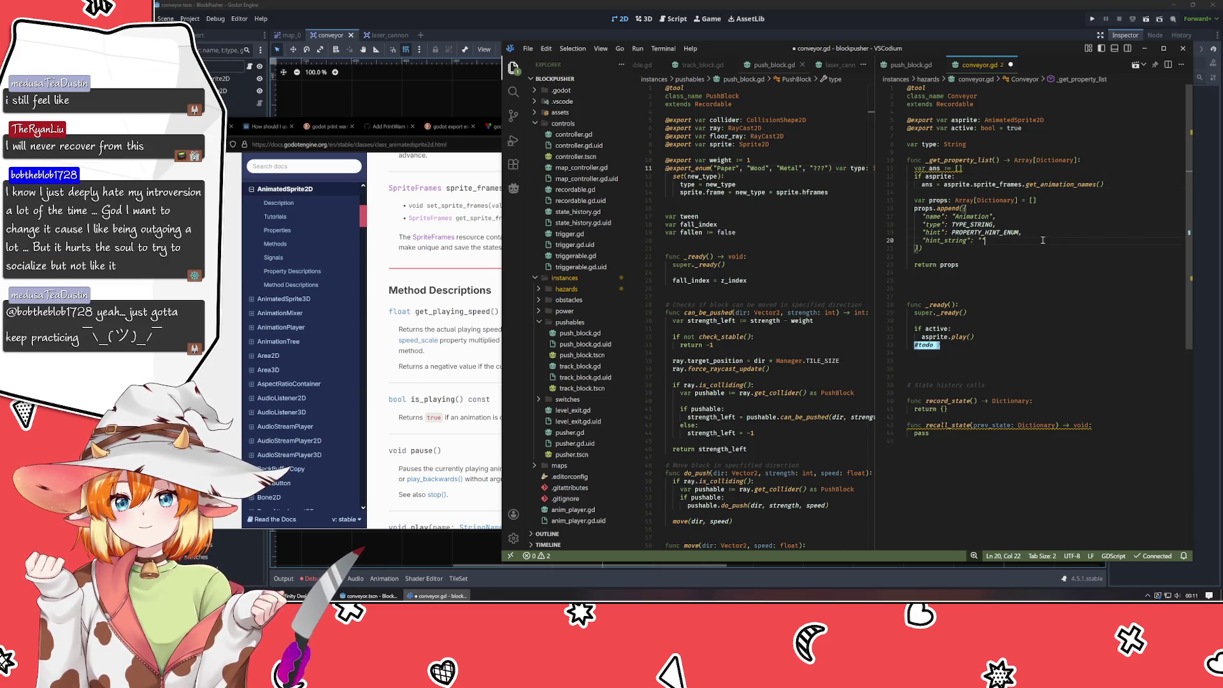
type(", ")
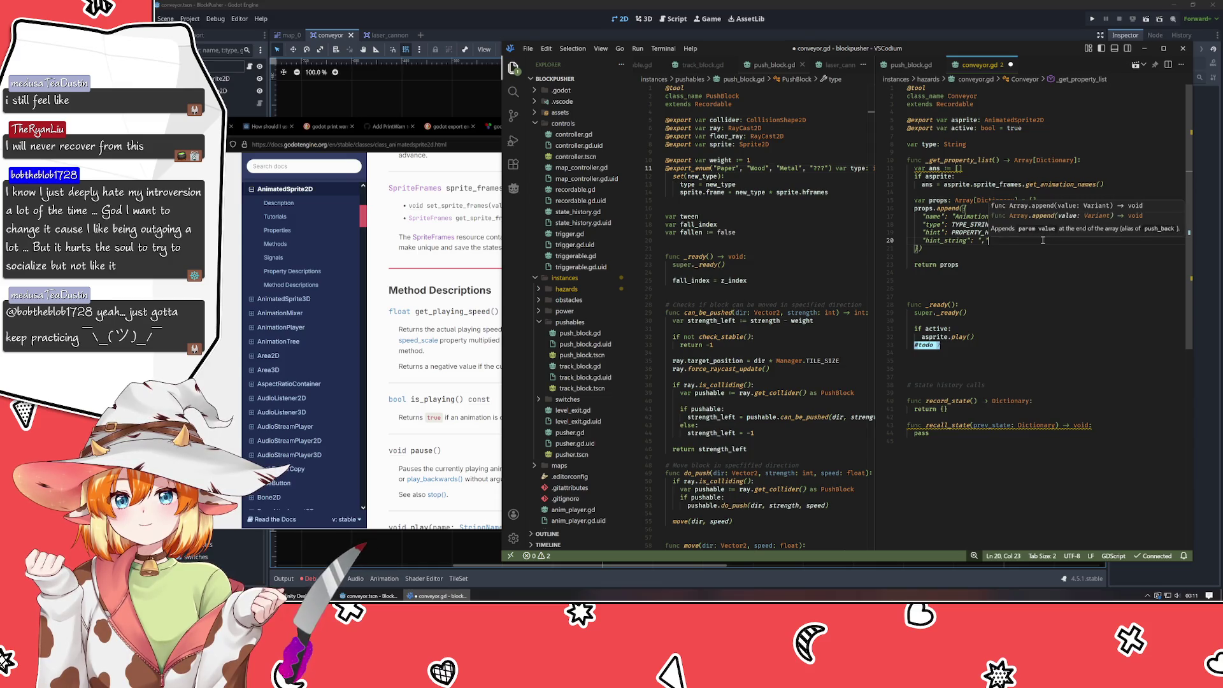
type(".join()")
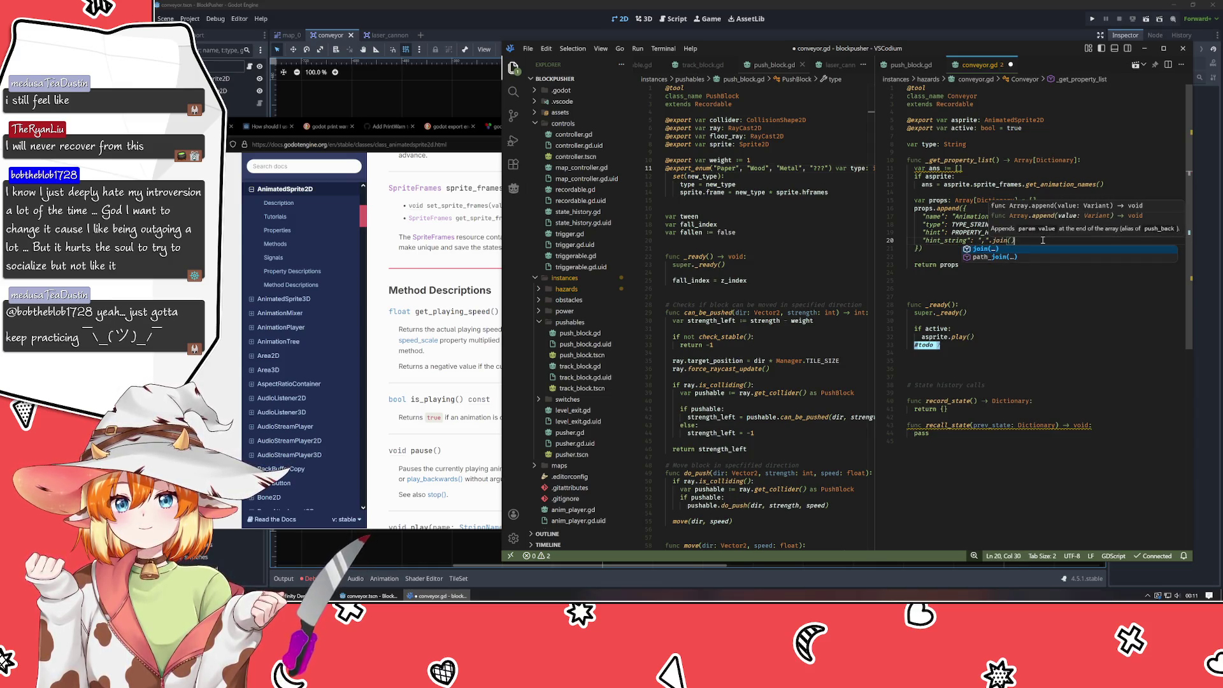
type("ans")
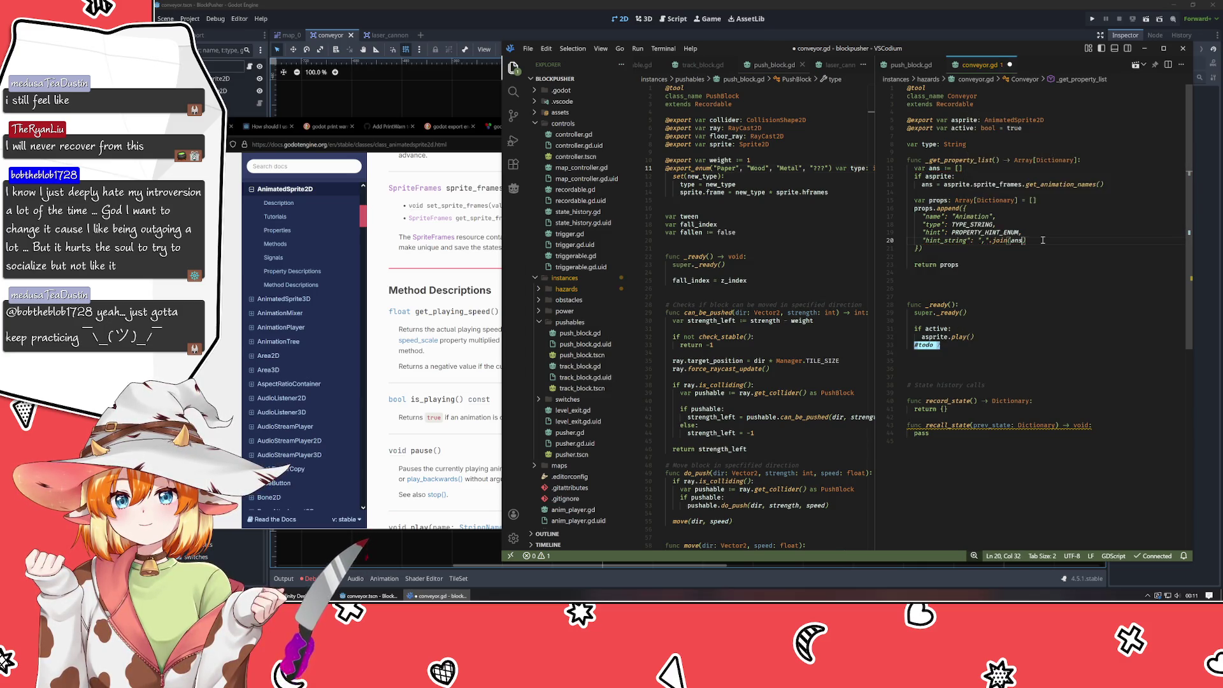
left_click(1046, 249)
key("ctrl+s")
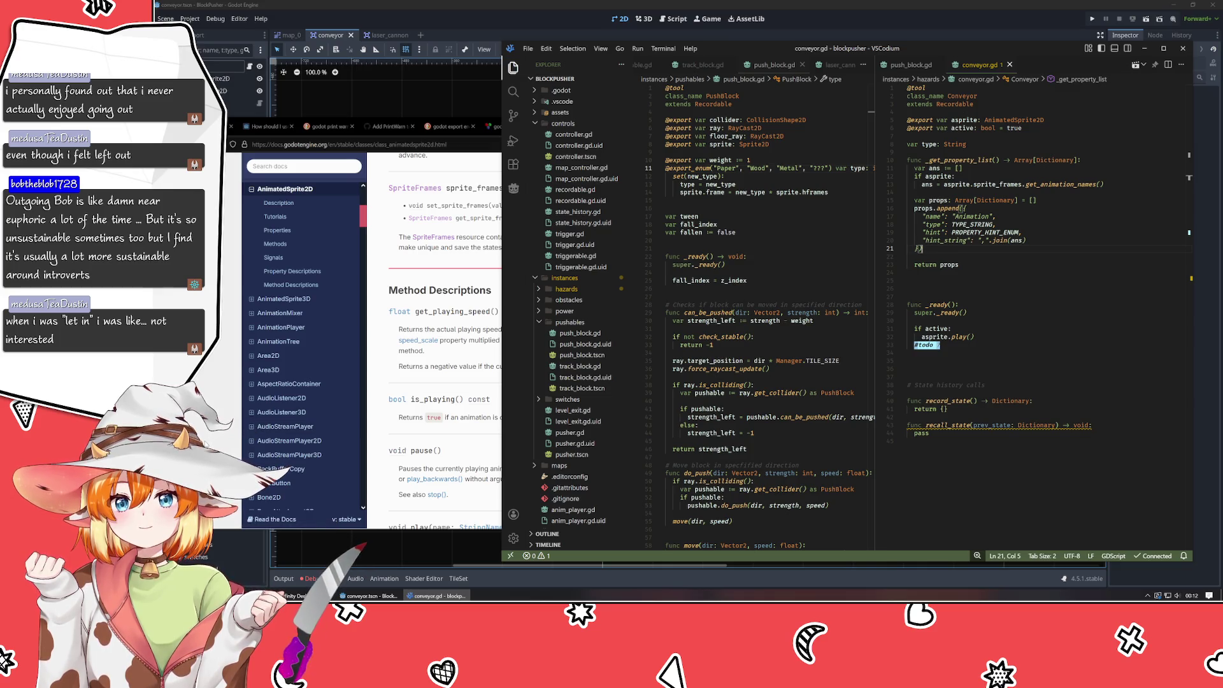
key("alt+Tab")
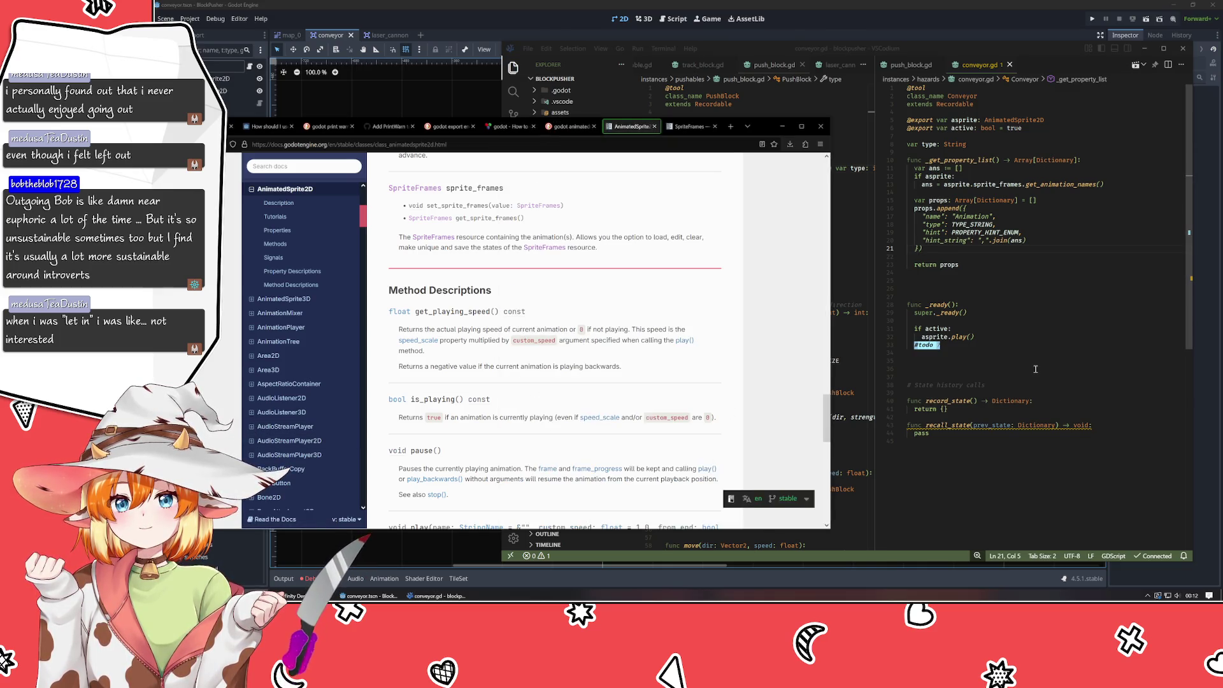
Scroll the AnimatedSprite2D docs down to the play() method
left_click(1035, 365)
key("alt+Tab")
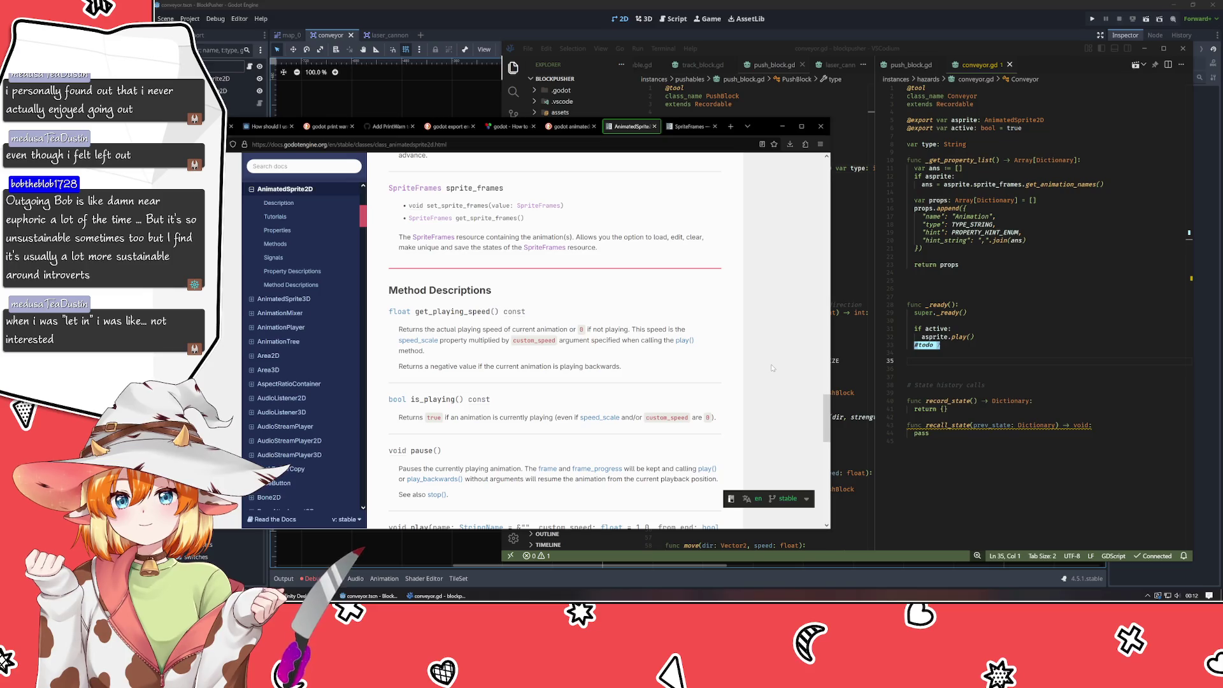
scroll(772, 368, "down", 3)
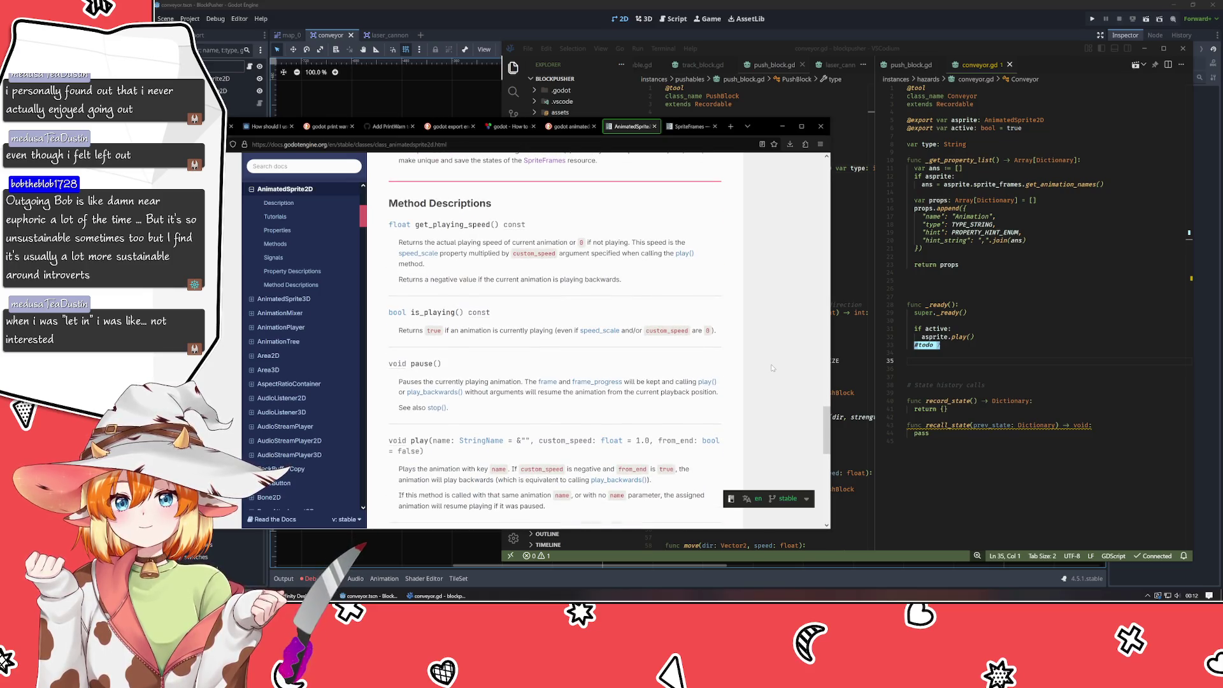
Read the StackExchange answer on enum properties, then bring up Godot's conveyor scene
left_click(1021, 344)
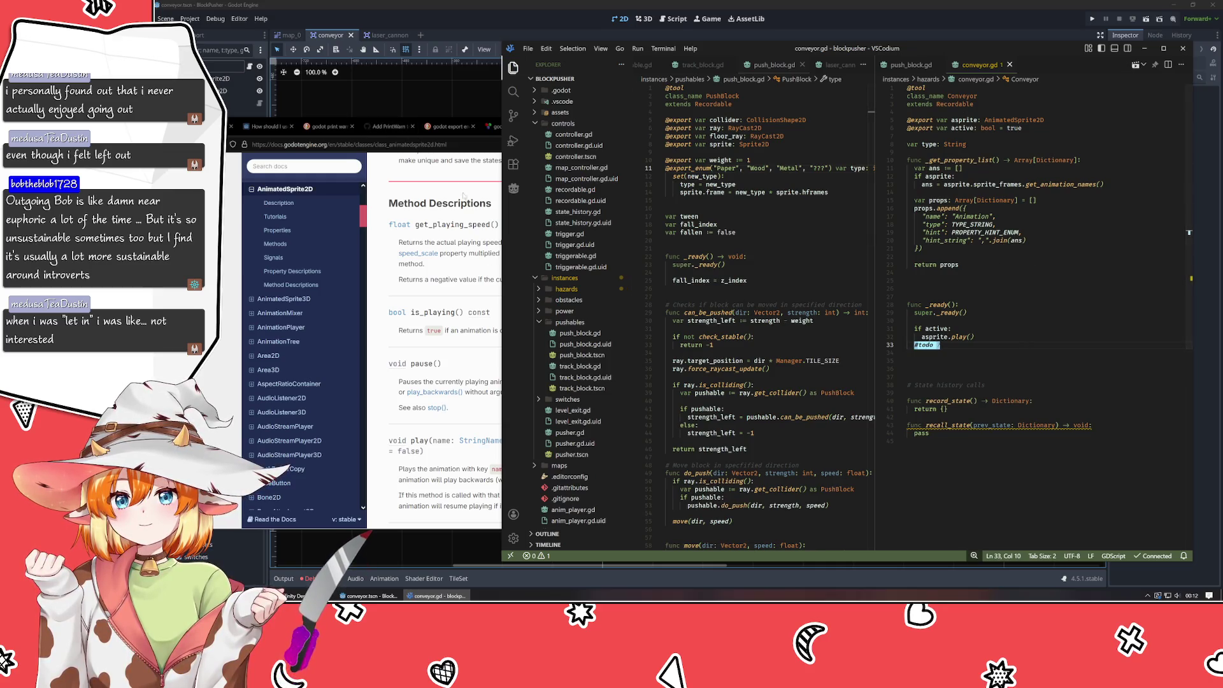
left_click(455, 243)
left_click(501, 127)
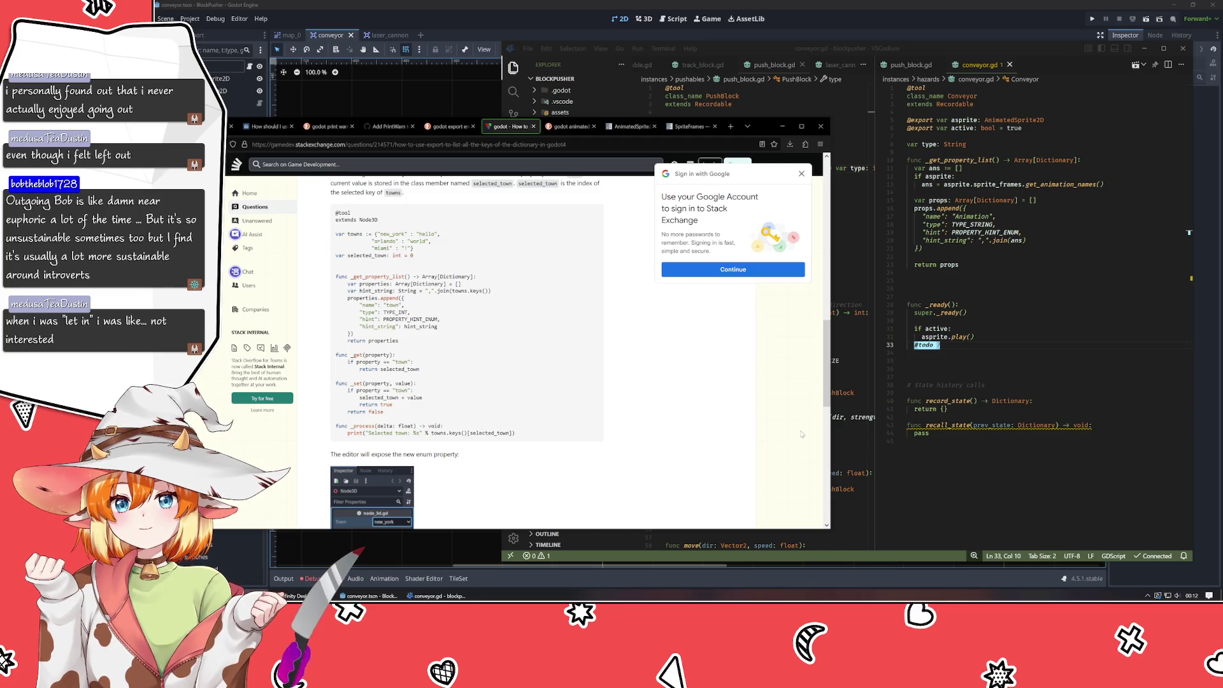
left_click(1051, 388)
left_click(1002, 266)
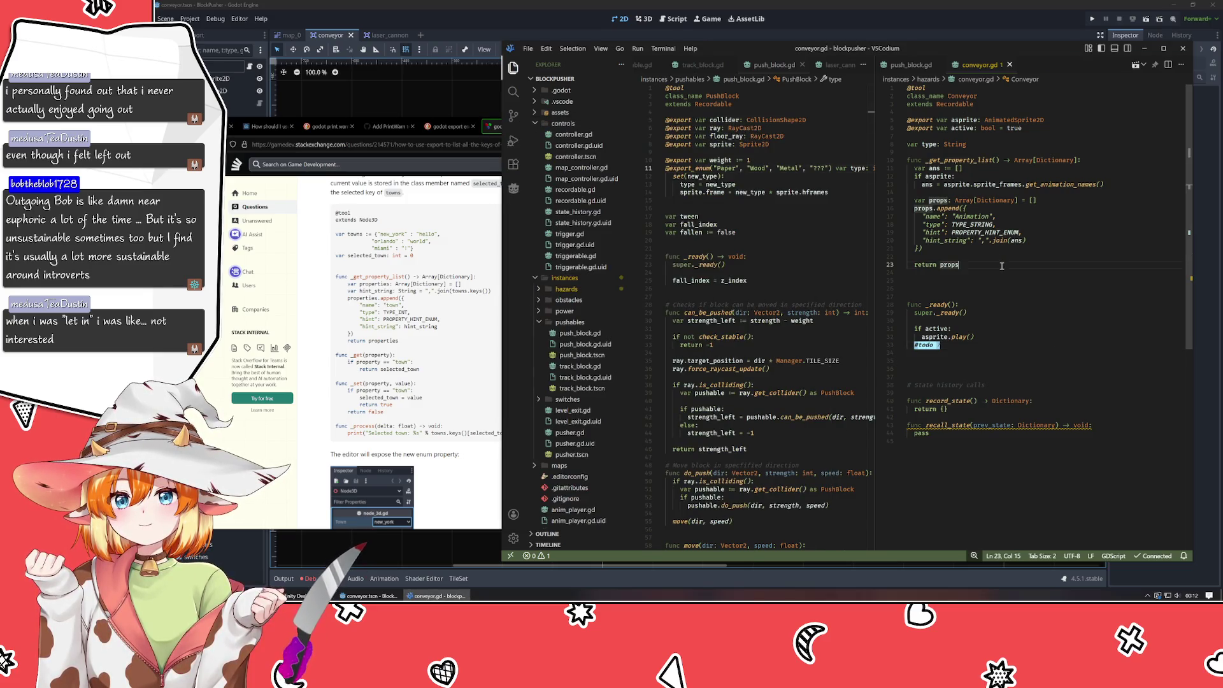
left_click(836, 25)
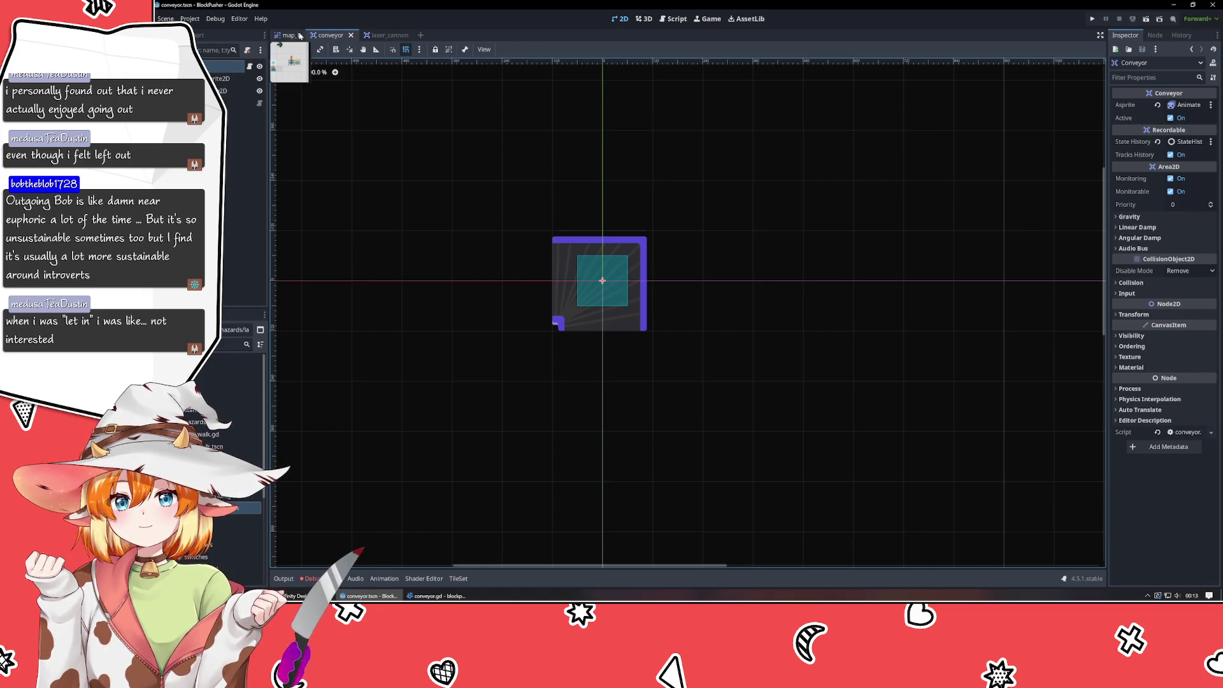
Reload conveyor.tscn and confirm the Animation dropdown lists bend_dl through vertical
middle_click(334, 37)
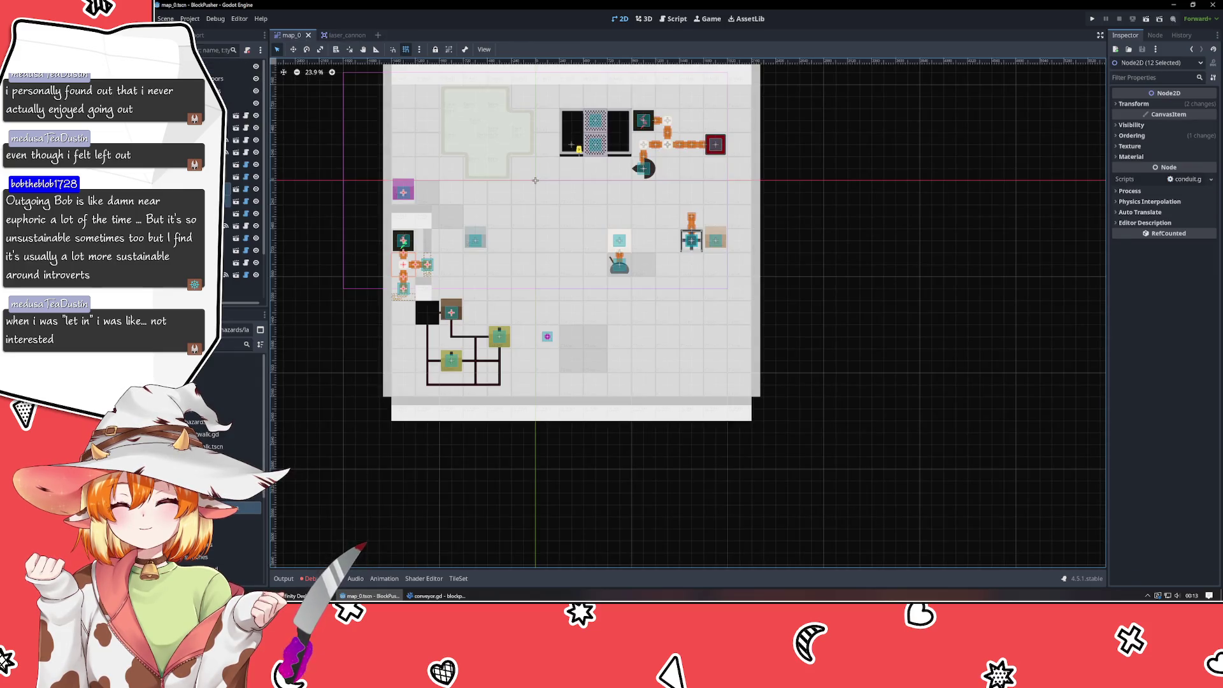
key("ctrl+shift+t")
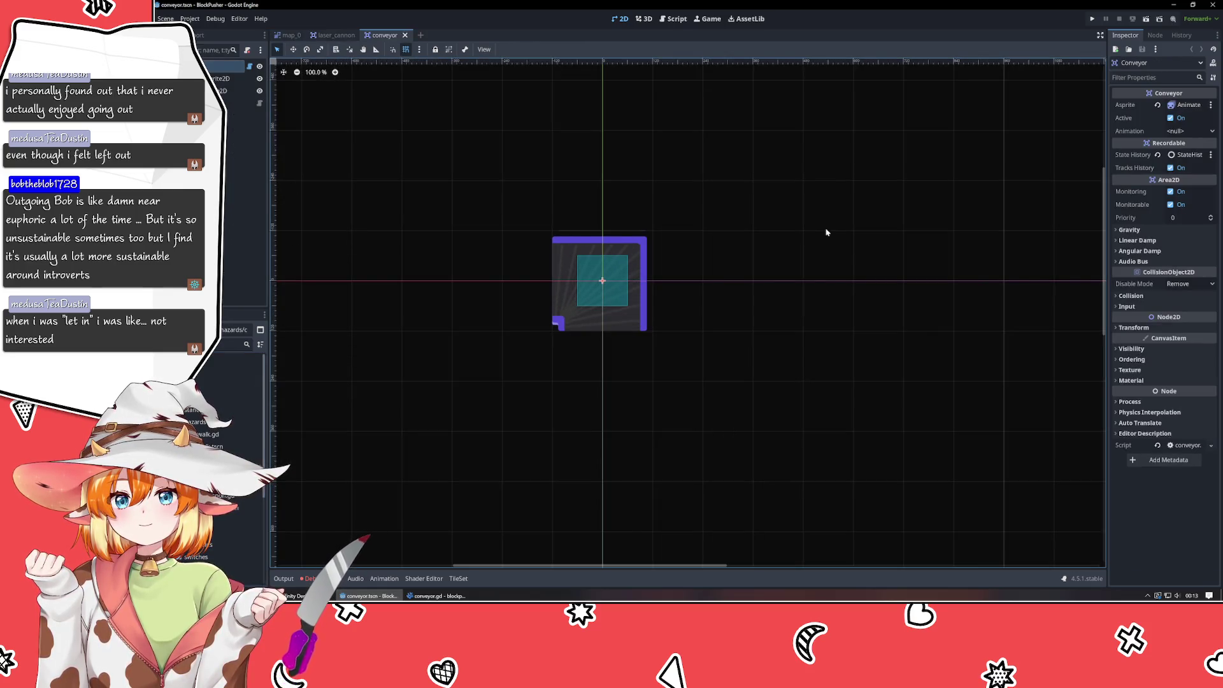
left_click(1171, 132)
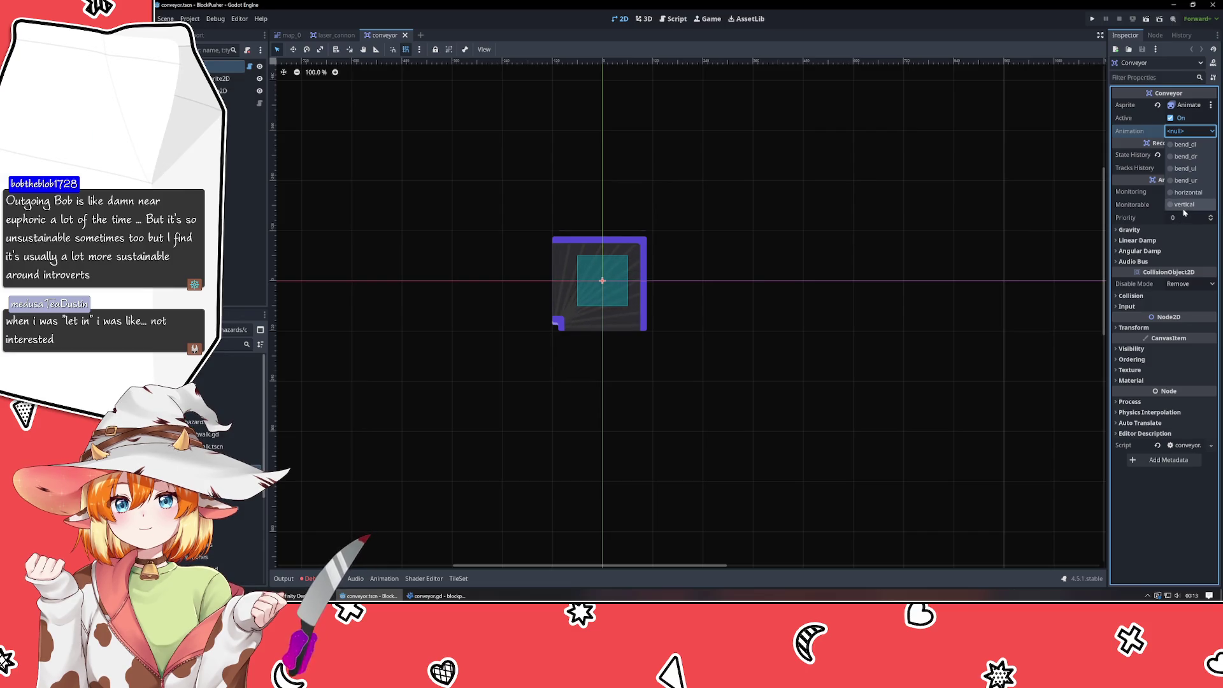
left_click(1183, 204)
left_click(1188, 131)
left_click(967, 197)
left_click(932, 201)
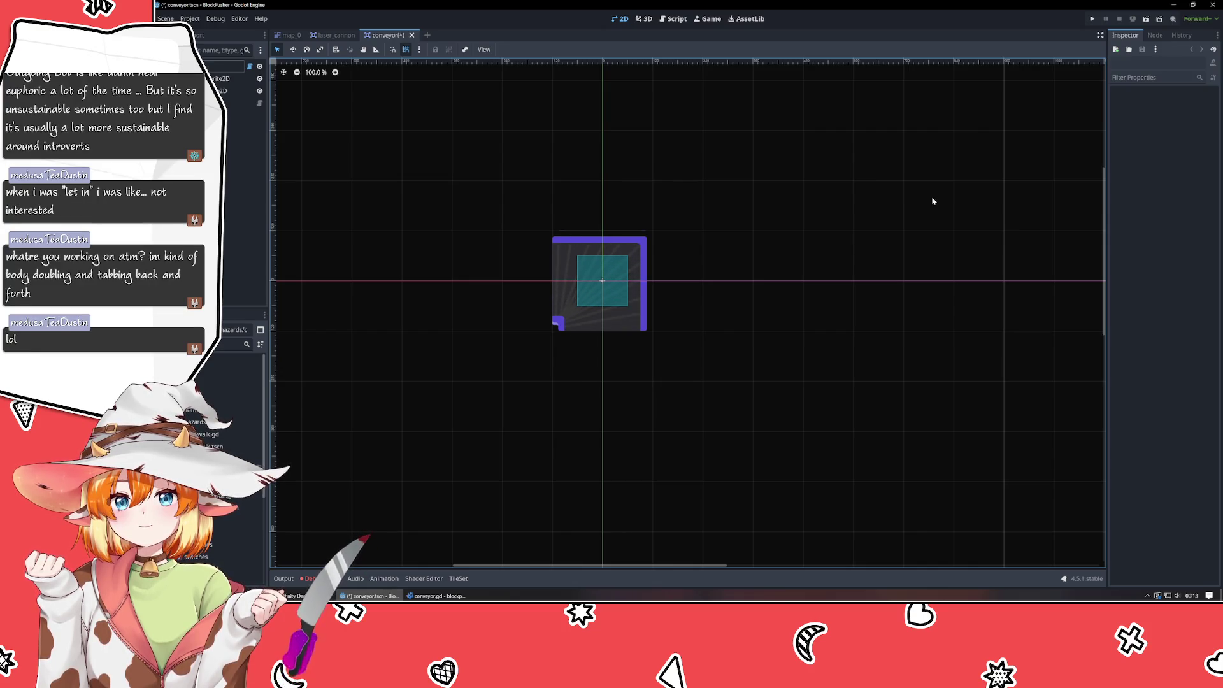
Glance at VSCodium and the StackExchange answer before returning to Godot
key("alt+Tab")
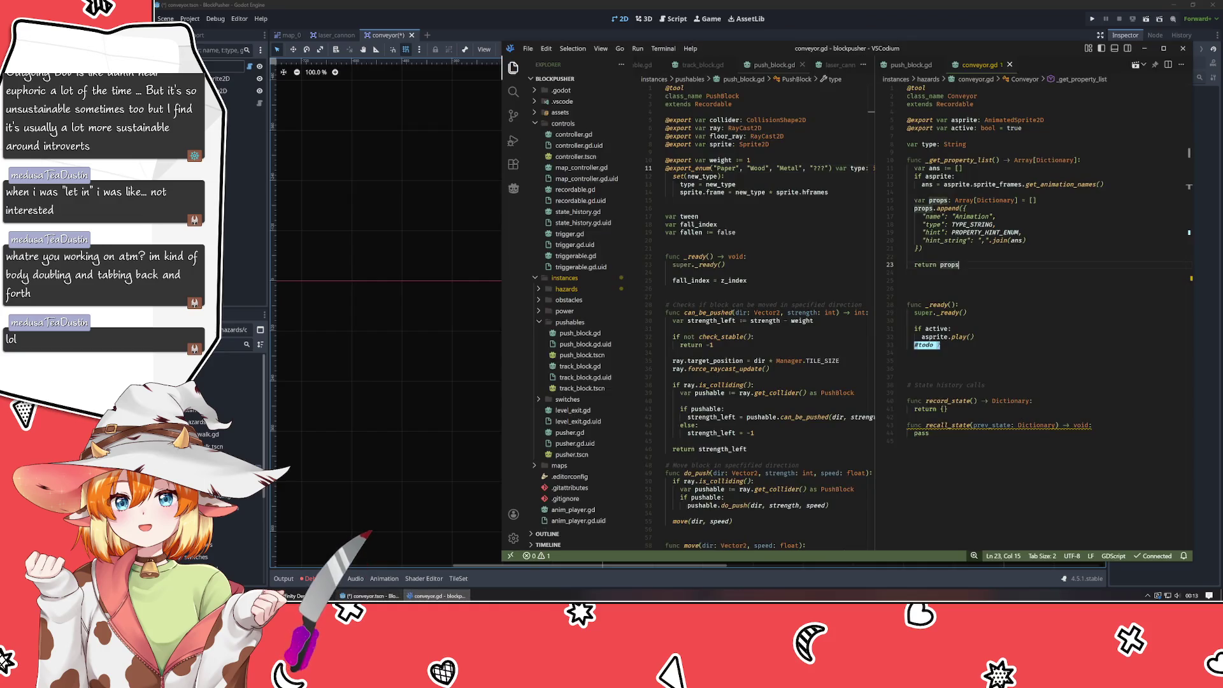
key("alt+Tab")
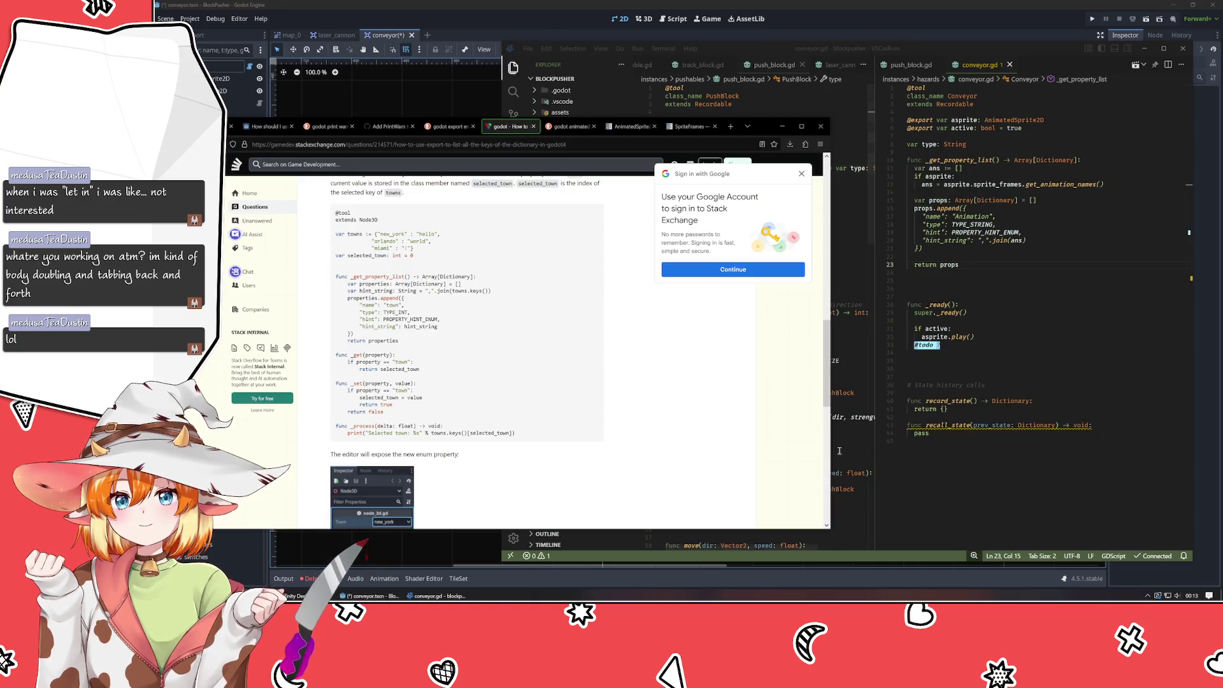
left_click(858, 426)
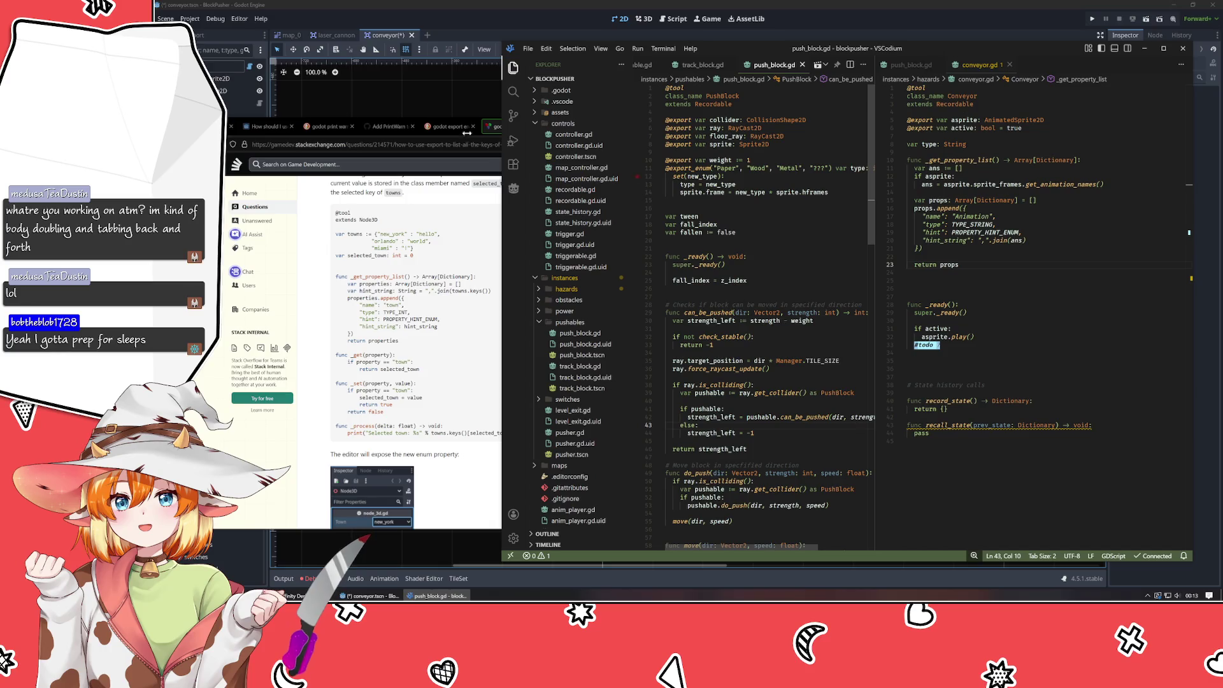
left_click(446, 29)
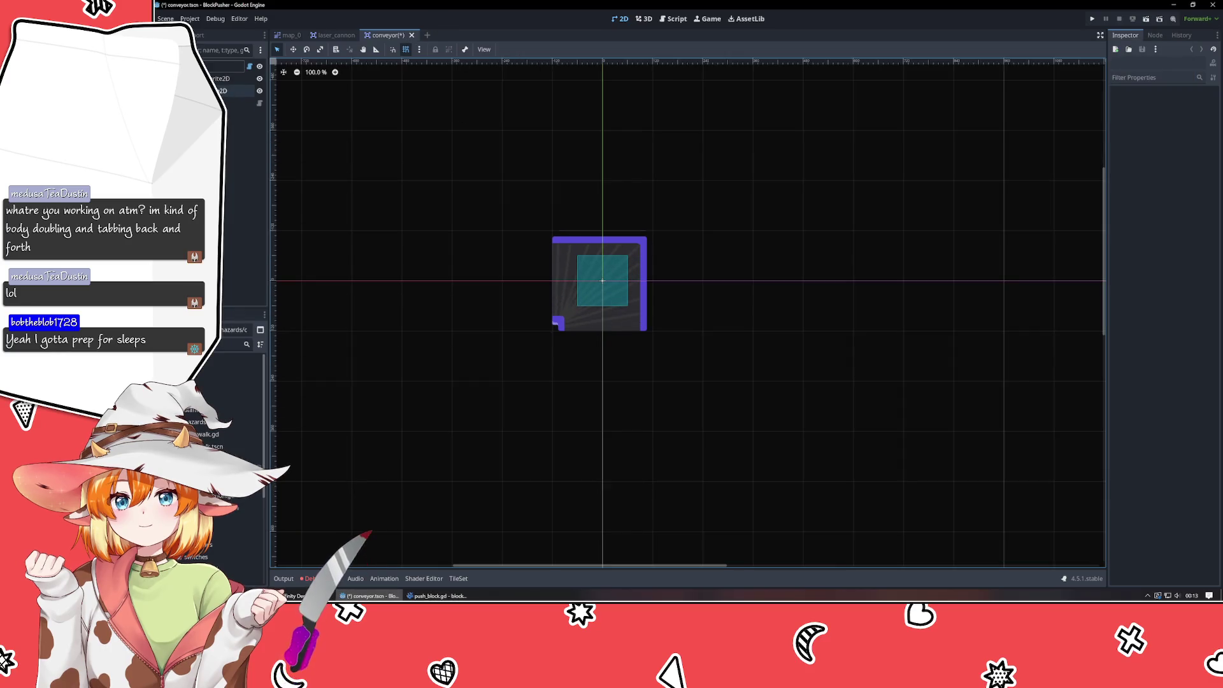
Compare AnimatedSprite2D's animations with the Conveyor's Animation choices, then switch to Affinity Designer
left_click(246, 79)
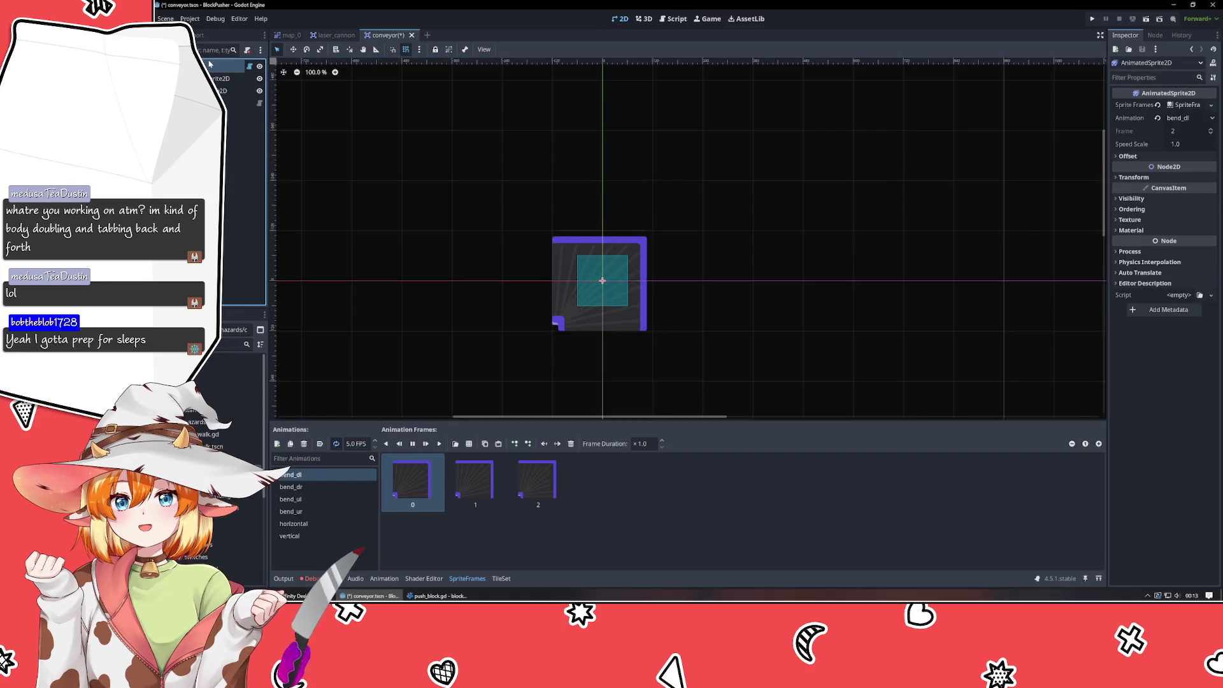
left_click(236, 65)
left_click(1201, 132)
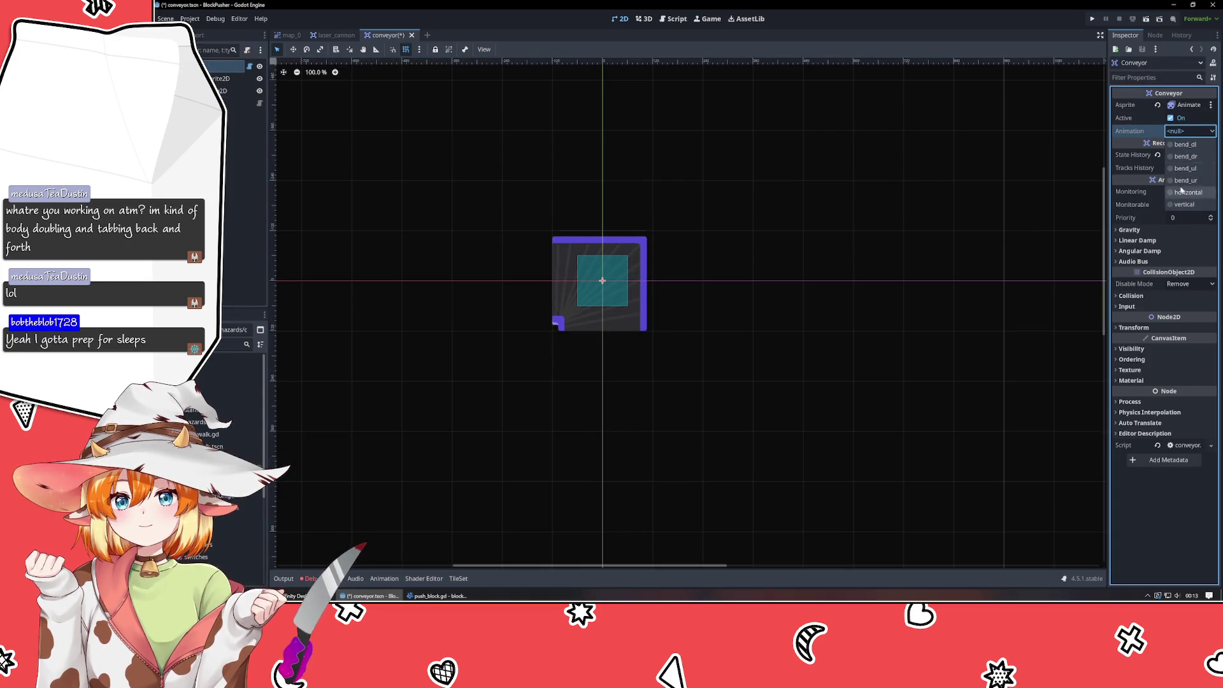
left_click(748, 450)
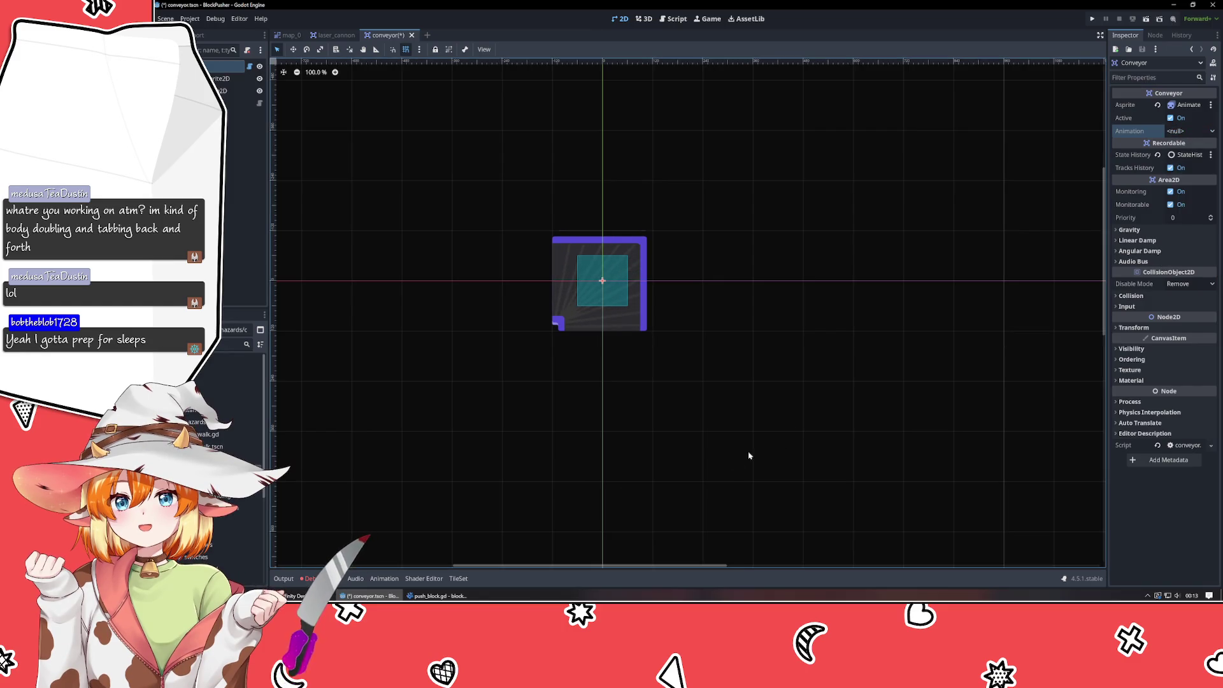
key("alt+Tab")
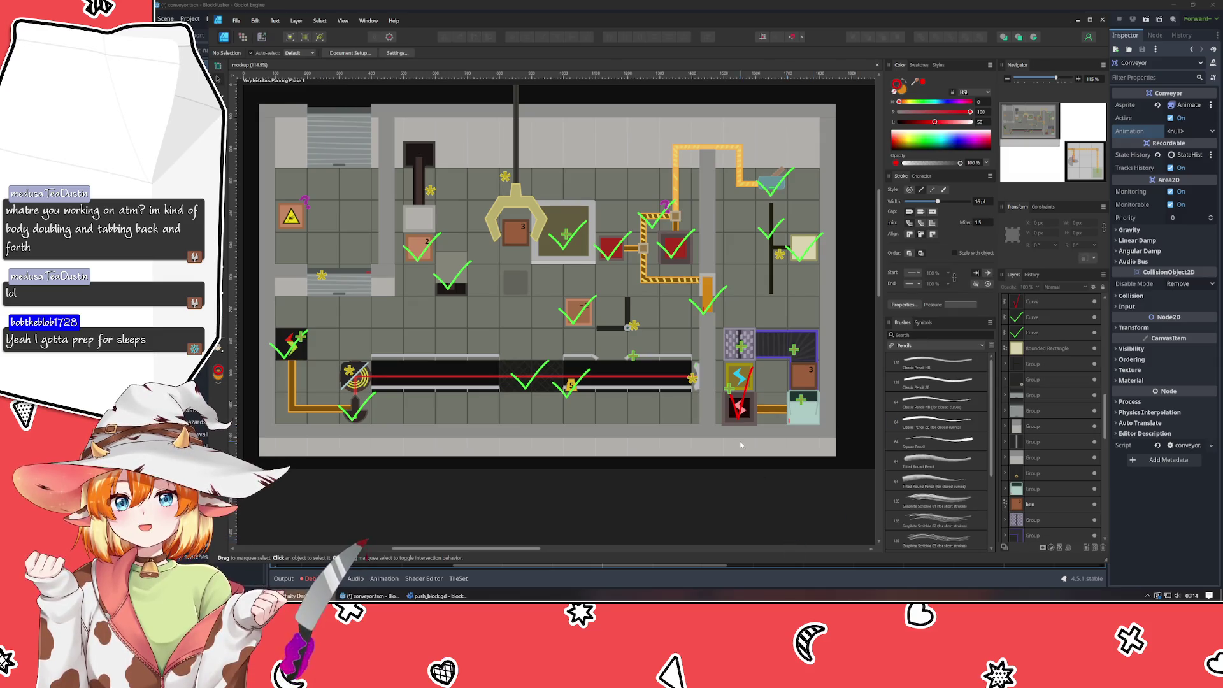
Pan over the conveyor, wall, crate and gate tiles in the new-assets document, then minimize
key("ctrl+Tab")
scroll(619, 370, "up", 5)
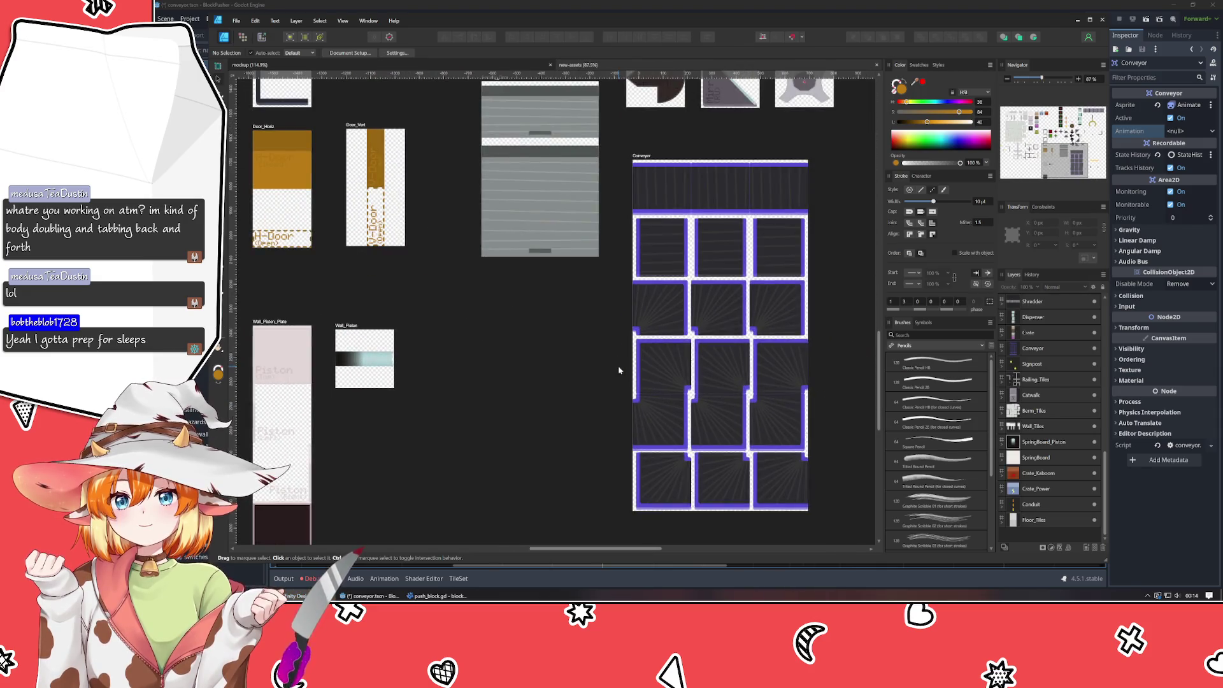
scroll(618, 370, "right", 3)
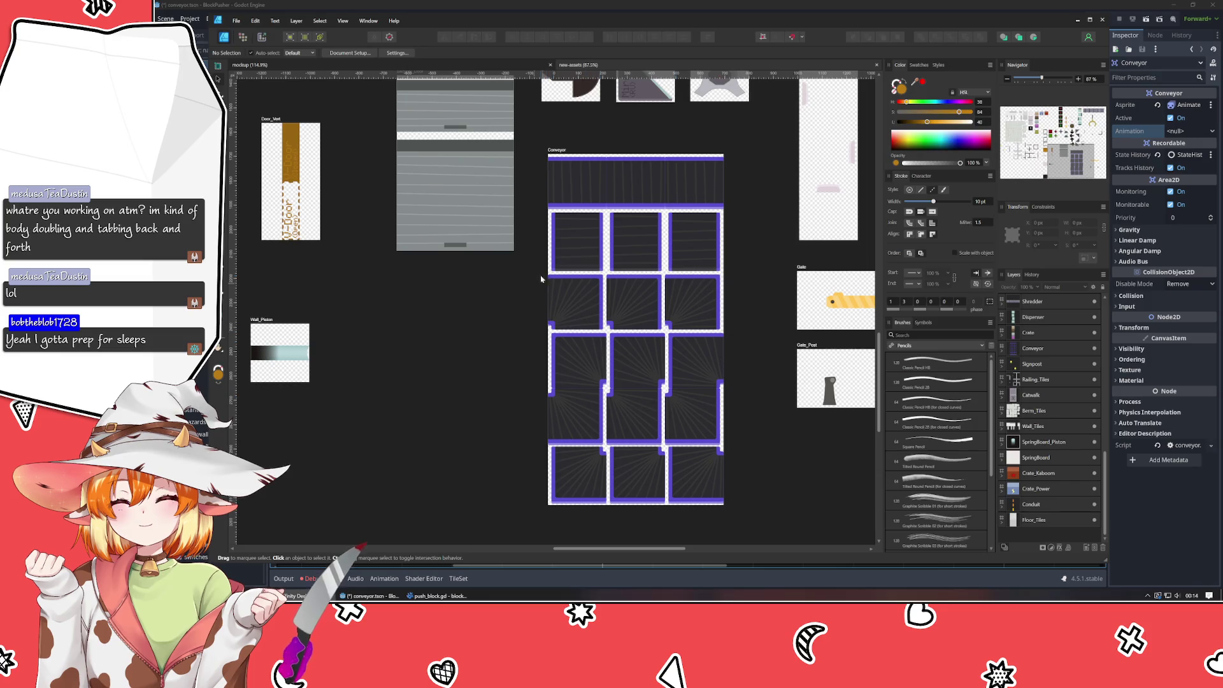
scroll(682, 334, "up", 5)
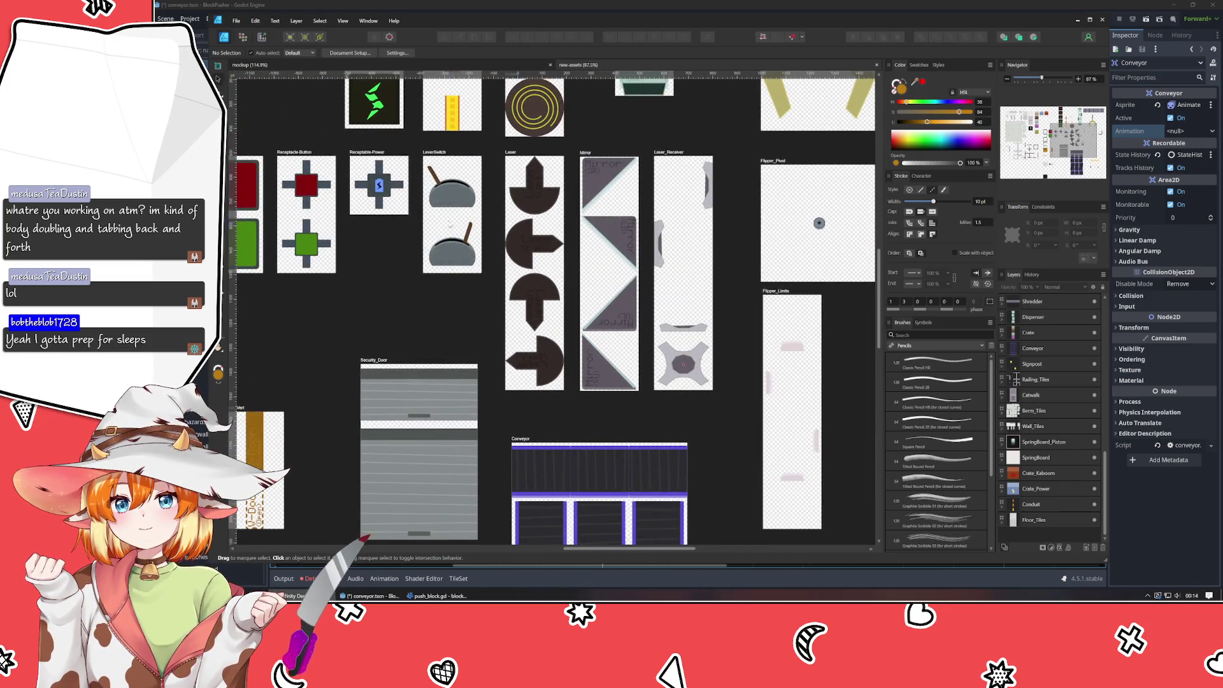
mouse_move(380, 327)
left_mouse_down()
mouse_move(722, 304)
mouse_move(849, 236)
mouse_move(828, 522)
mouse_move(804, 526)
mouse_move(712, 448)
mouse_move(618, 409)
left_mouse_up()
left_click_drag(414, 312, 339, 160)
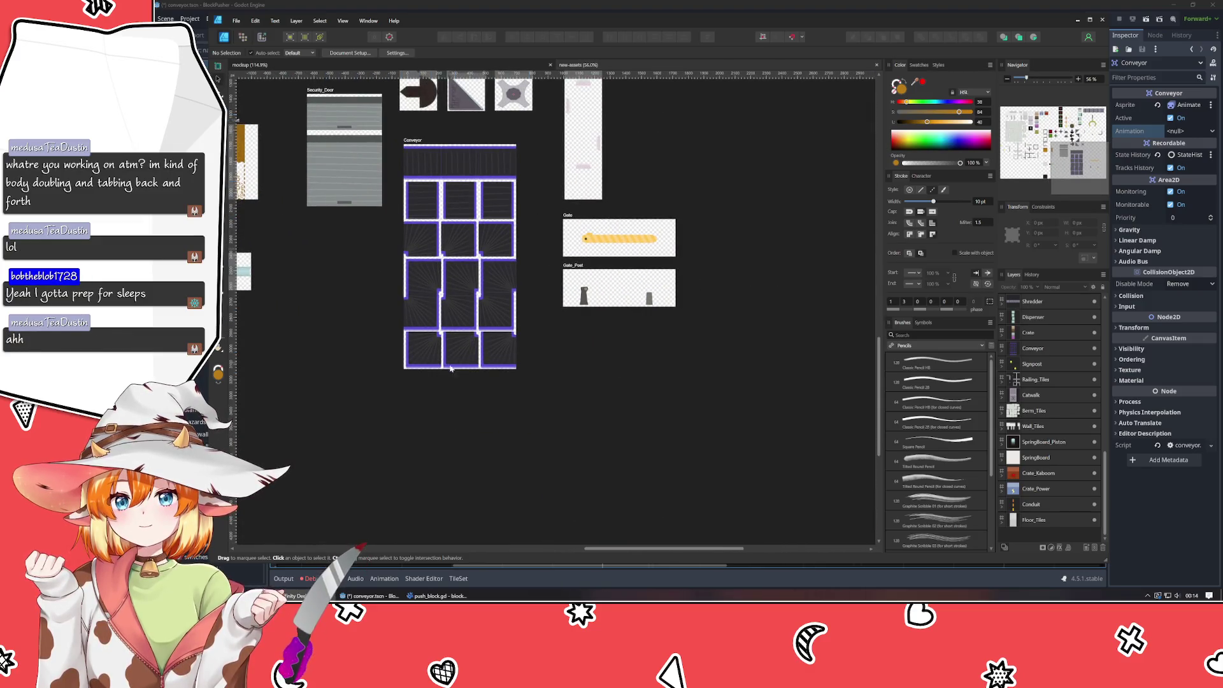
left_click(1077, 21)
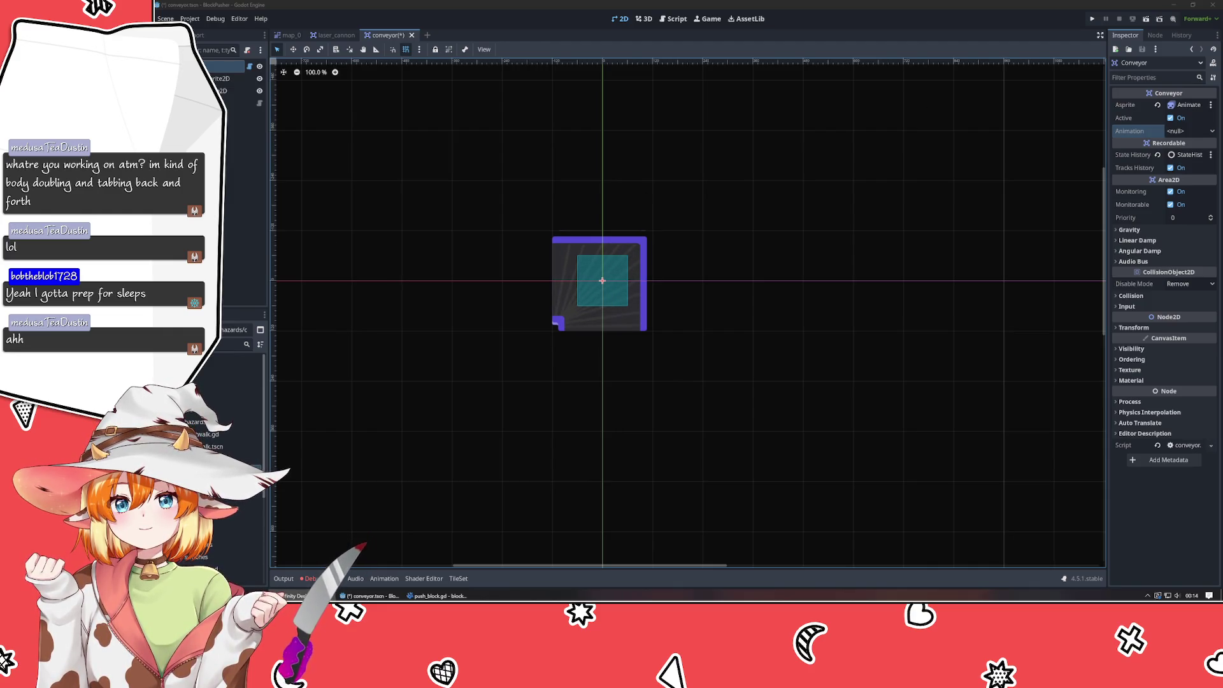
Open the map_0 scene and select the PowerBank near the top of the map
left_click(436, 486)
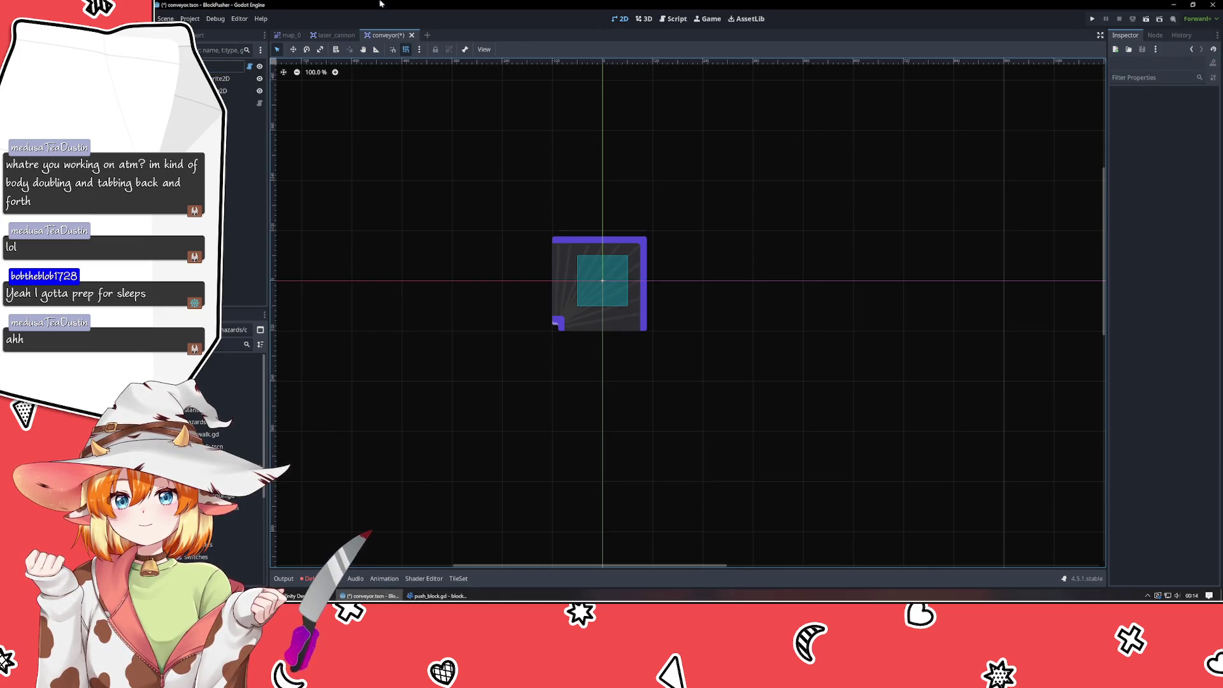
left_click(287, 35)
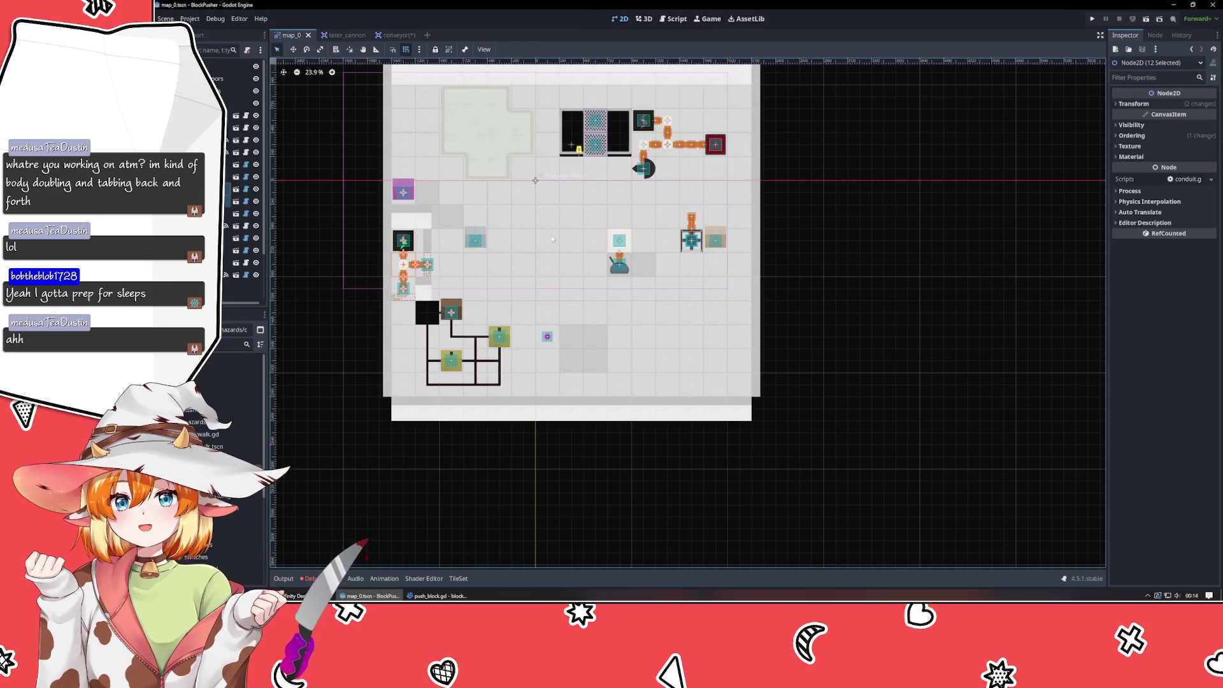
scroll(557, 175, "up", 3)
left_click(673, 169)
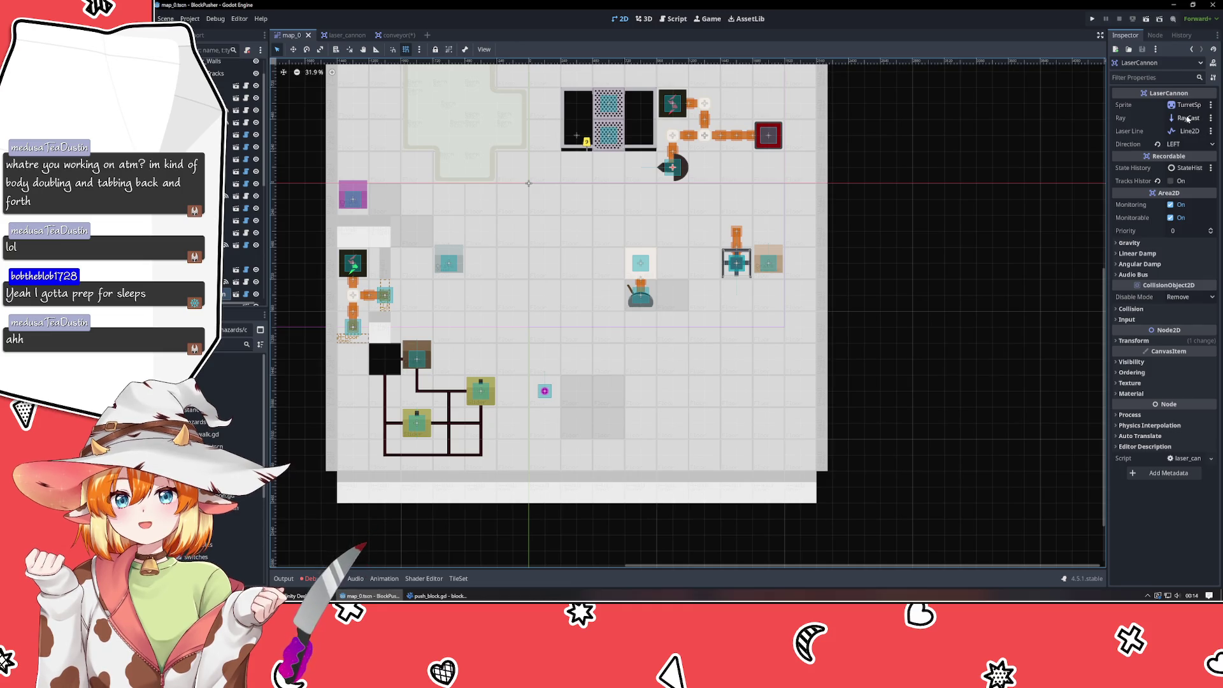
left_click(668, 110)
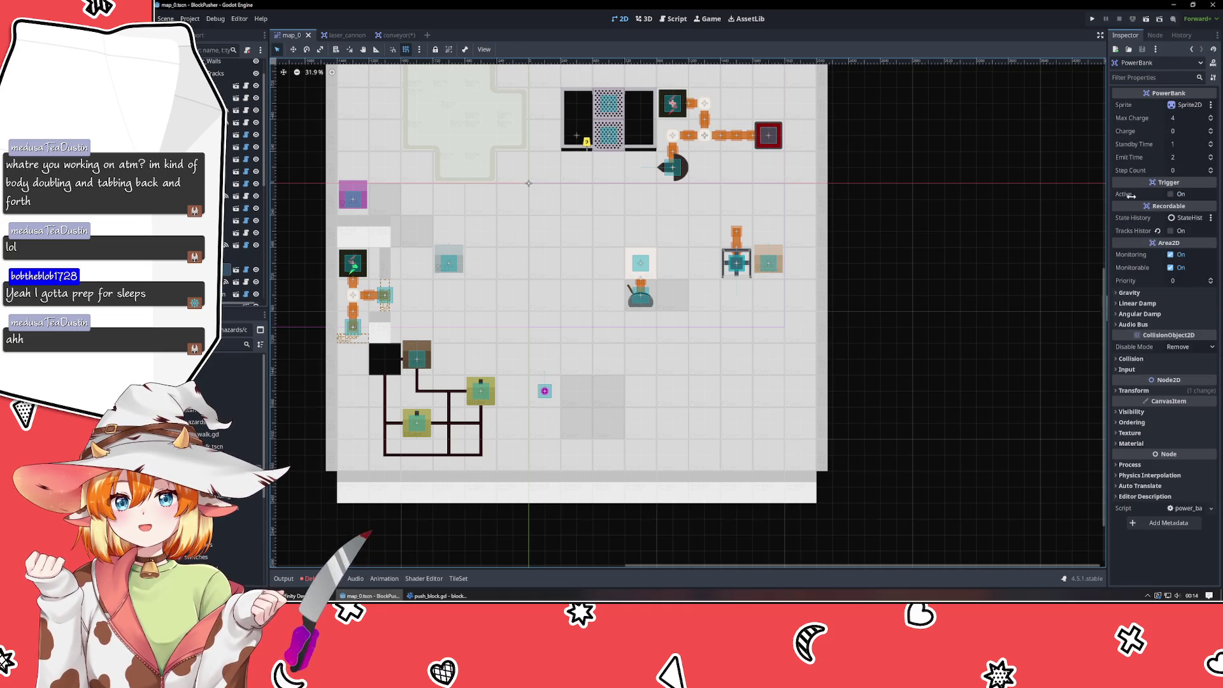
Edit the PowerBank's Charge, save map_0, and return to the conveyor scene
triple_click(1211, 130)
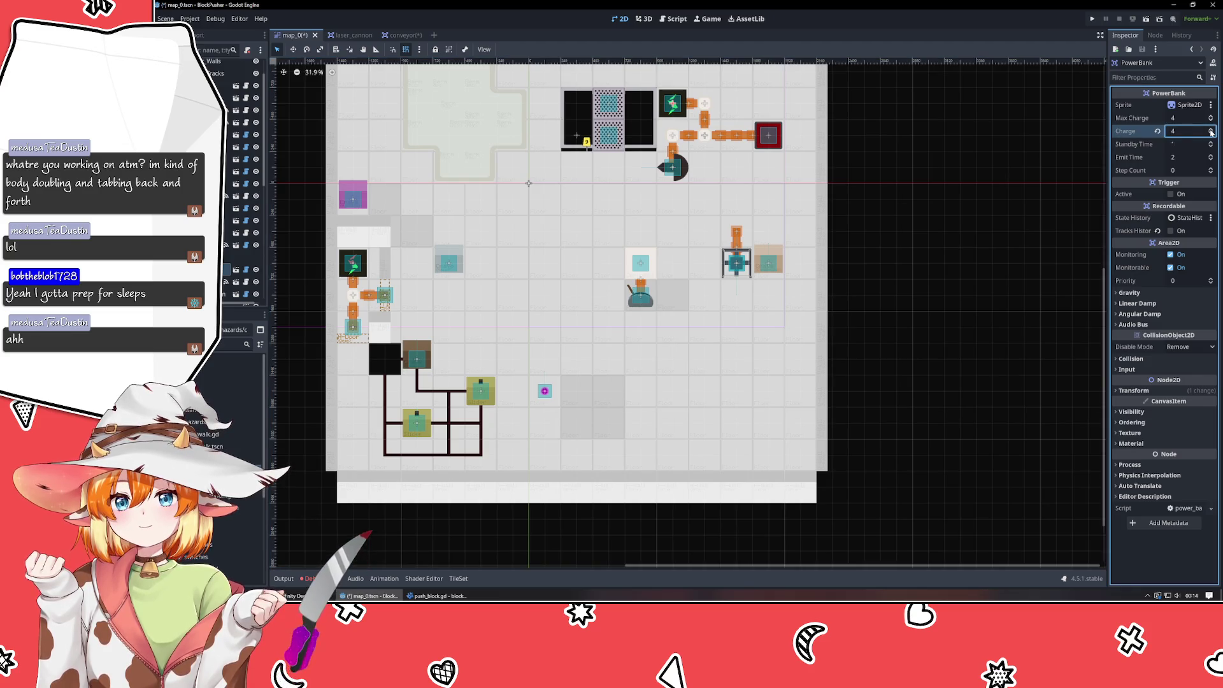
left_click(726, 106)
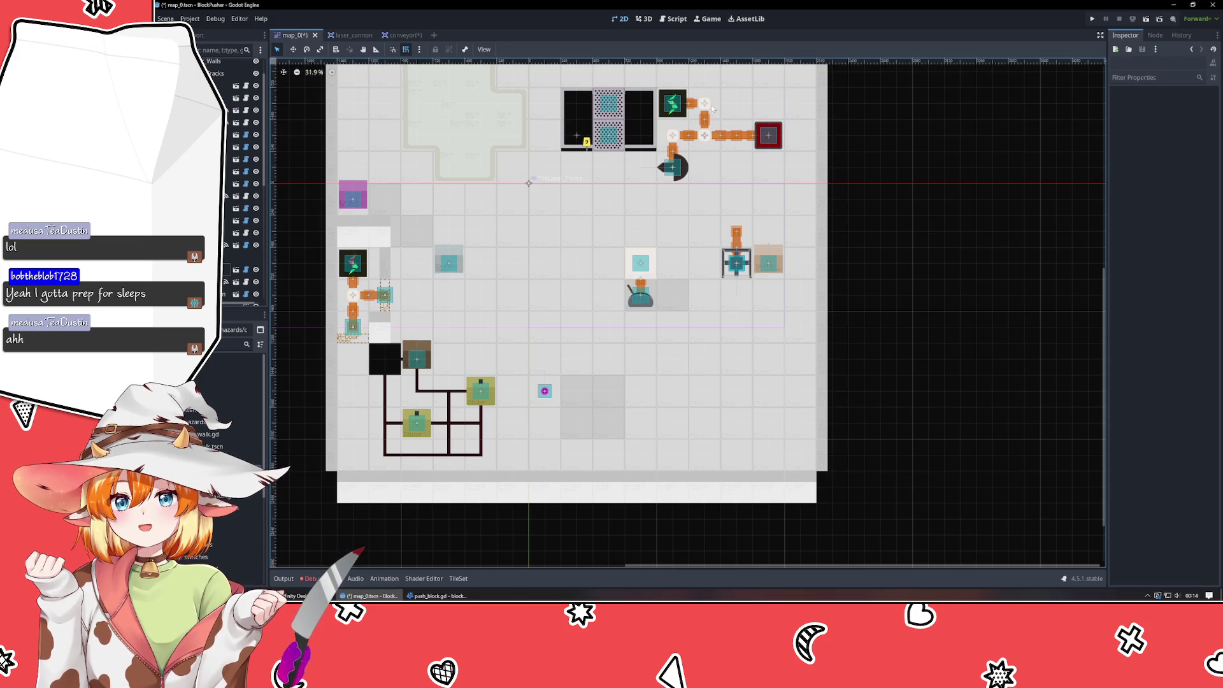
key("ctrl+s")
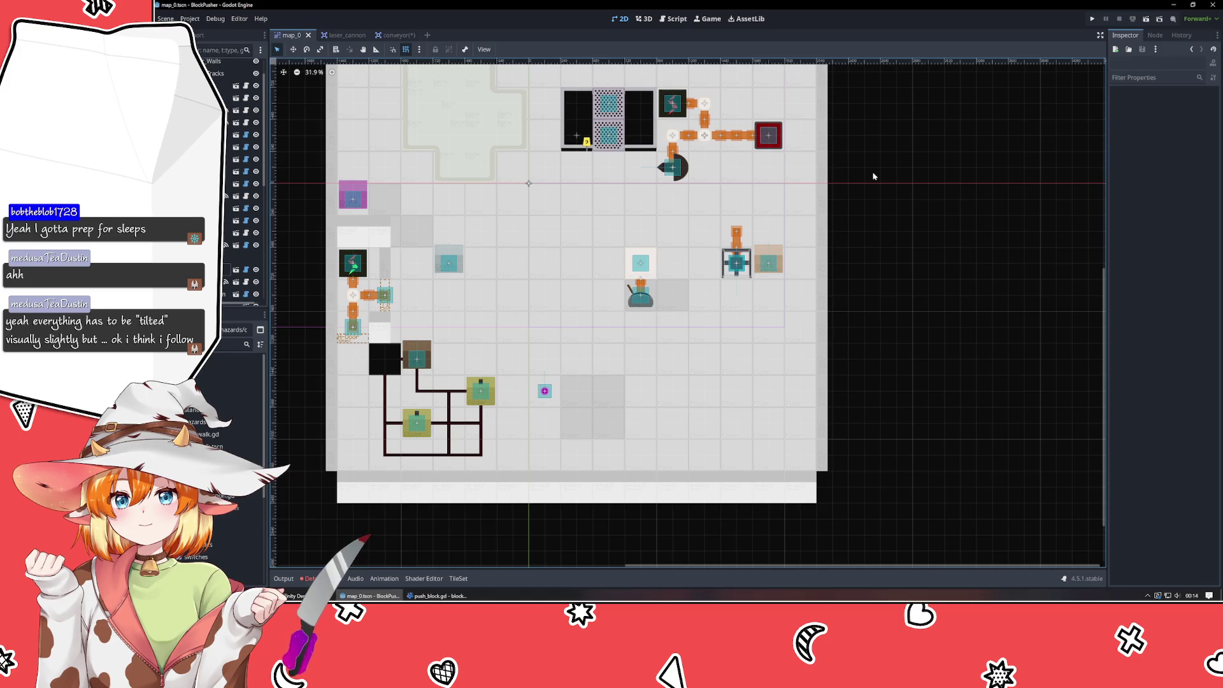
key("ctrl+s")
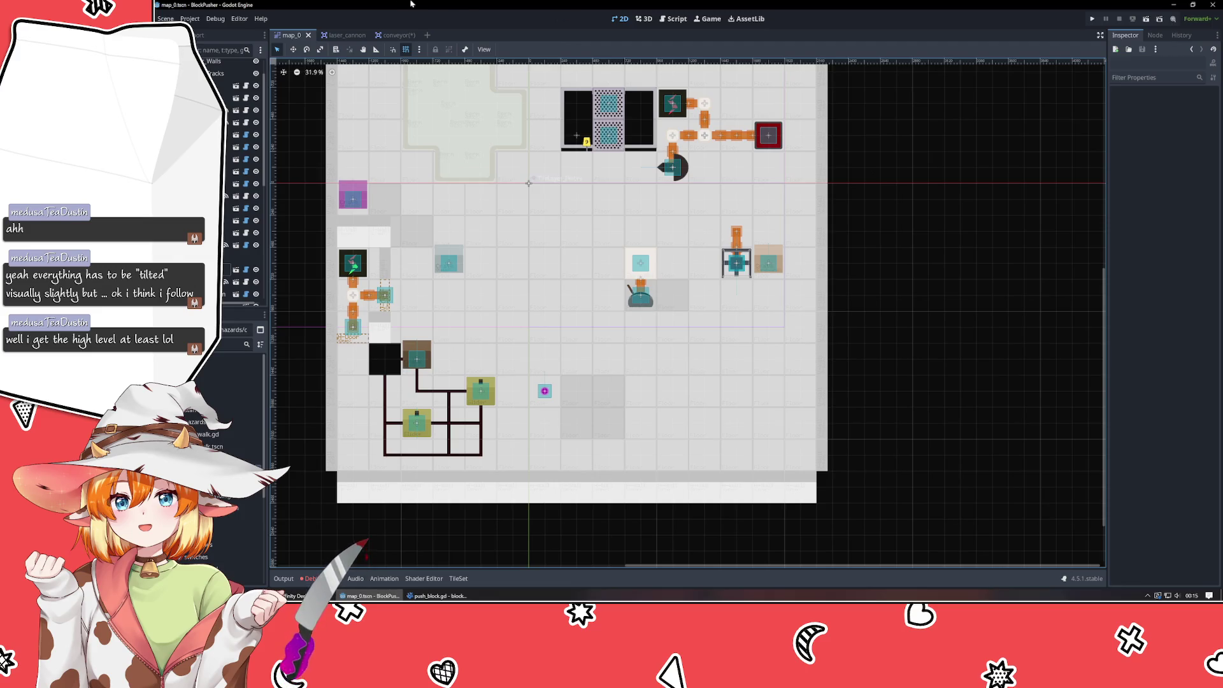
left_click(392, 36)
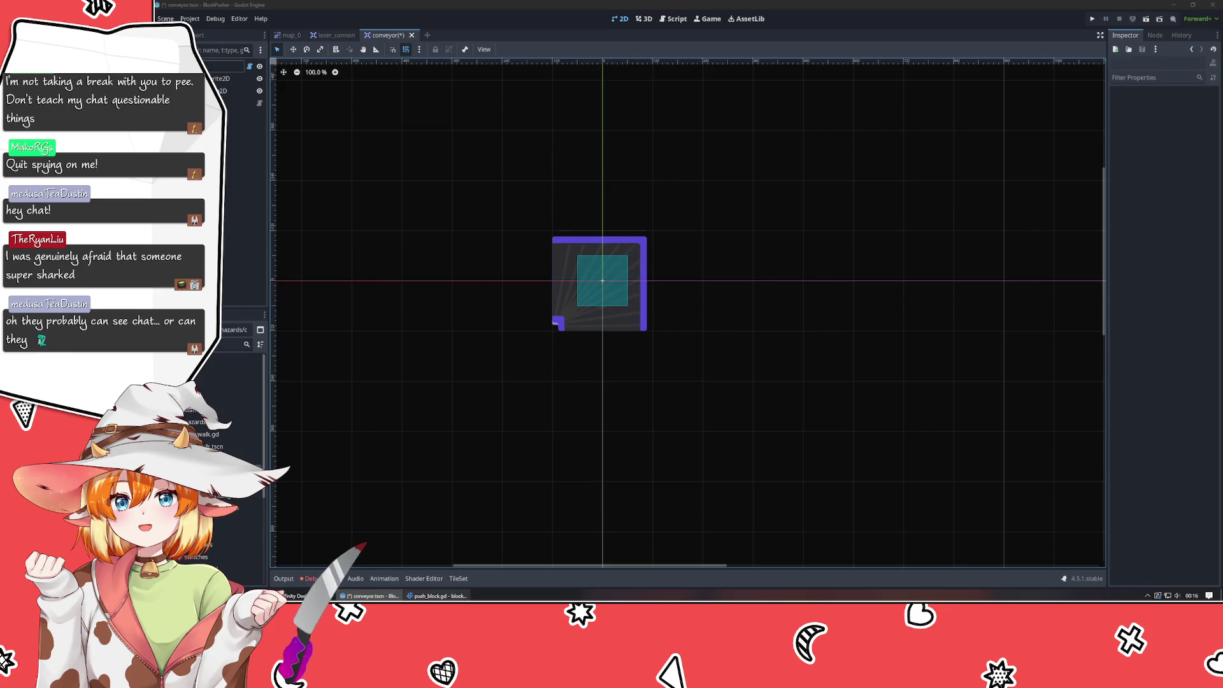
left_click(439, 596)
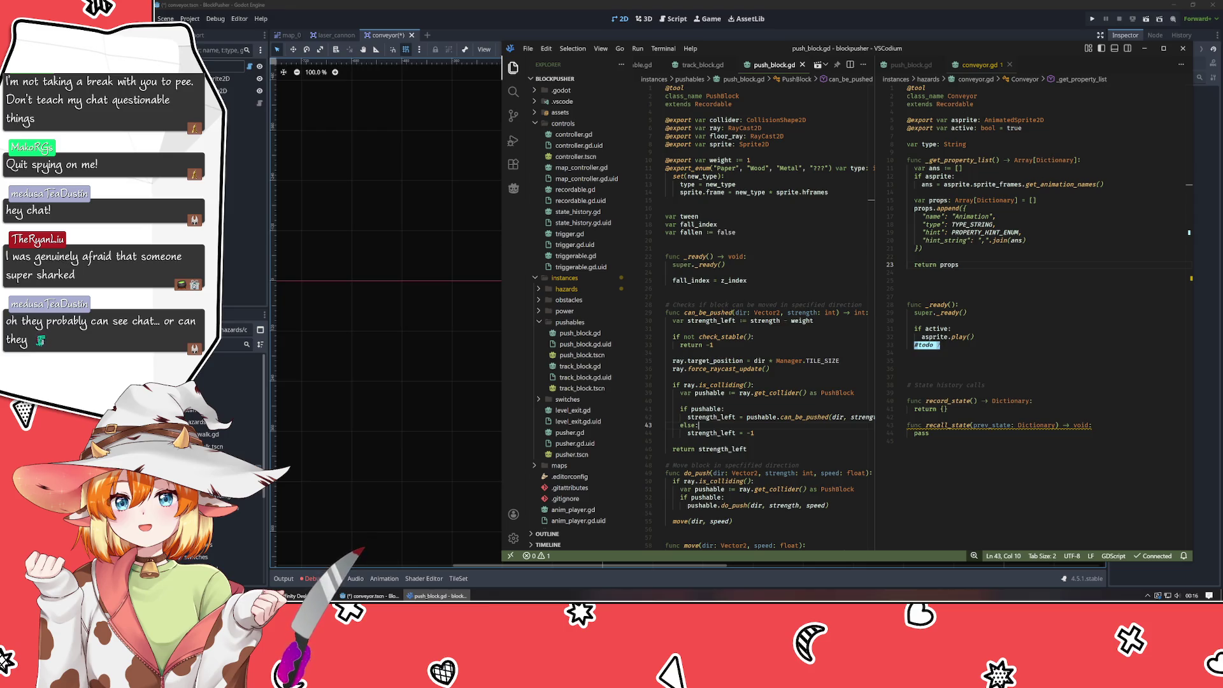
Inspect push_block.gd's sprite.hframes setter, then place the caret after conveyor.gd's _get_property_list
left_click(779, 251)
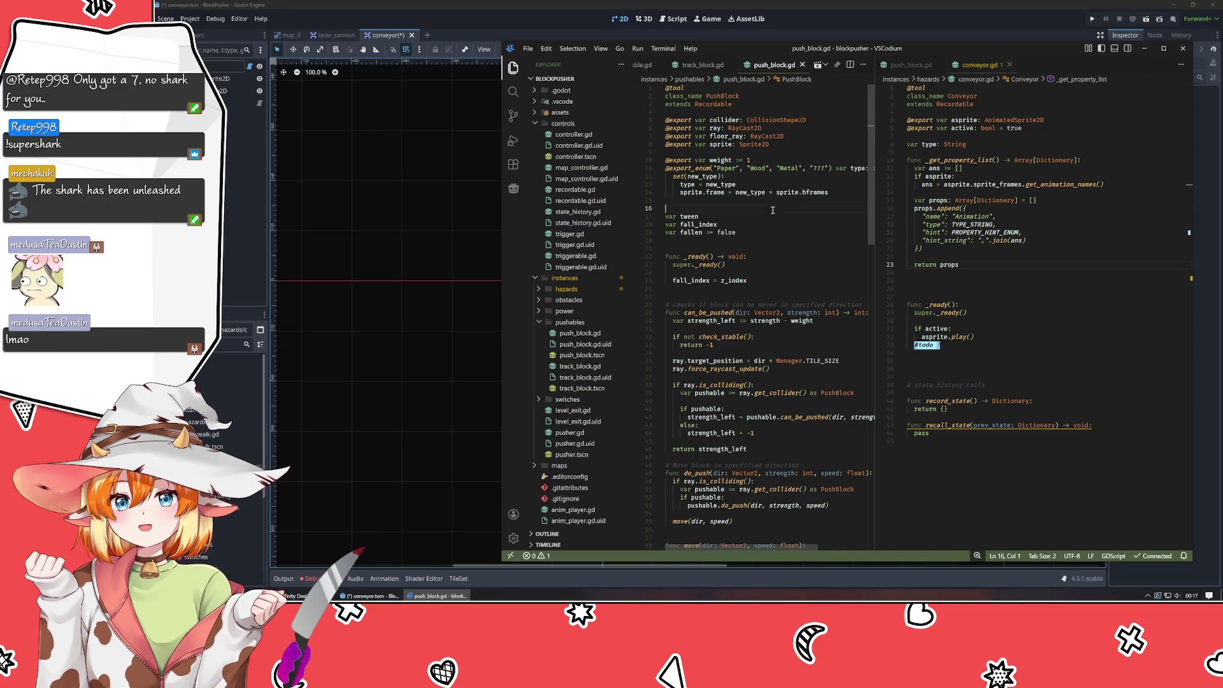
left_click_drag(829, 193, 779, 196)
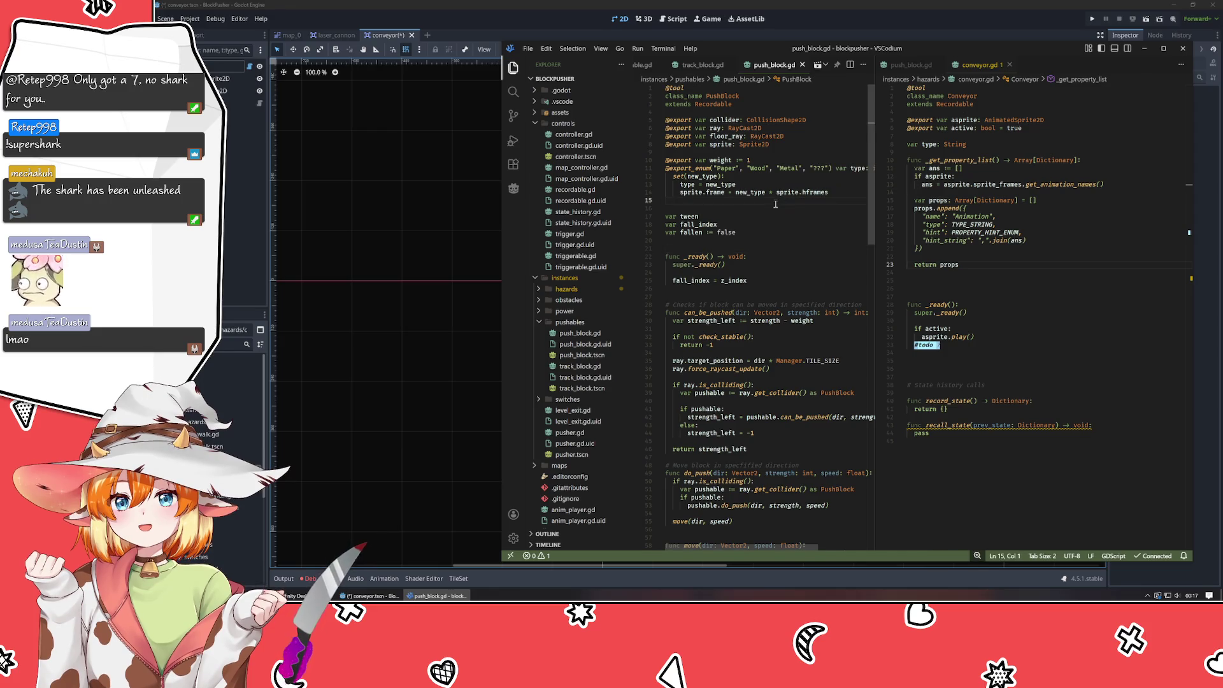
left_click(734, 159)
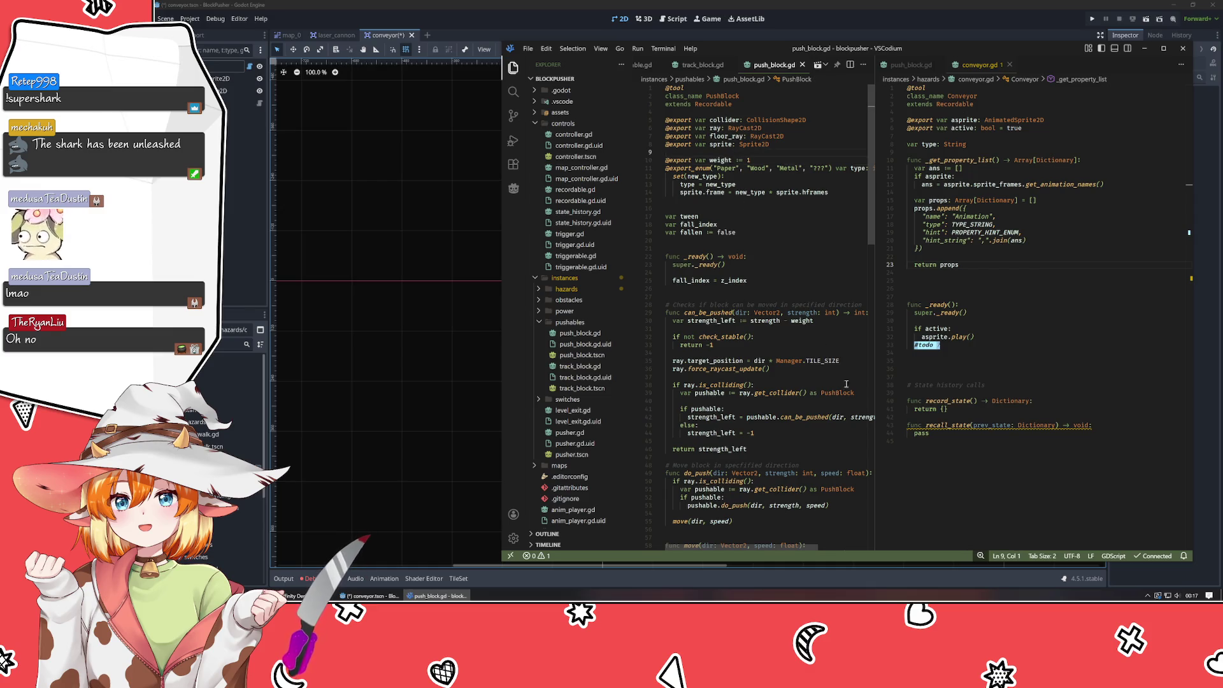
left_click(993, 369)
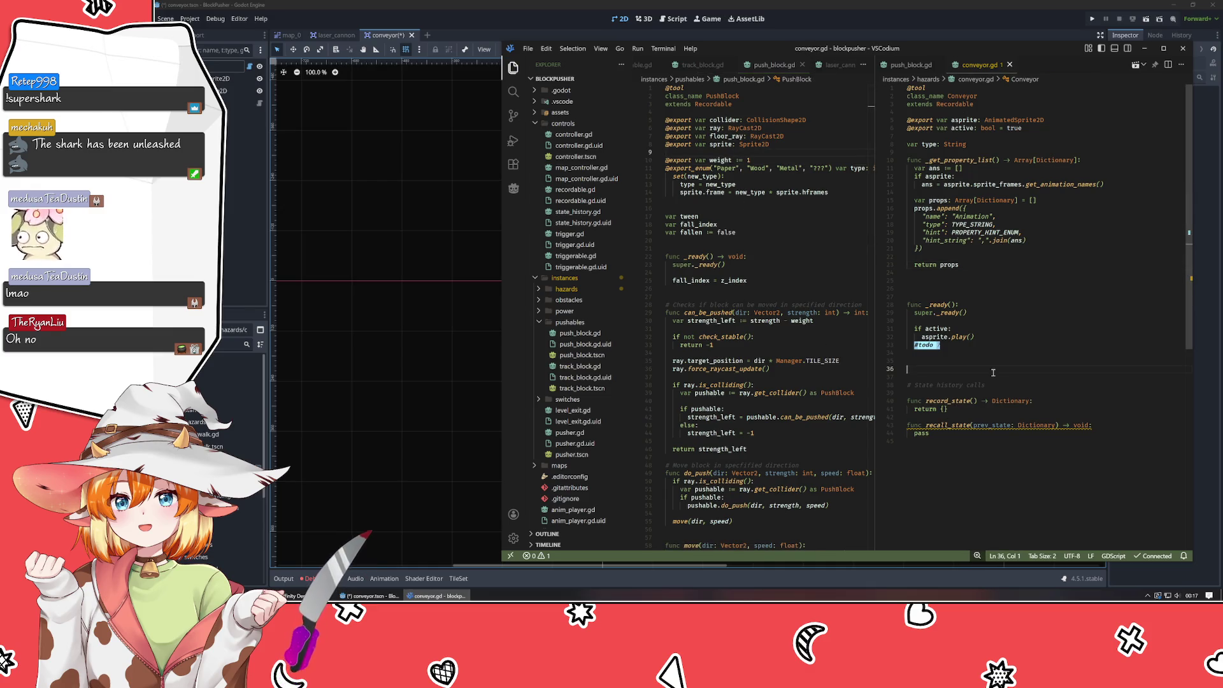
left_click(996, 283)
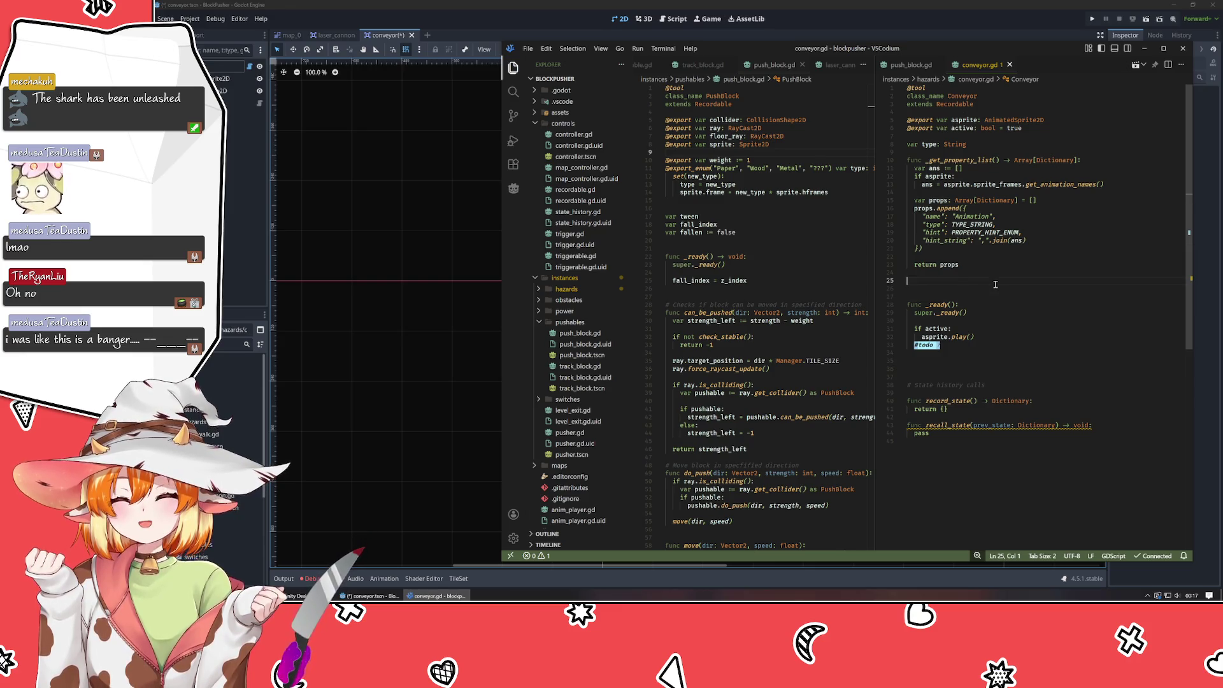
key("alt+Tab")
key("alt+Tab")
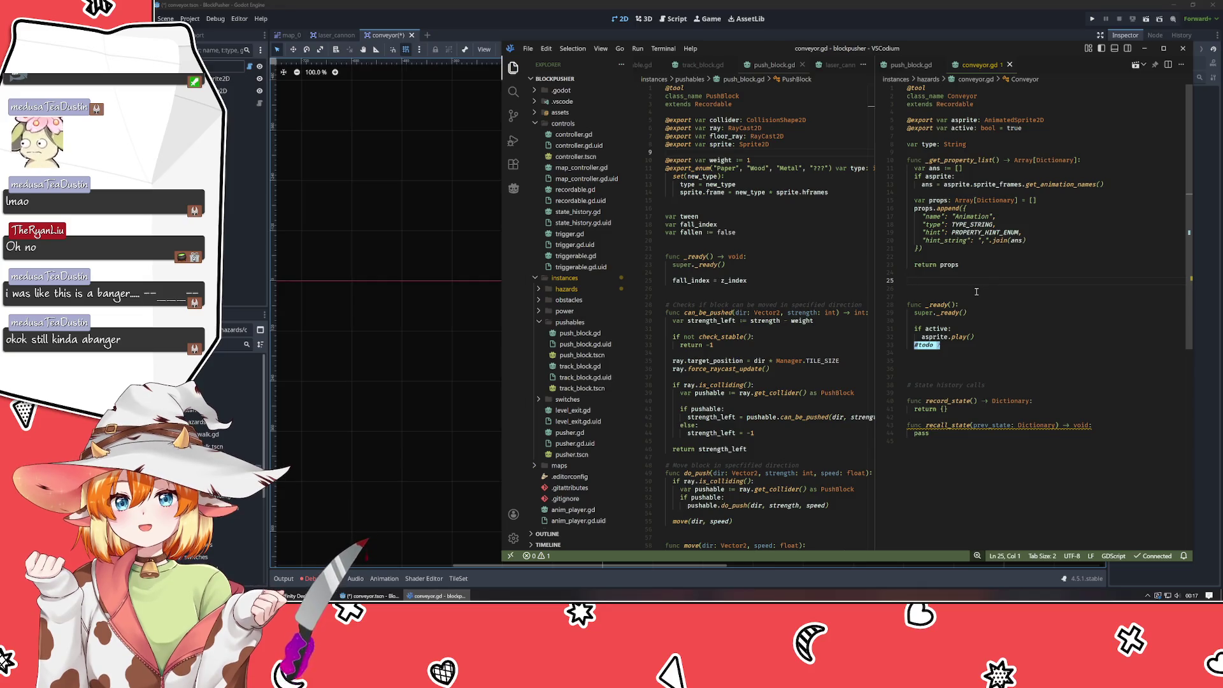
Type func _get and accept the `_get(property: StringName) -> Variant` signature below _get_property_list
type("func _get")
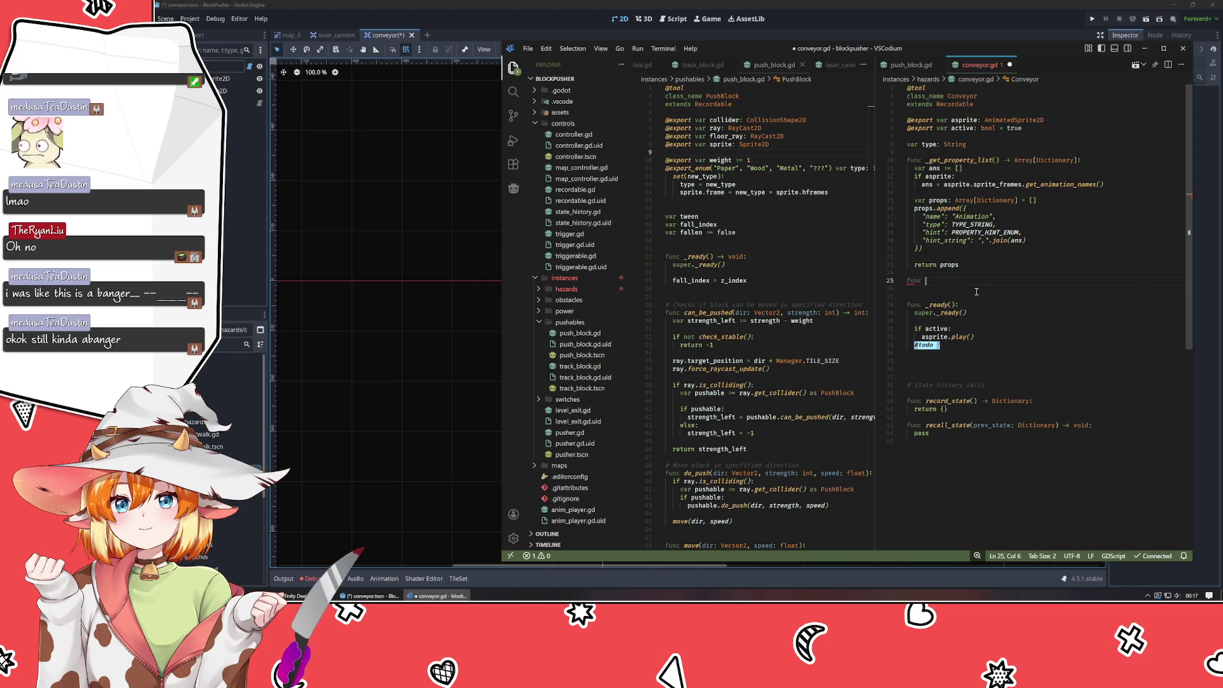
type("():")
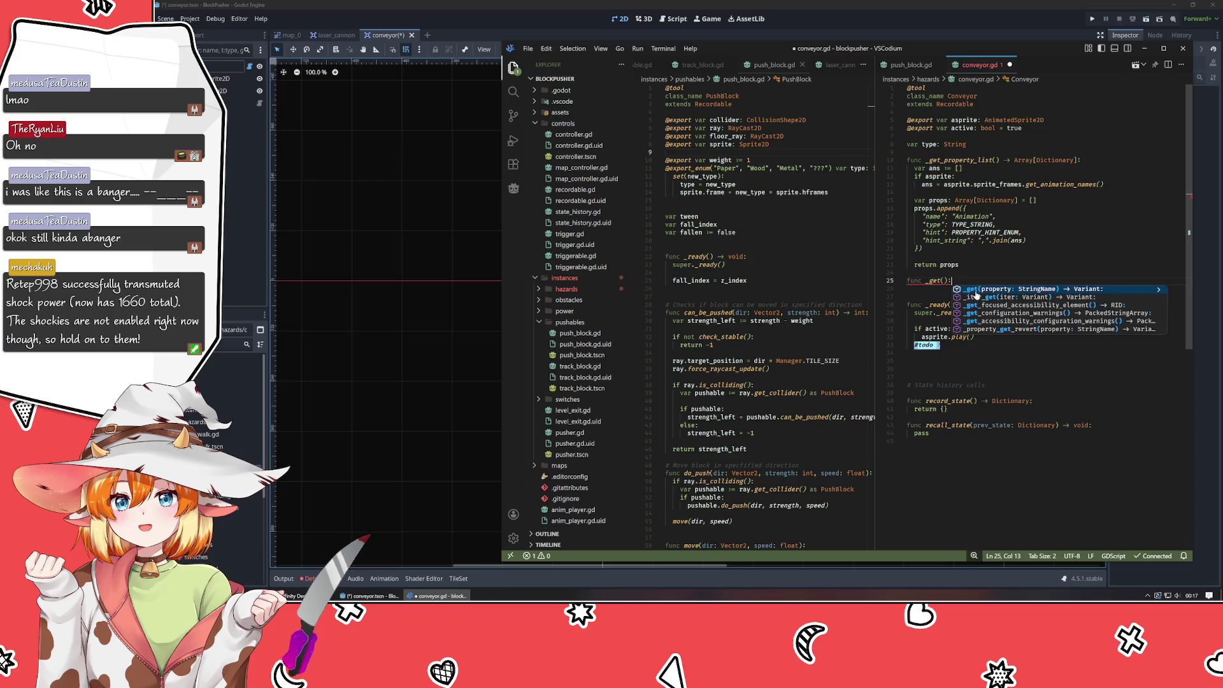
key("Return")
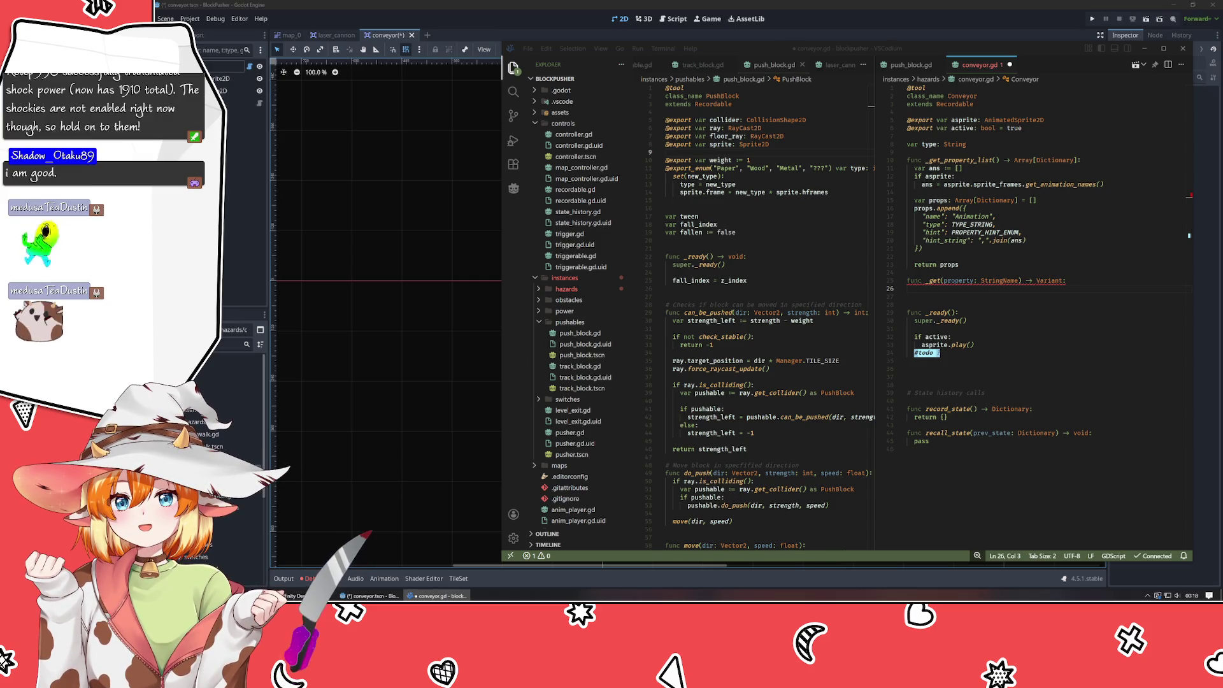
left_click(770, 290)
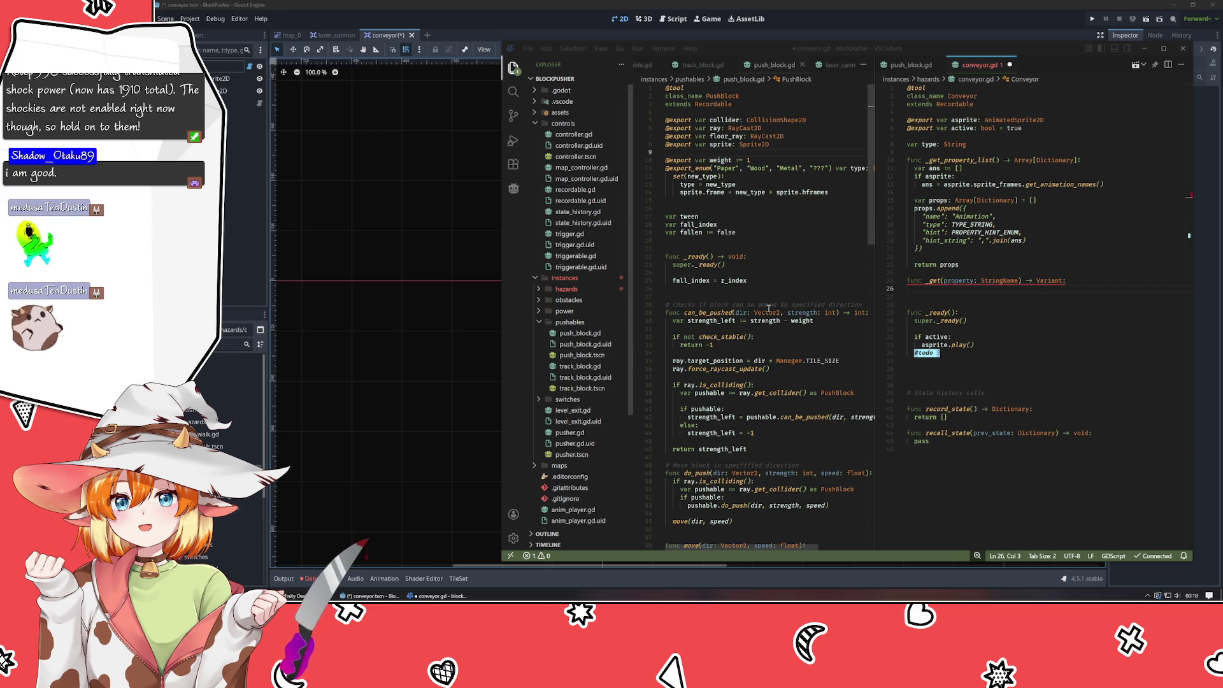
left_click(915, 288)
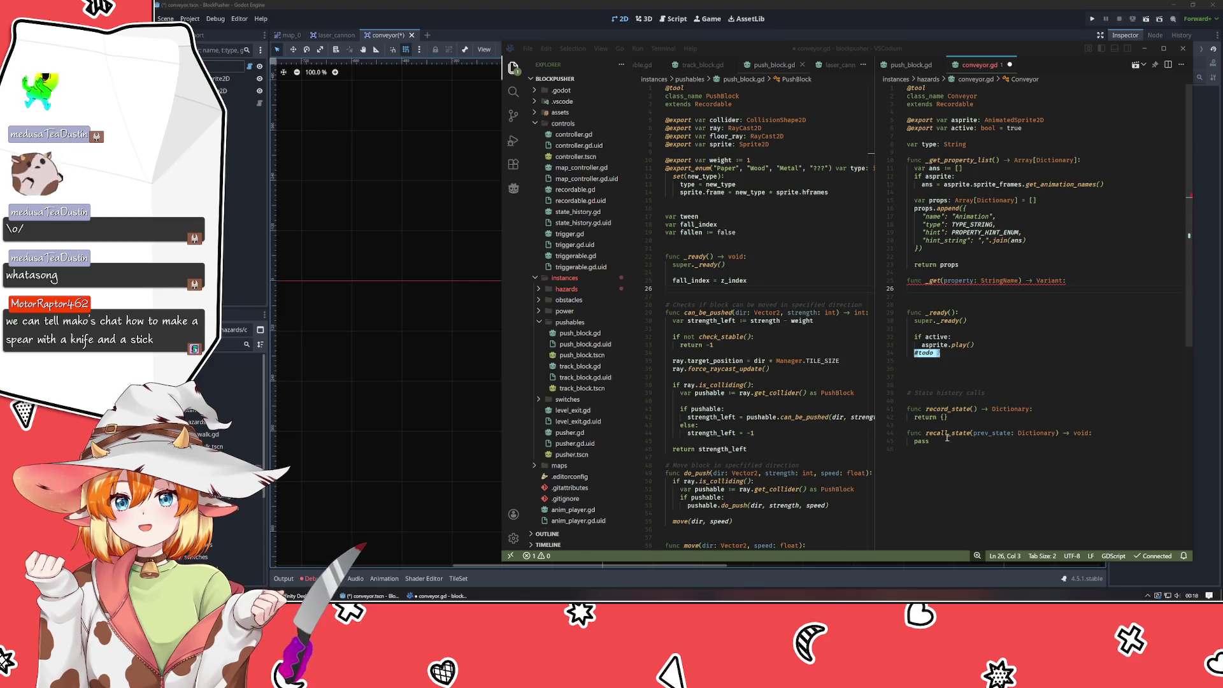
left_click(745, 344)
left_click(731, 298)
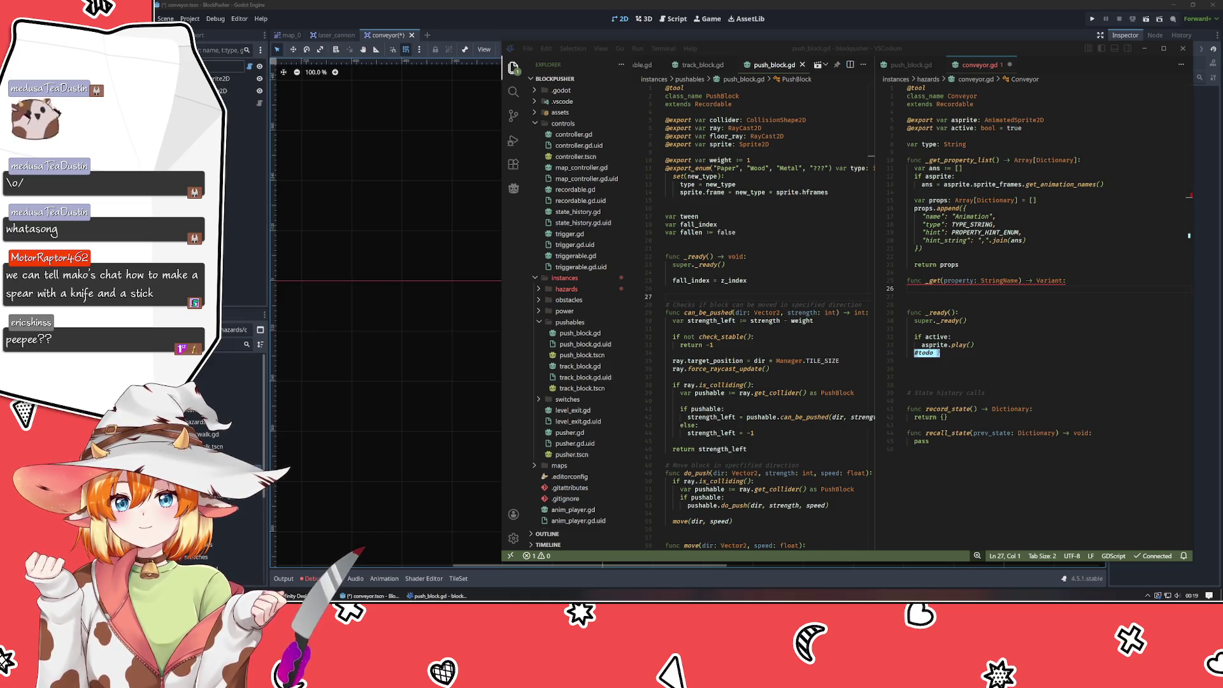
Make conveyor.gd's _ready run `if active: asprite.play()` with a #todo comment
left_click(747, 290)
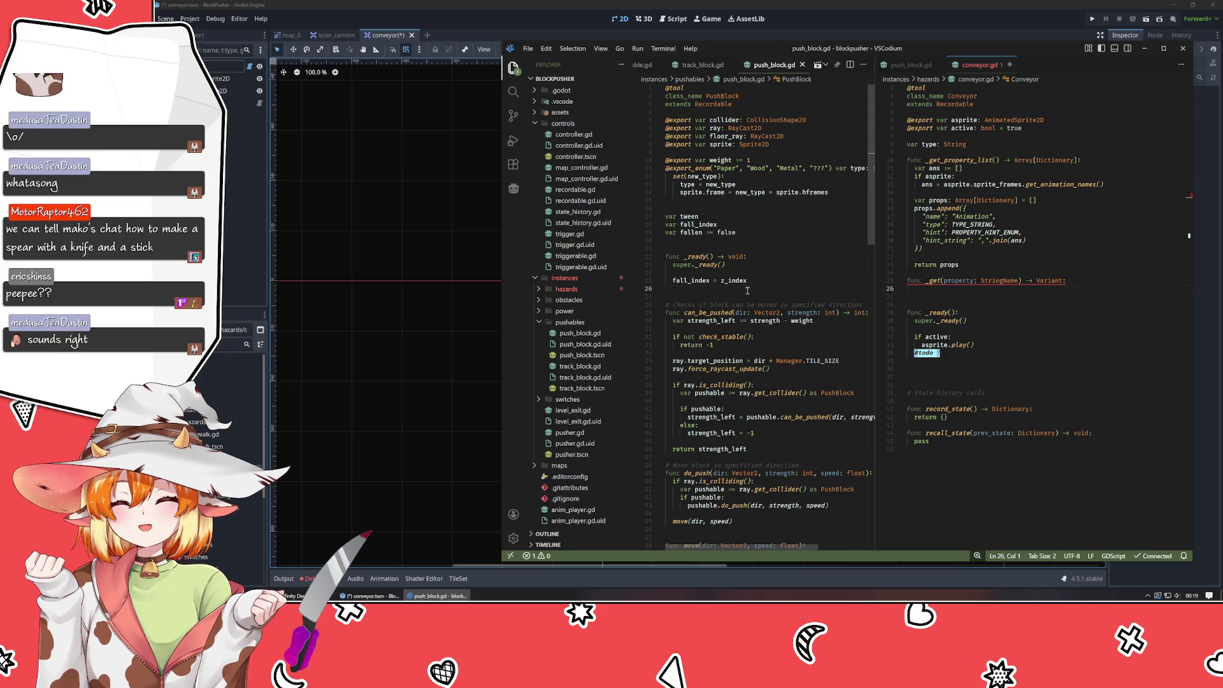
left_click(749, 242)
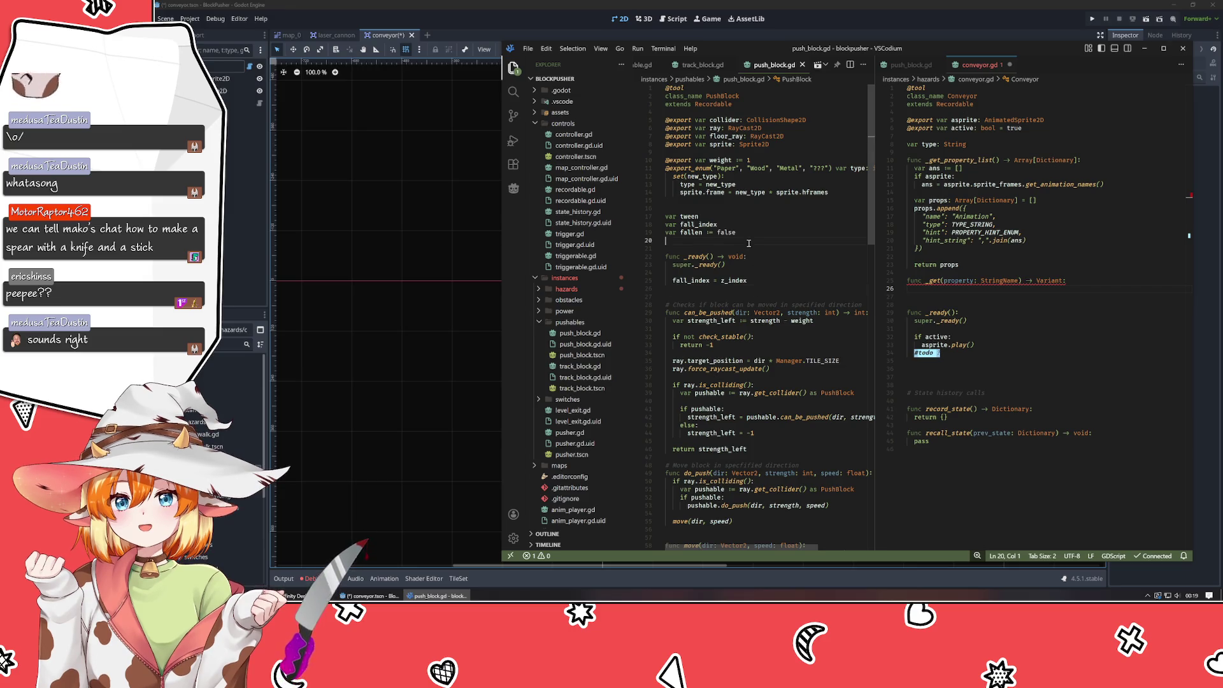
left_click(742, 211)
left_click(1019, 289)
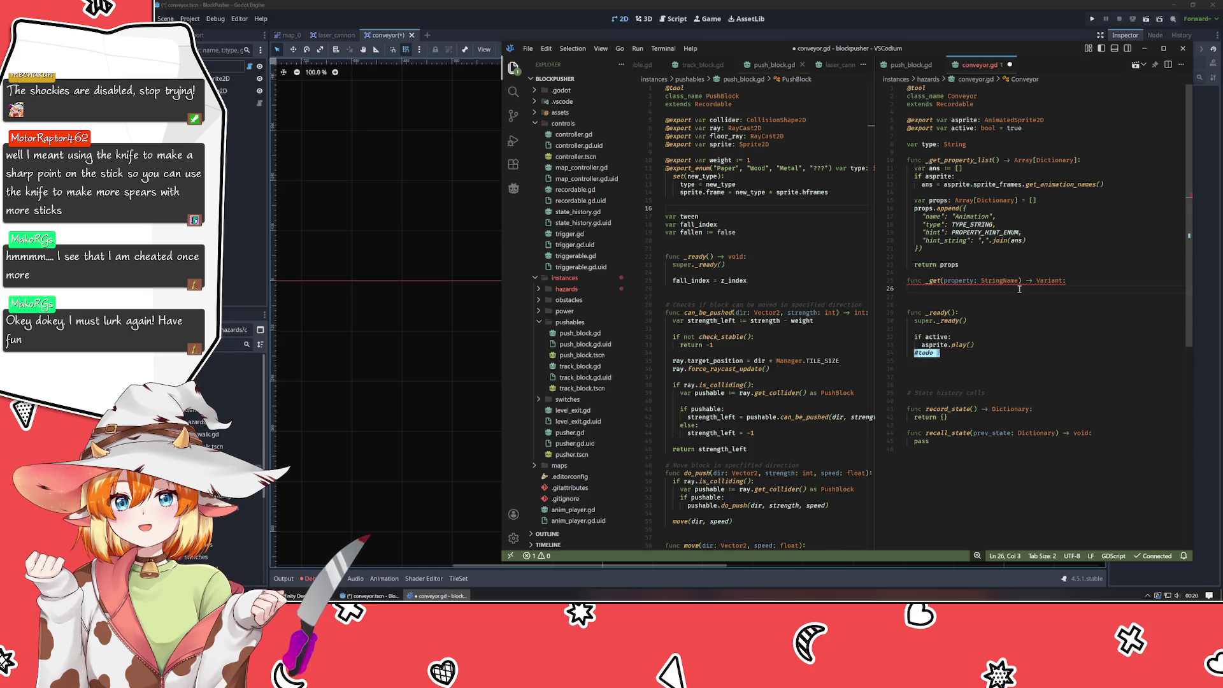
left_click(432, 4)
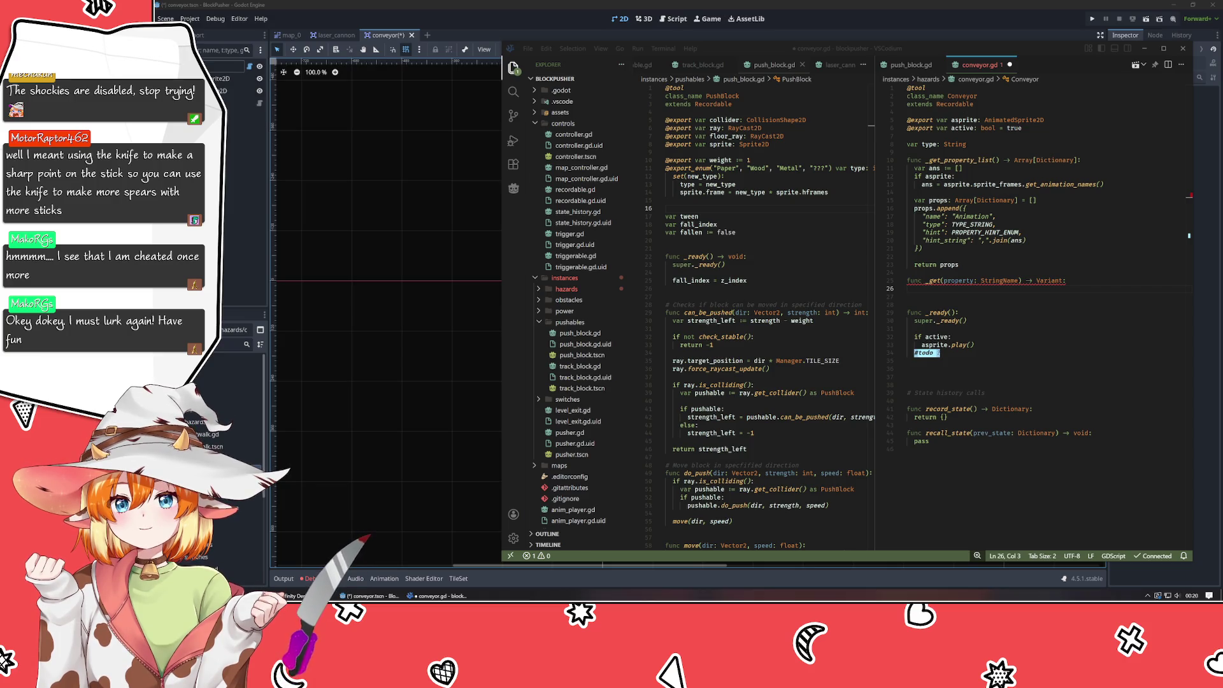
left_click(1051, 289)
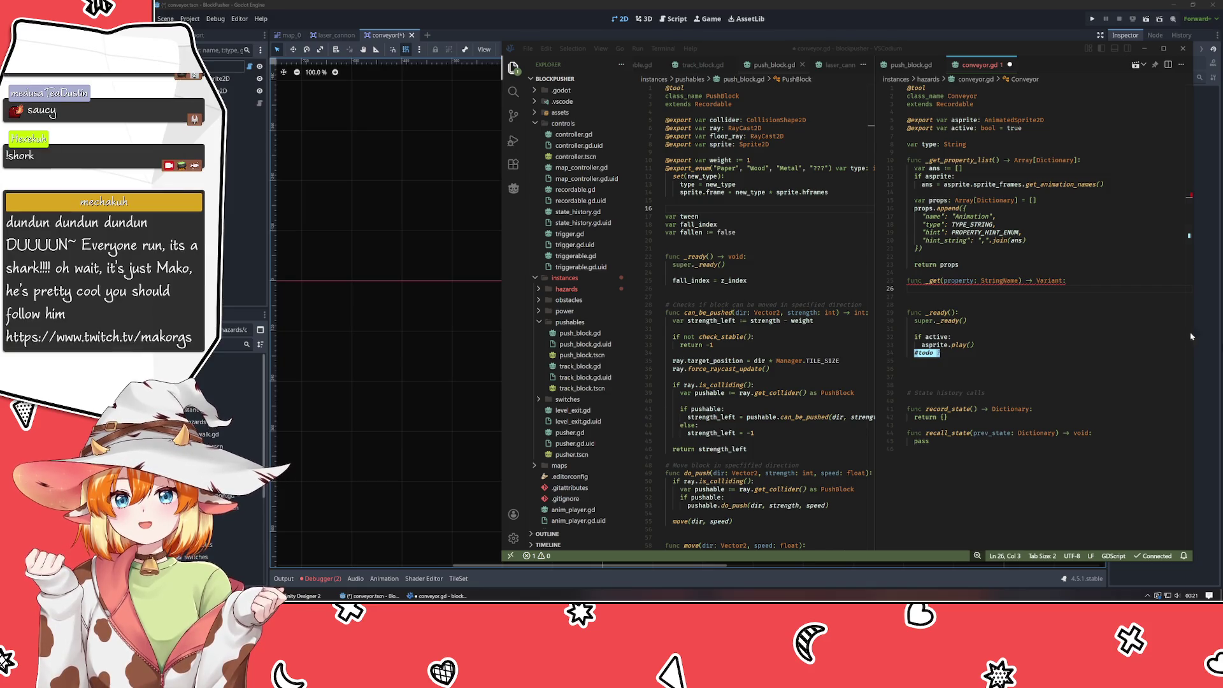
left_click(1035, 296)
left_click(1016, 289)
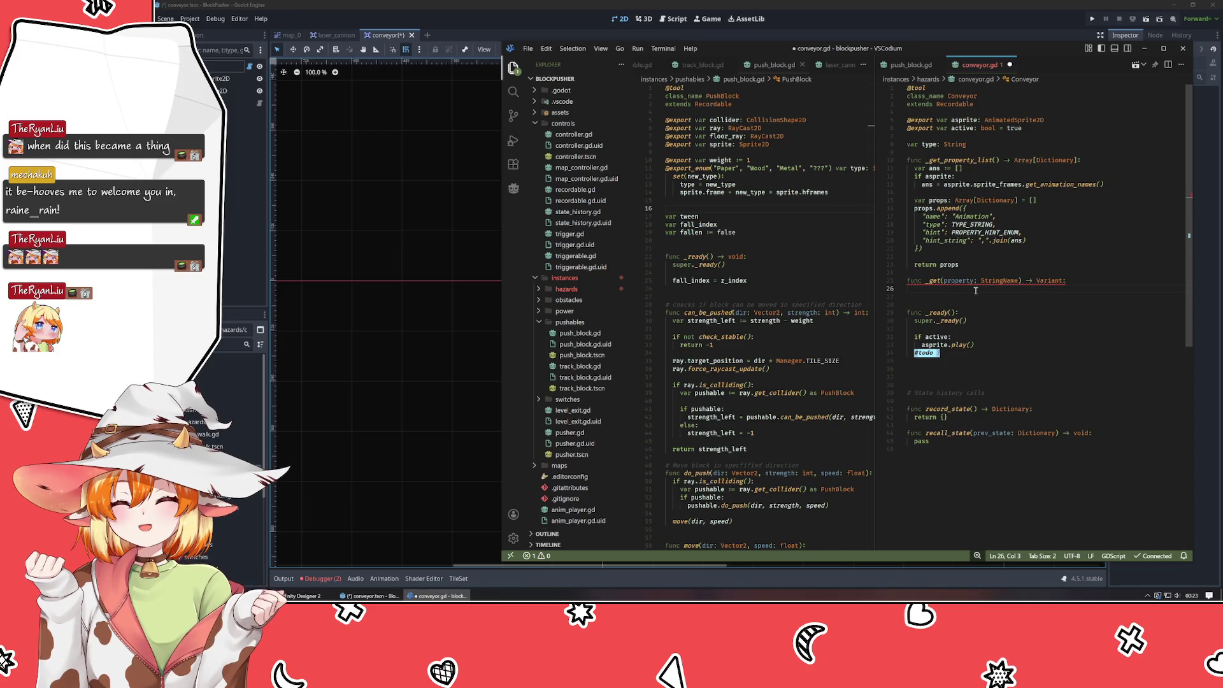
Write the condition `if (property == "Animation"):` inside func _get
type("if (\"Ano")
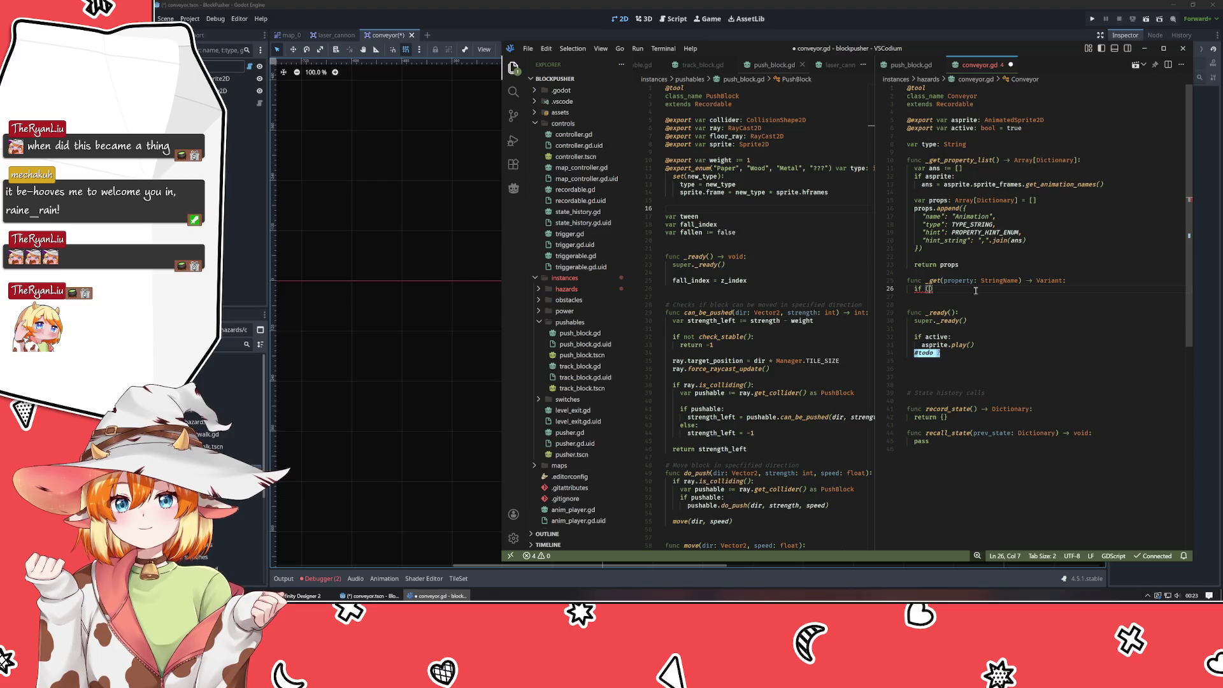
key("BackSpace")
key("BackSpace")
key("BackSpace")
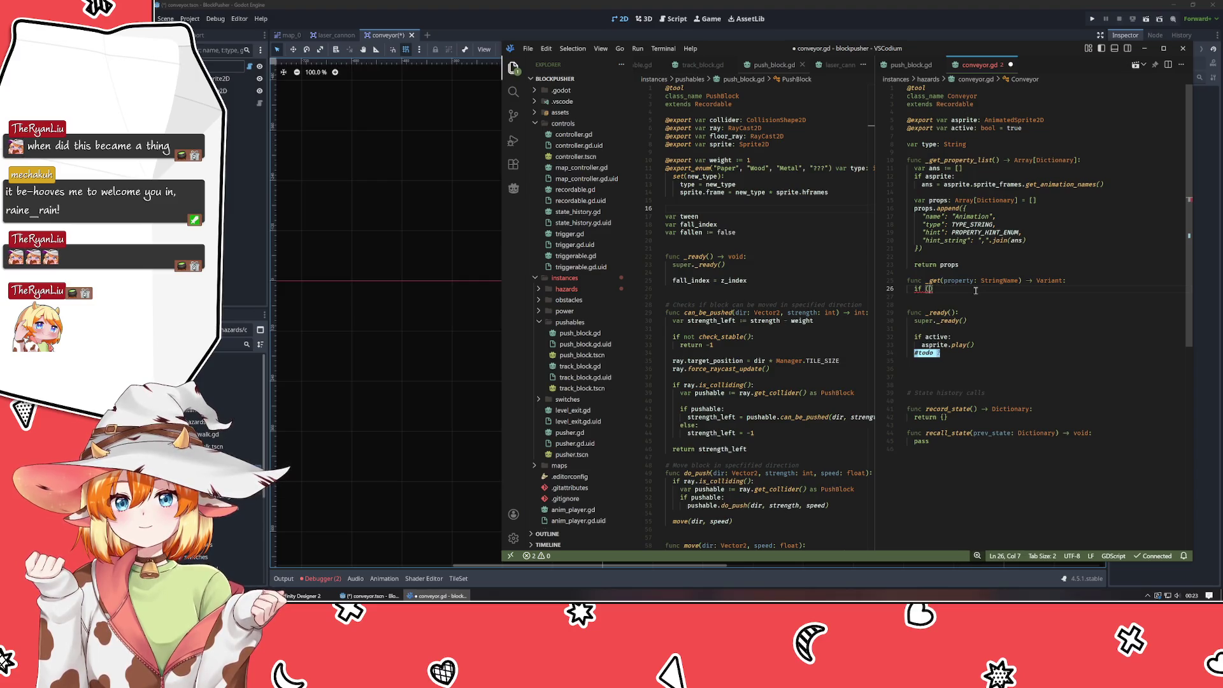
type("property ")
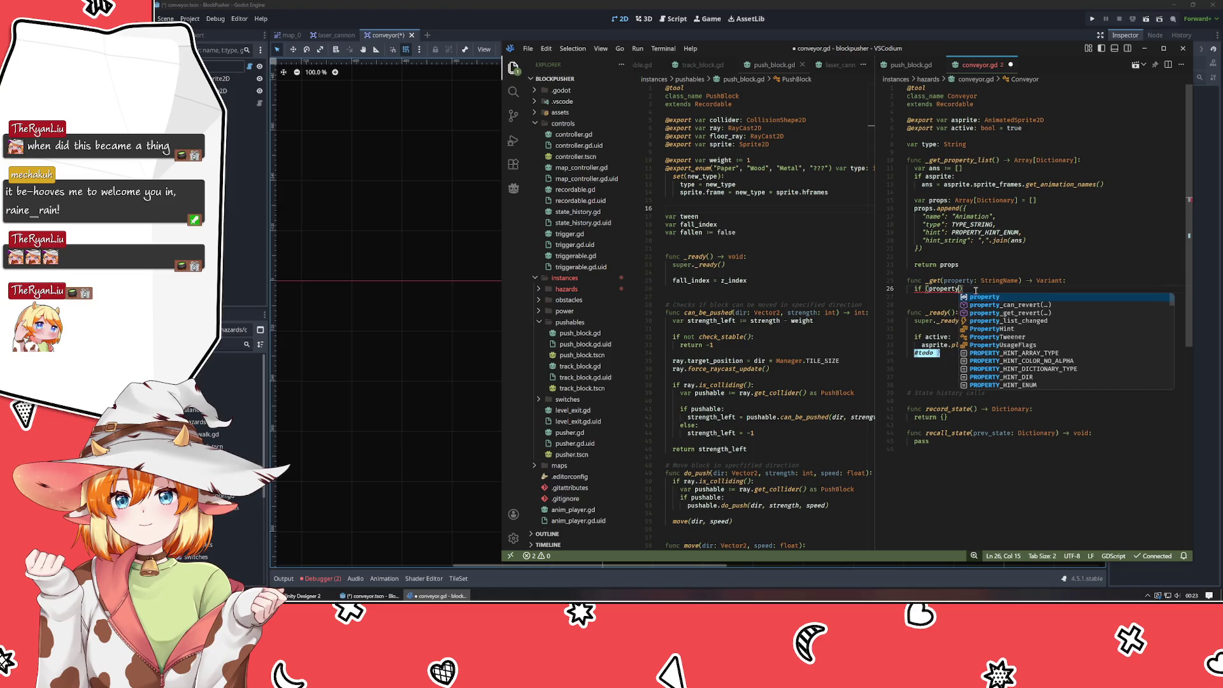
type("== \"Animation")
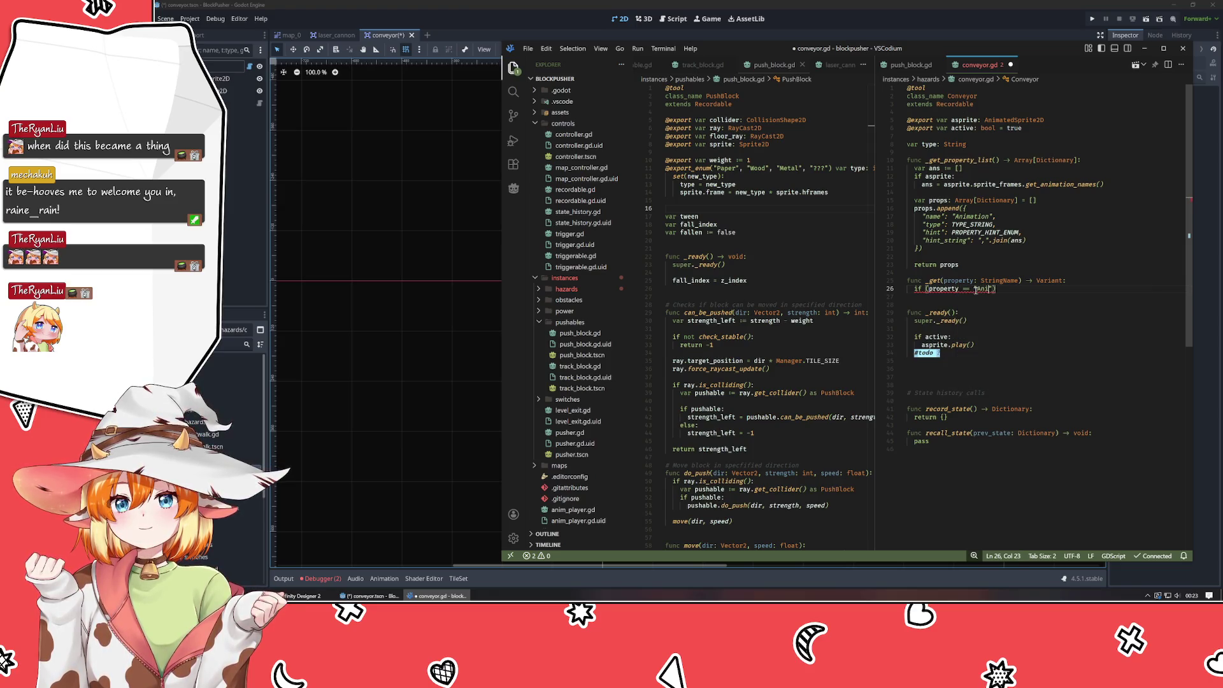
type("\"):")
key("Return")
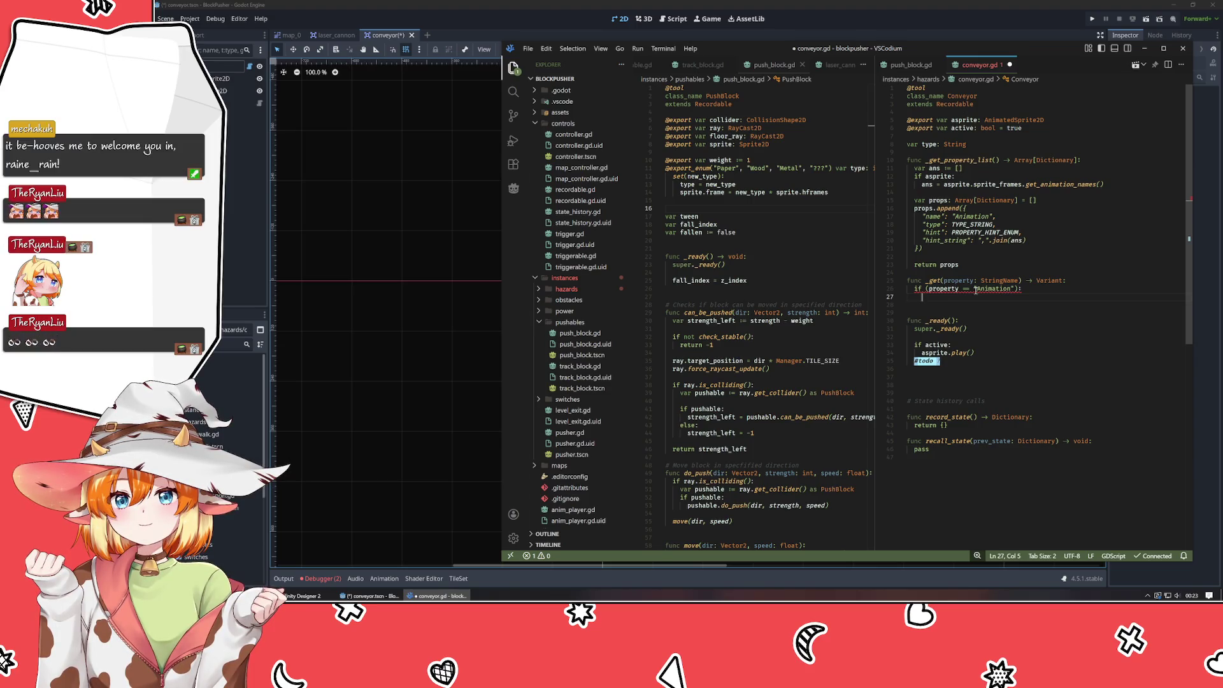
Add `return type` as the condition's body, fixing typos, then bring up the StackExchange answer
type("type =")
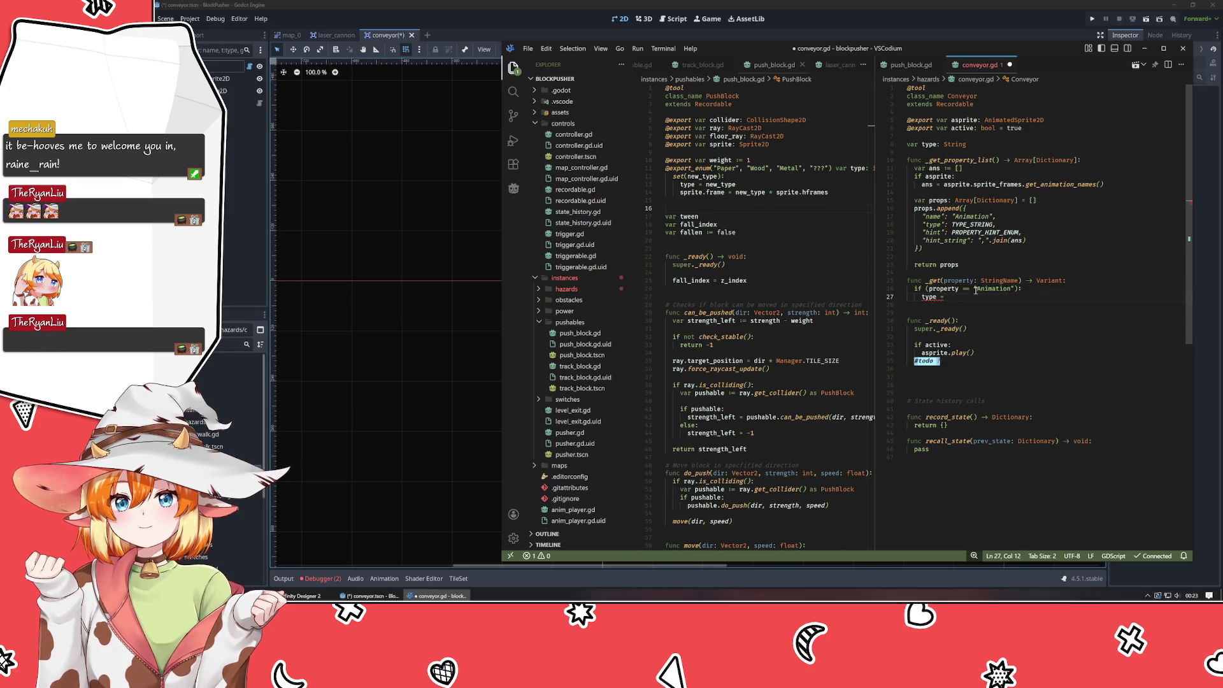
key("BackSpace")
key("BackSpace")
key("BackSpace")
type("reurn type")
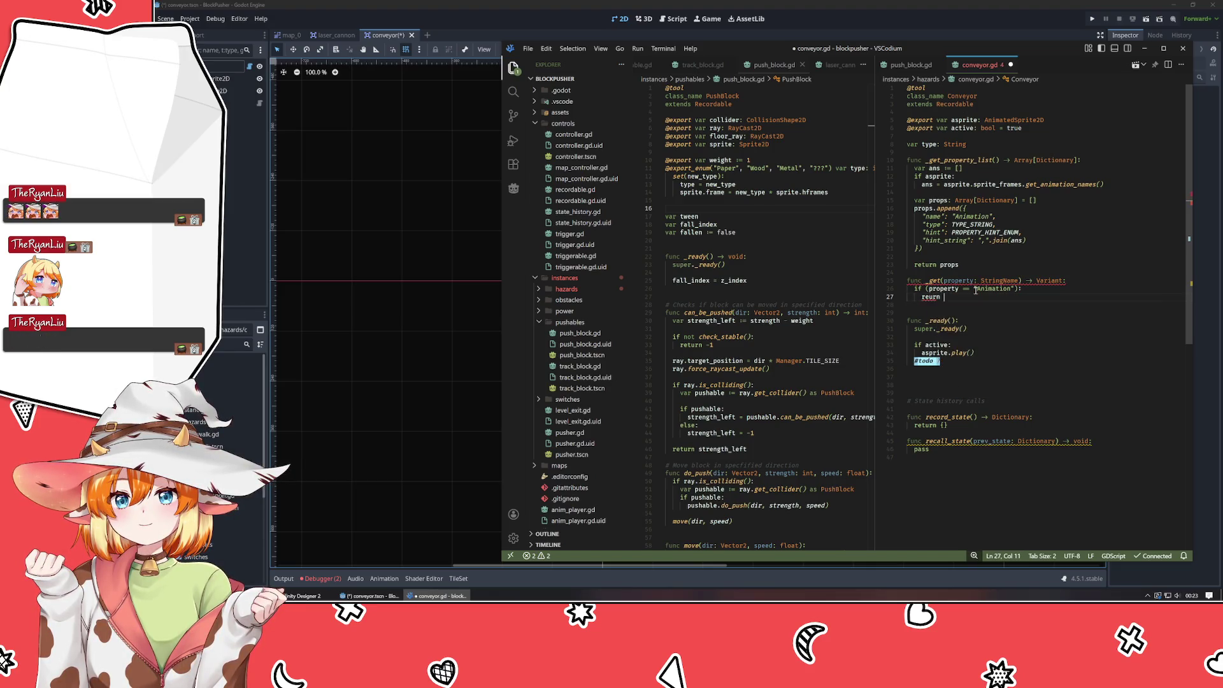
key("Home")
key("Right")
type("t")
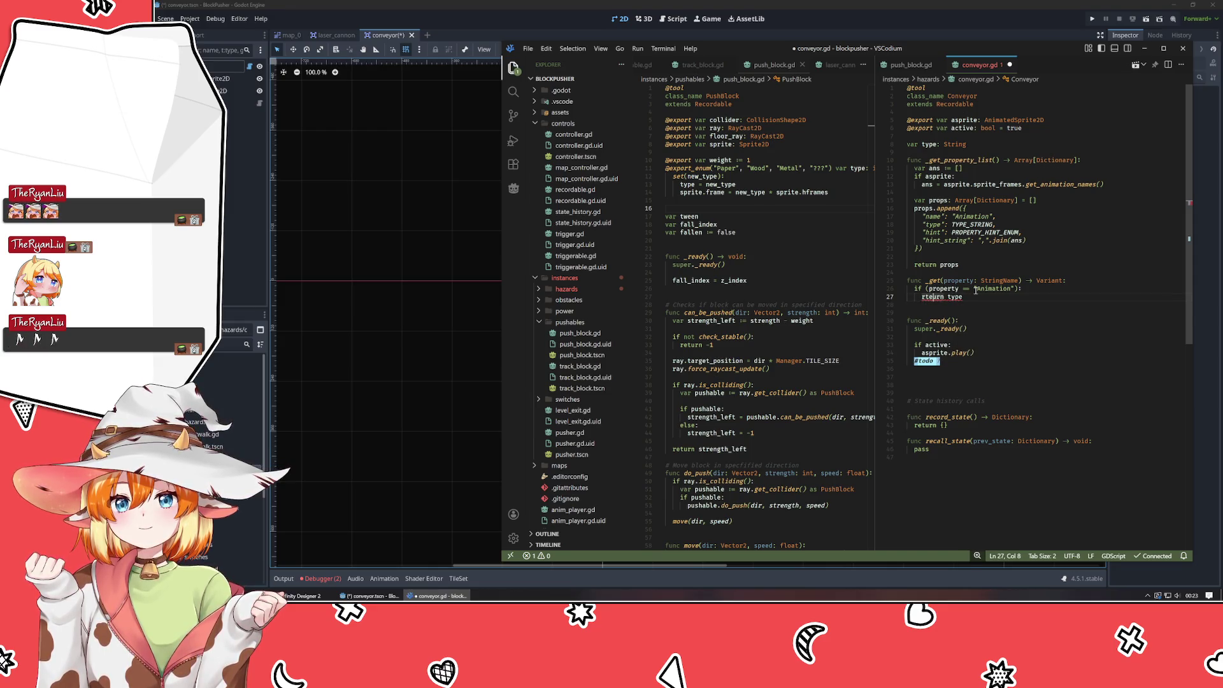
key("BackSpace")
key("BackSpace")
type("et")
key("End")
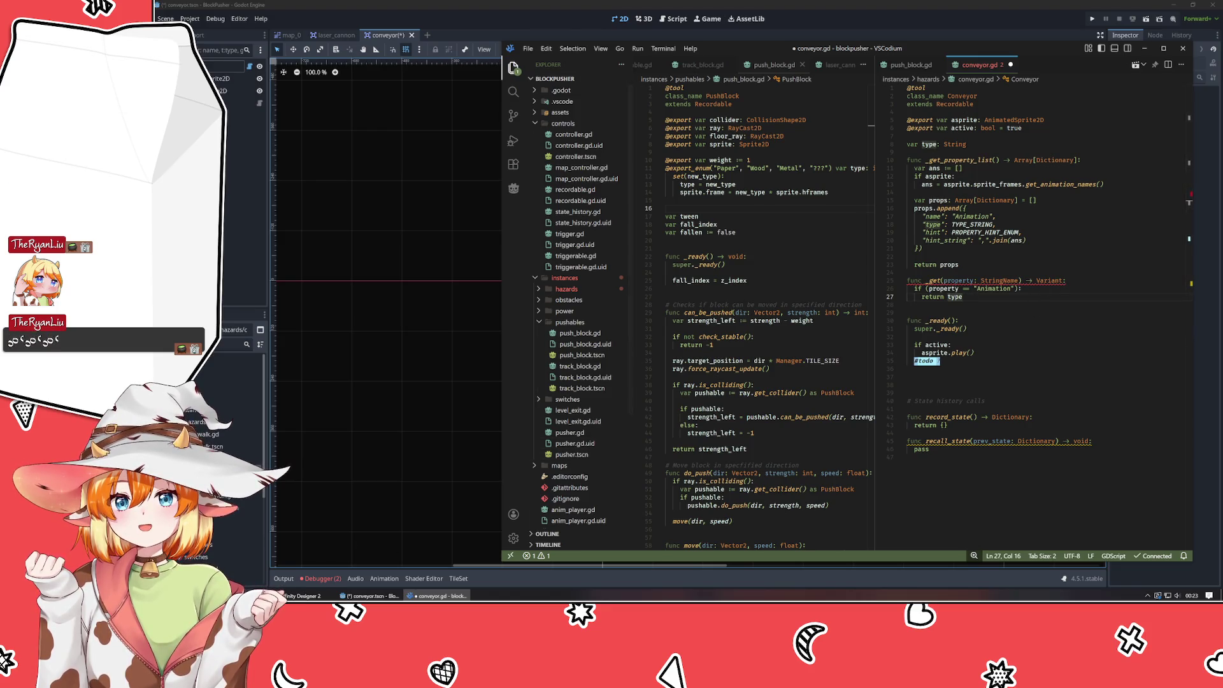
key("alt+Tab")
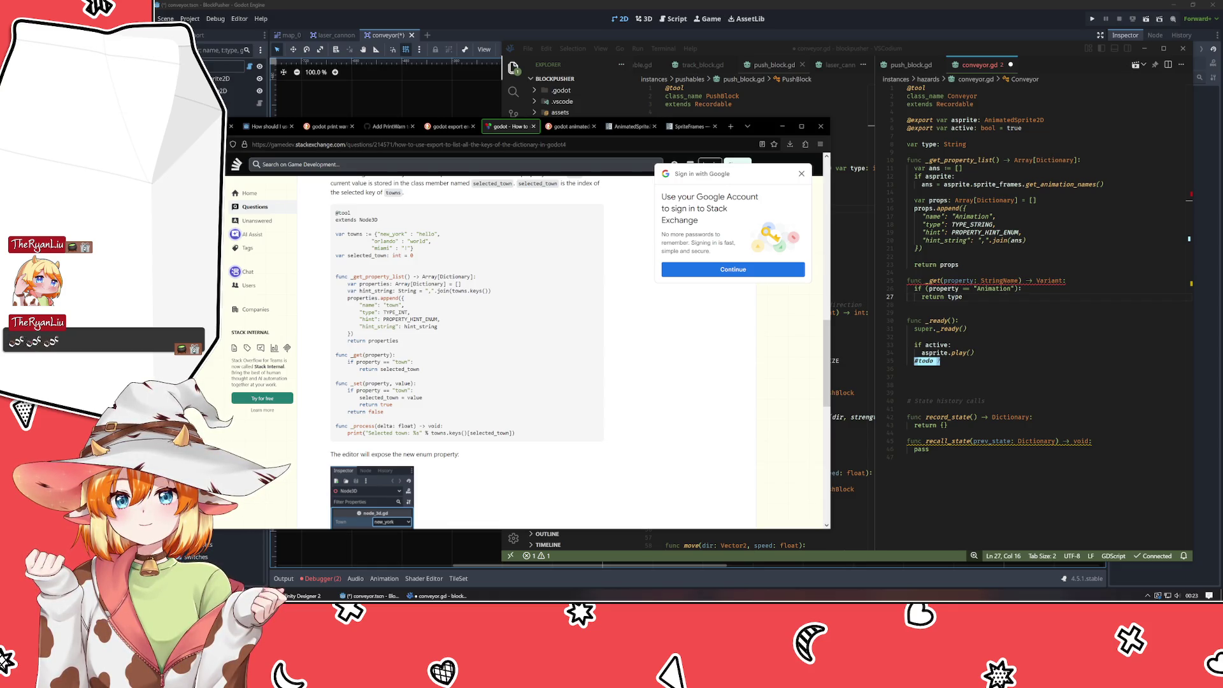
Remove the parentheses from the `property == "Animation"` condition in _get
key("alt+Tab")
left_click(923, 288)
key("ctrl+z")
key("BackSpace")
type("f")
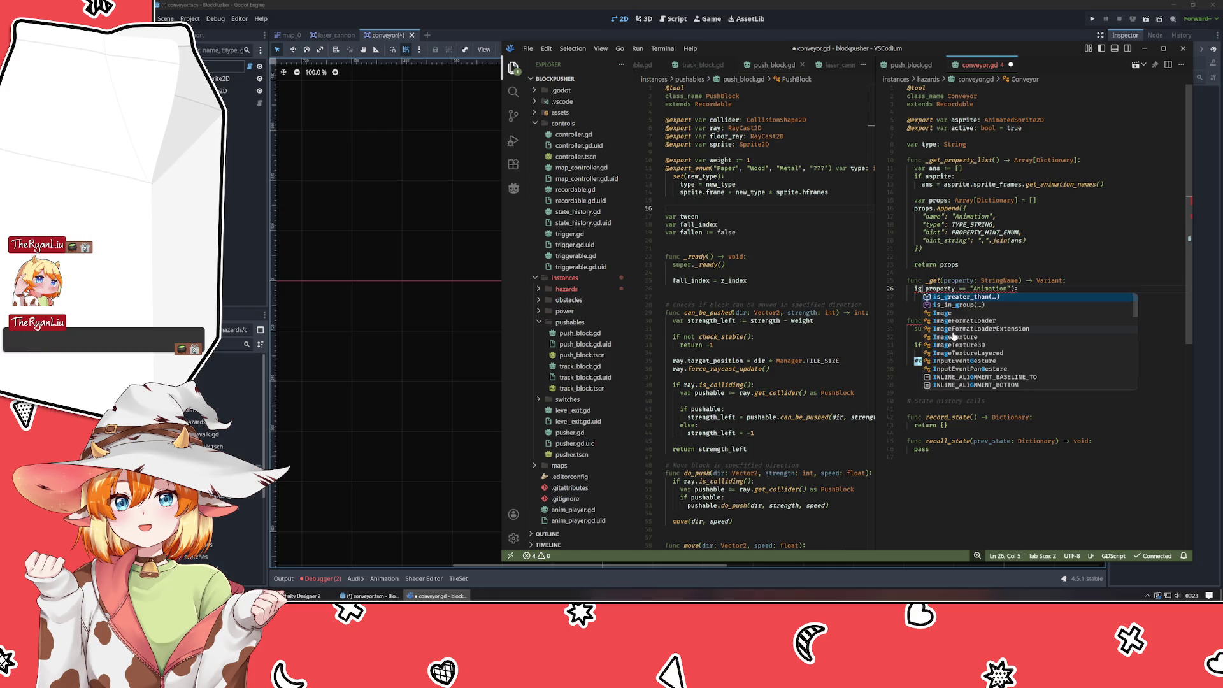
key("End")
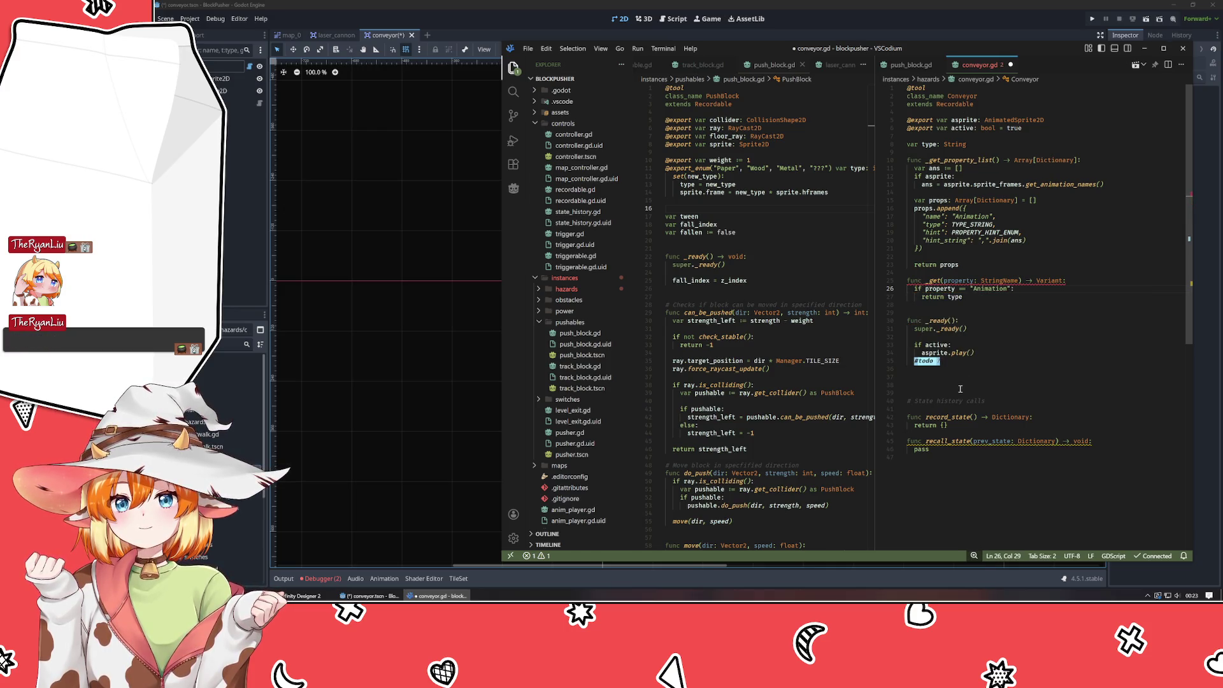
After rechecking the StackExchange answer, end _get with a `return null` fallback
mouse_move(949, 280)
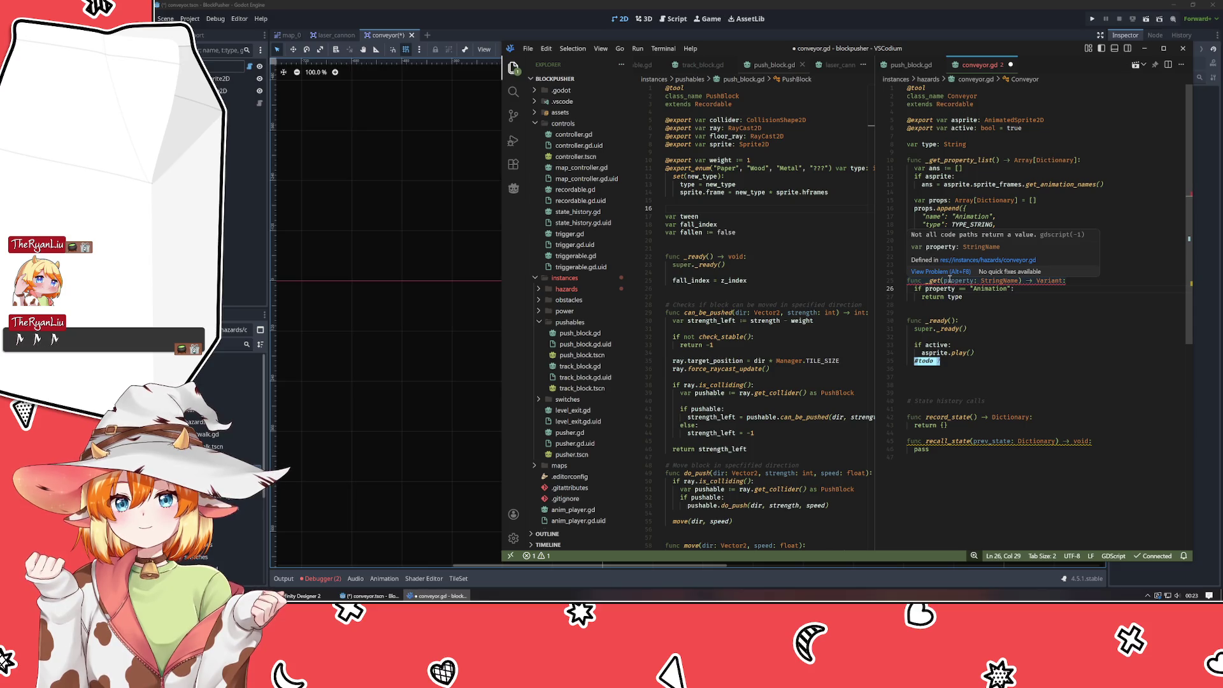
left_click(373, 596)
left_click(440, 595)
key("alt+Tab")
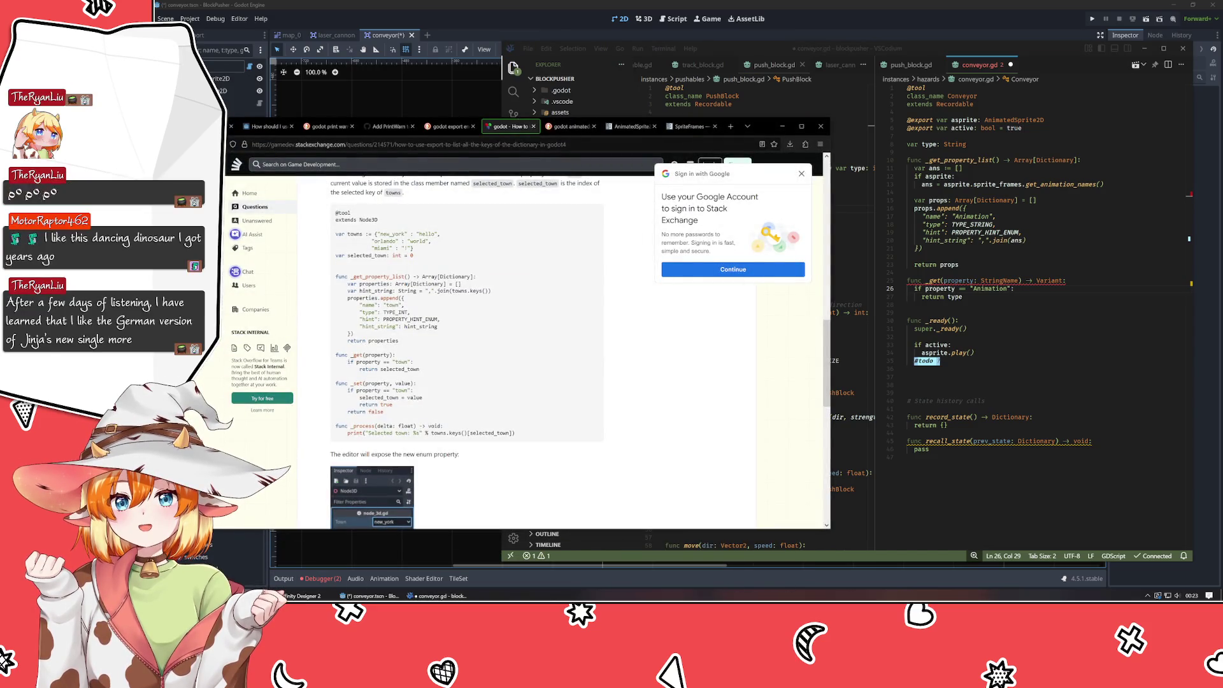
key("alt+Tab")
left_click(990, 296)
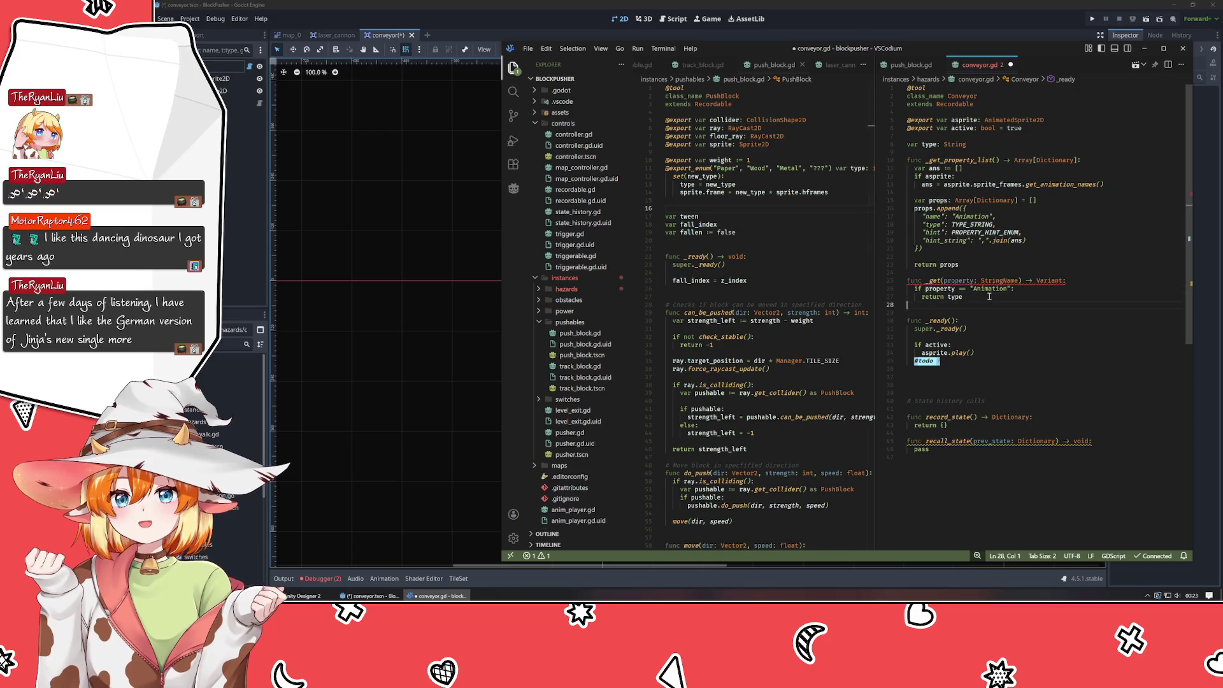
key("Return")
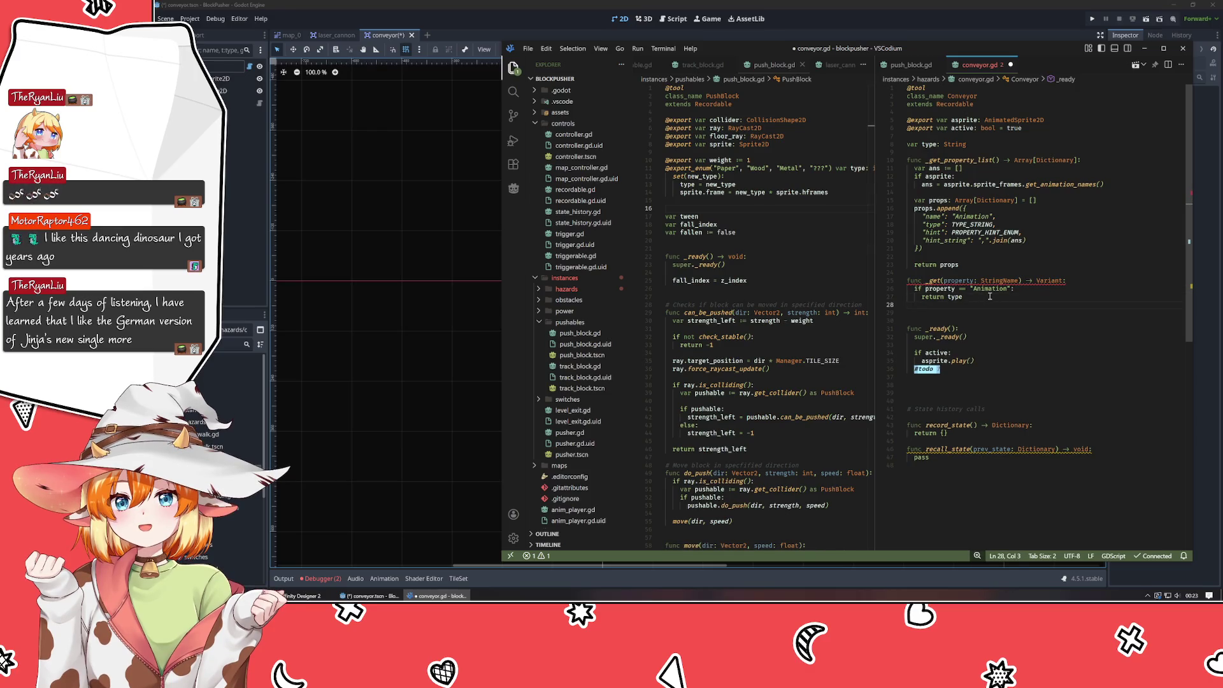
type("return false")
key("Escape")
key("ctrl+BackSpace")
type("null")
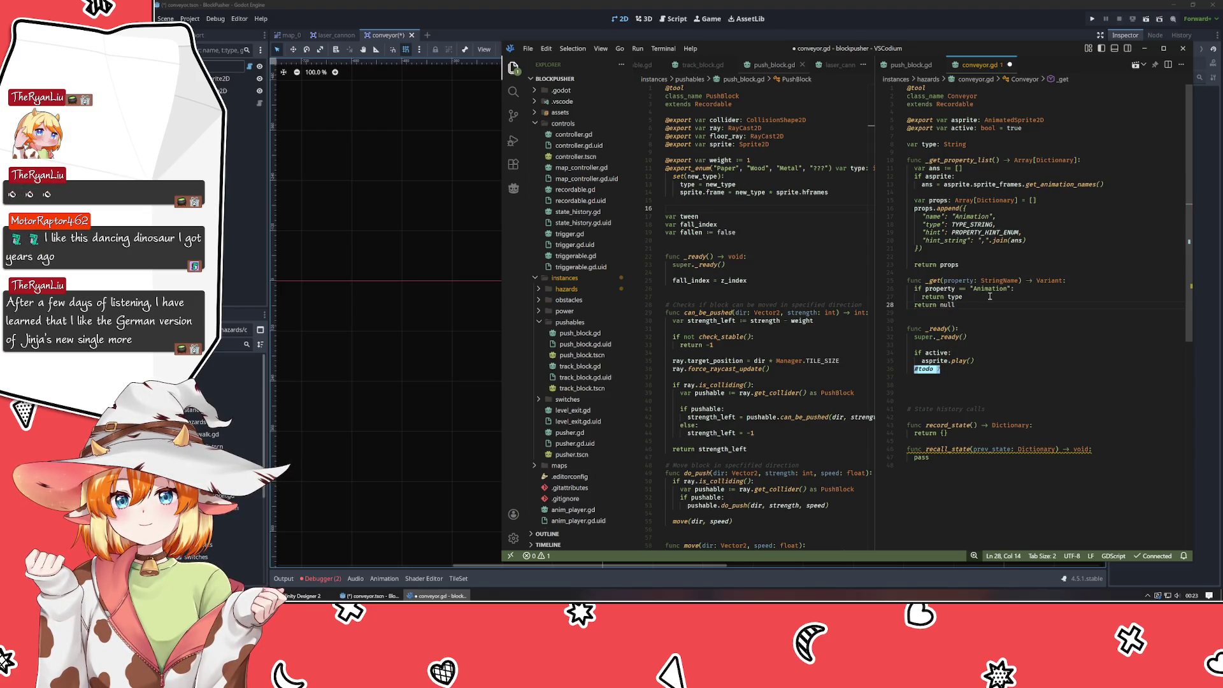
key("ctrl+shift+Return")
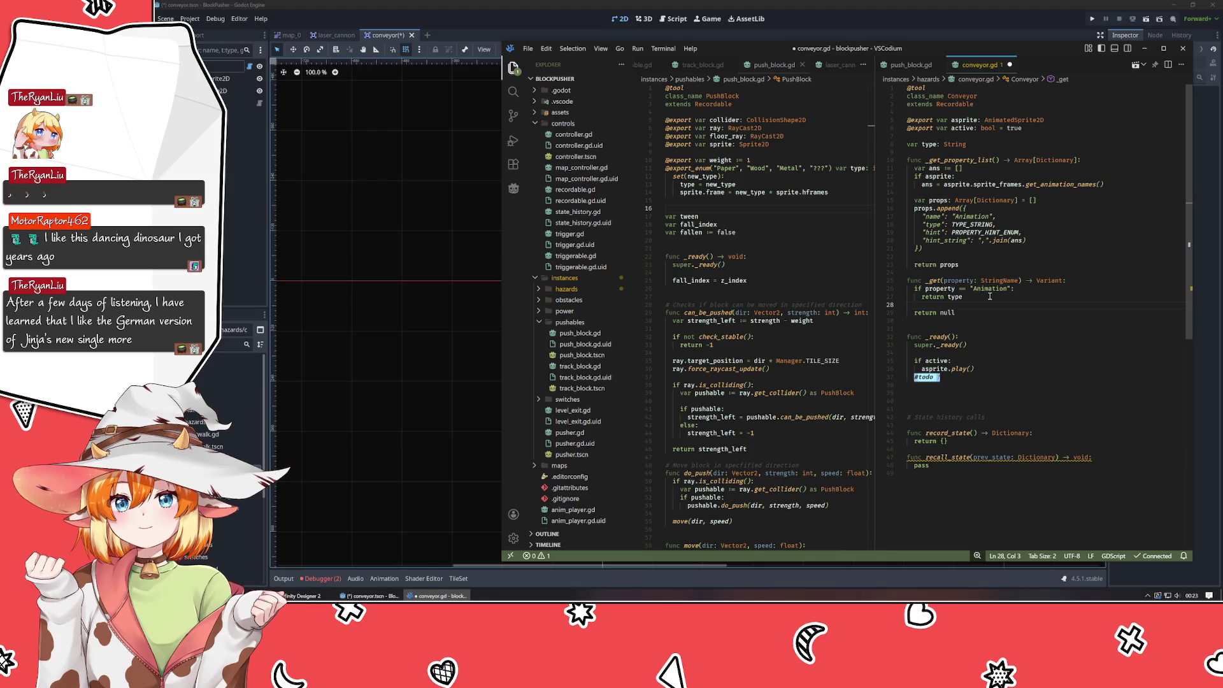
key("BackSpace")
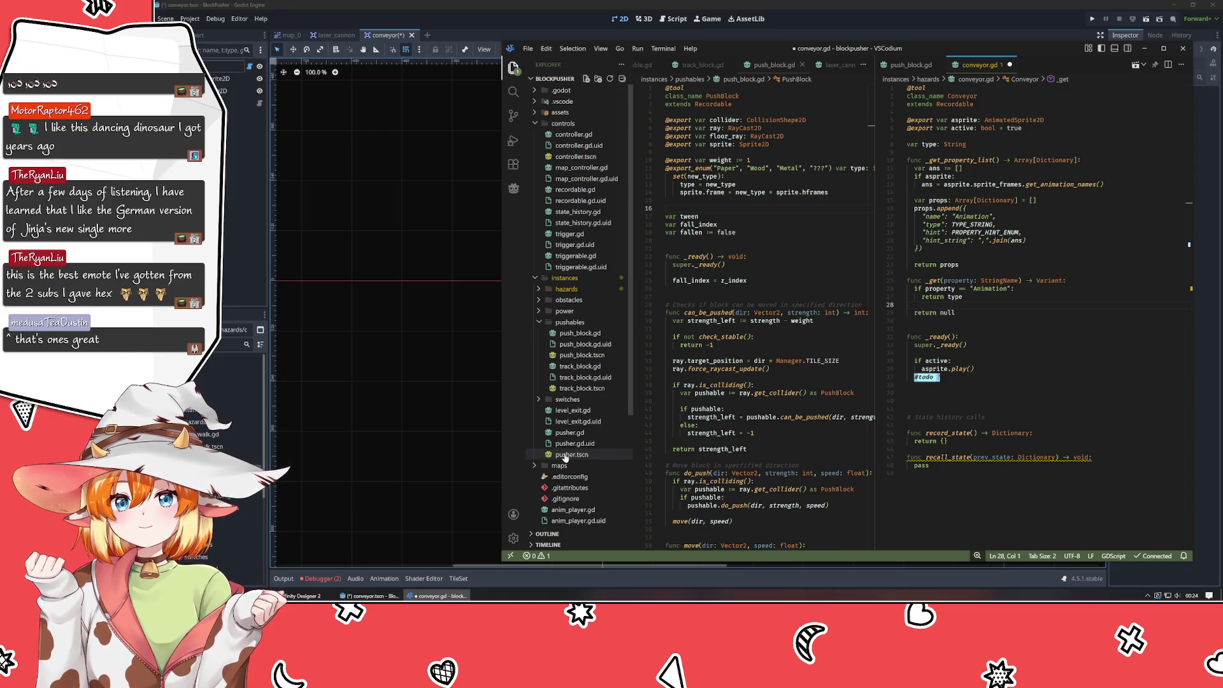
left_click(1006, 393)
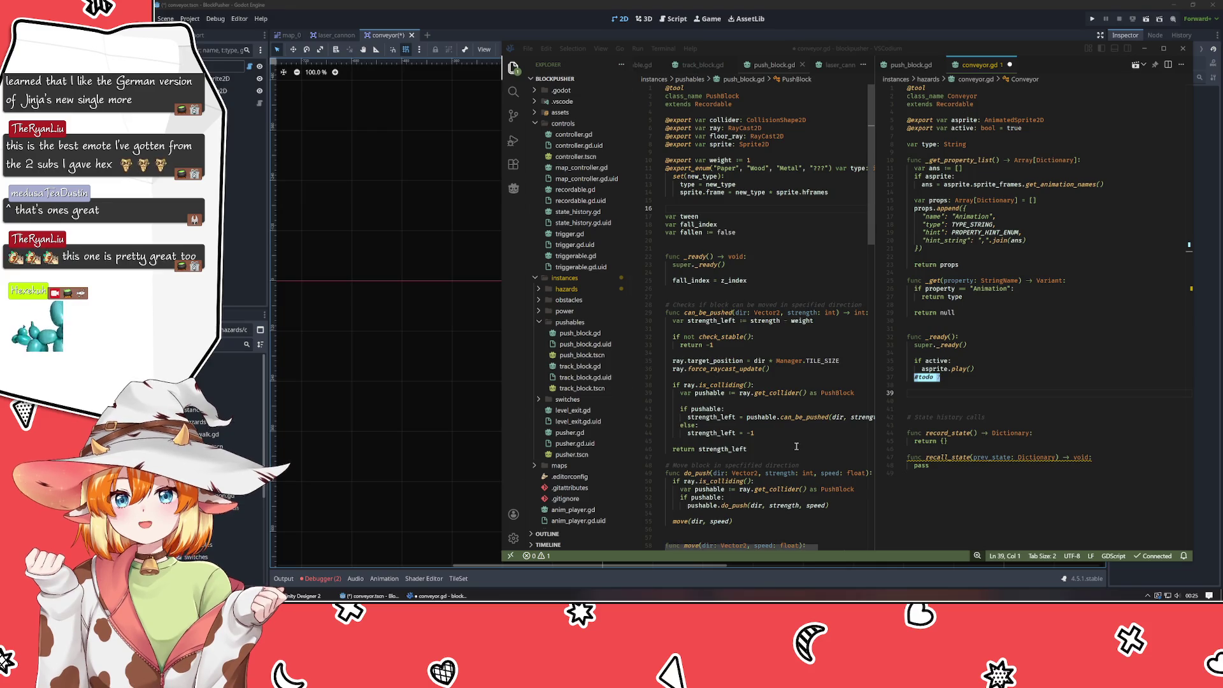
left_click(1108, 299)
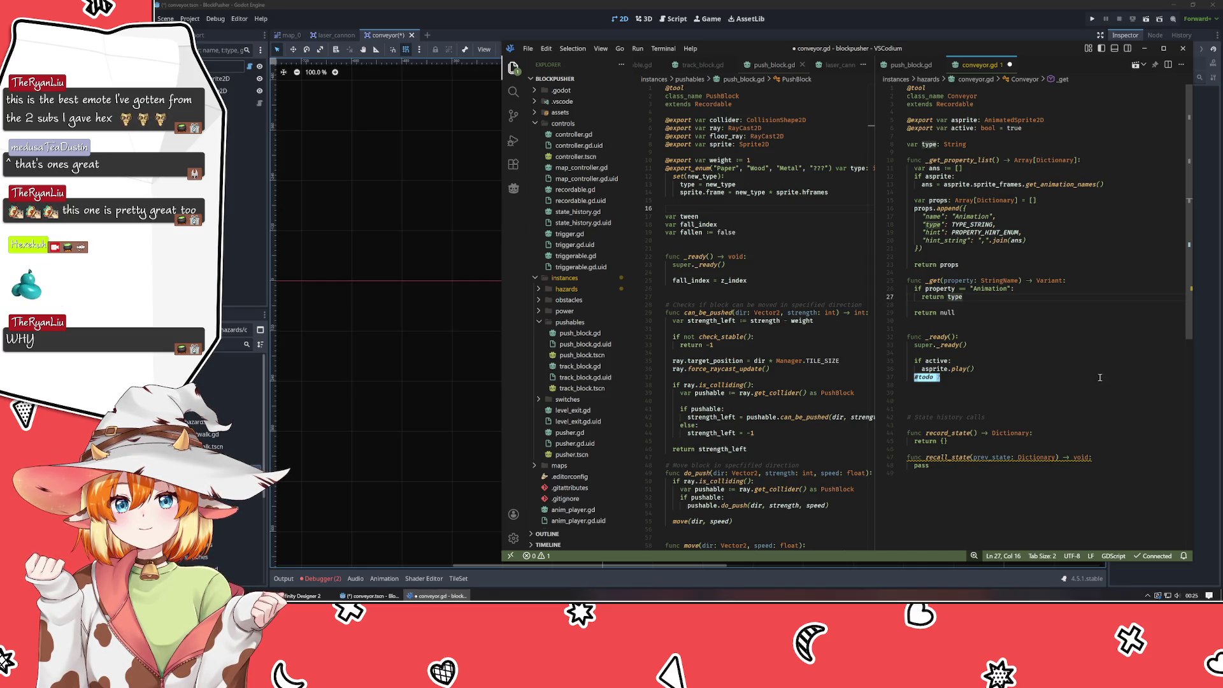
key("Down")
left_click(1070, 328)
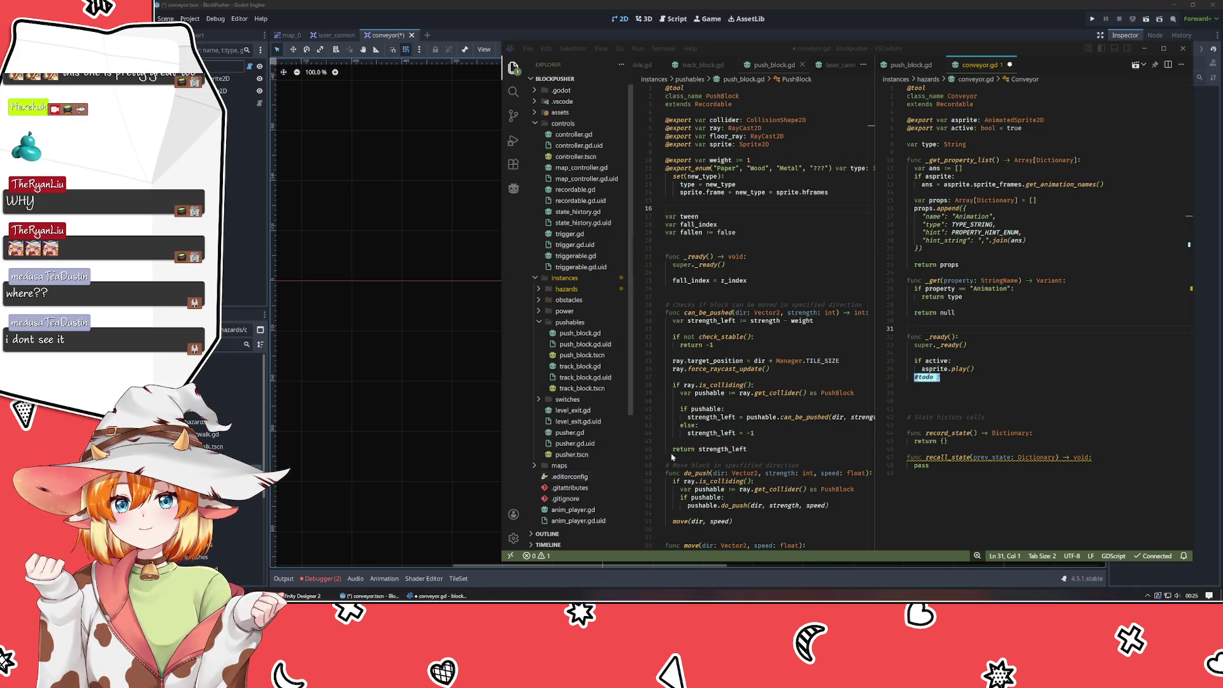
left_click(998, 370)
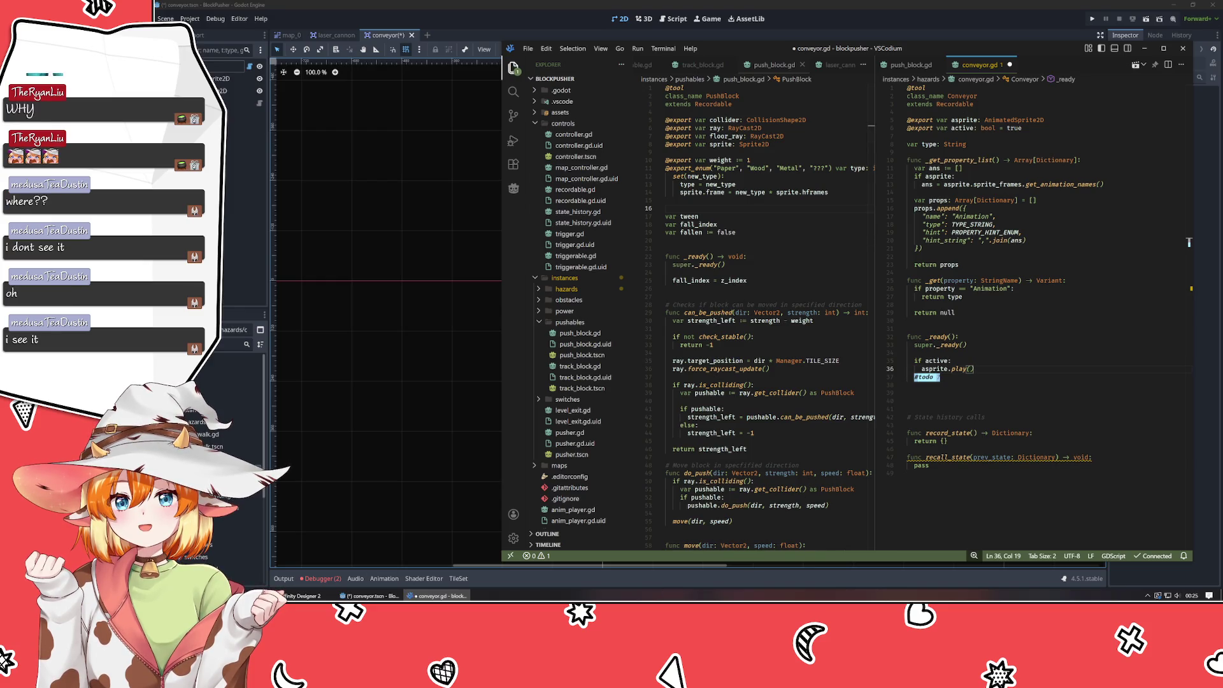
left_click(837, 435)
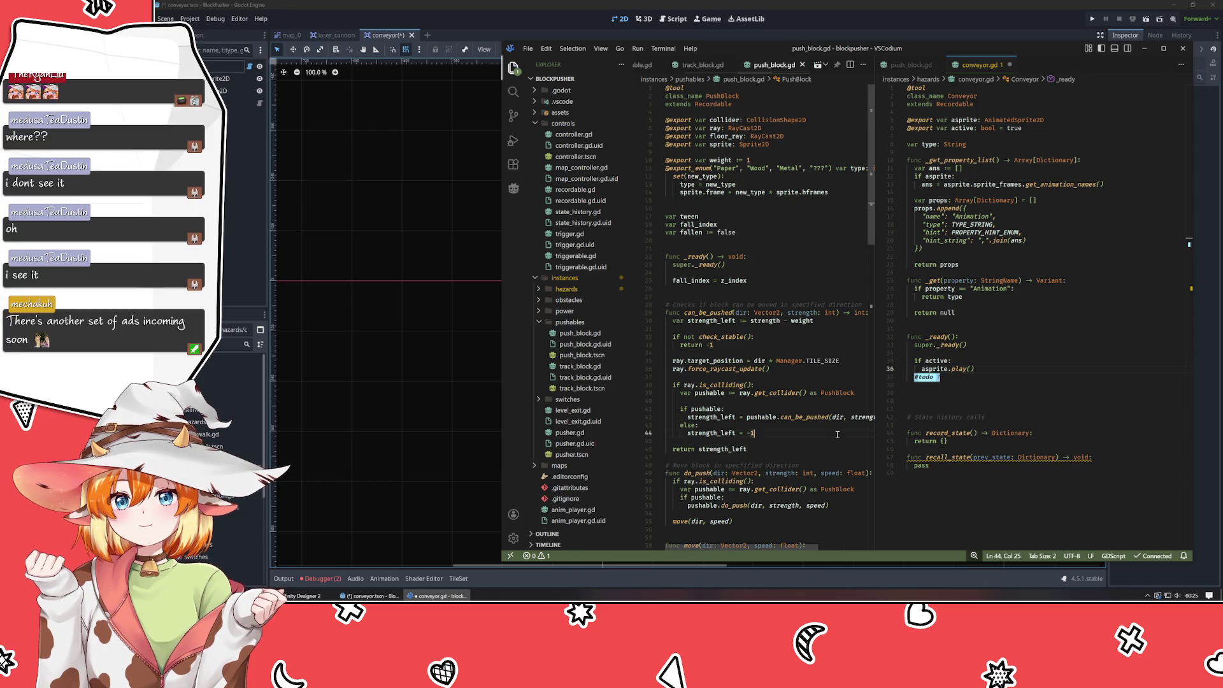
left_click(796, 289)
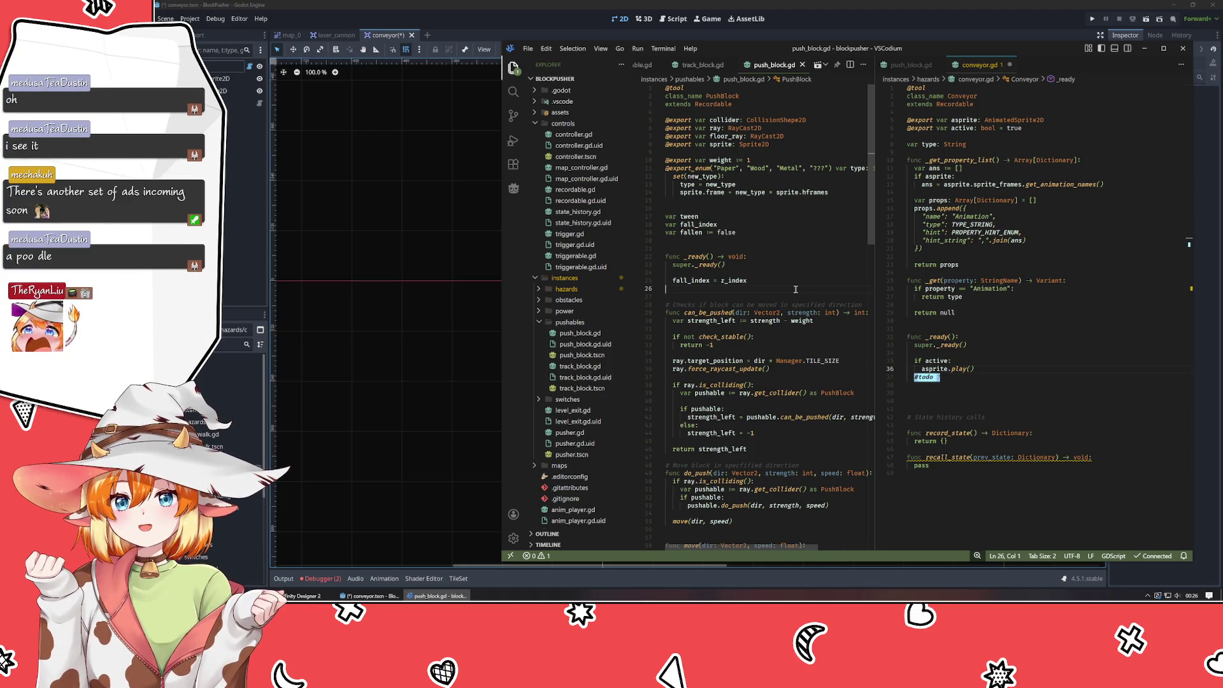
left_click(1075, 304)
left_click(956, 328)
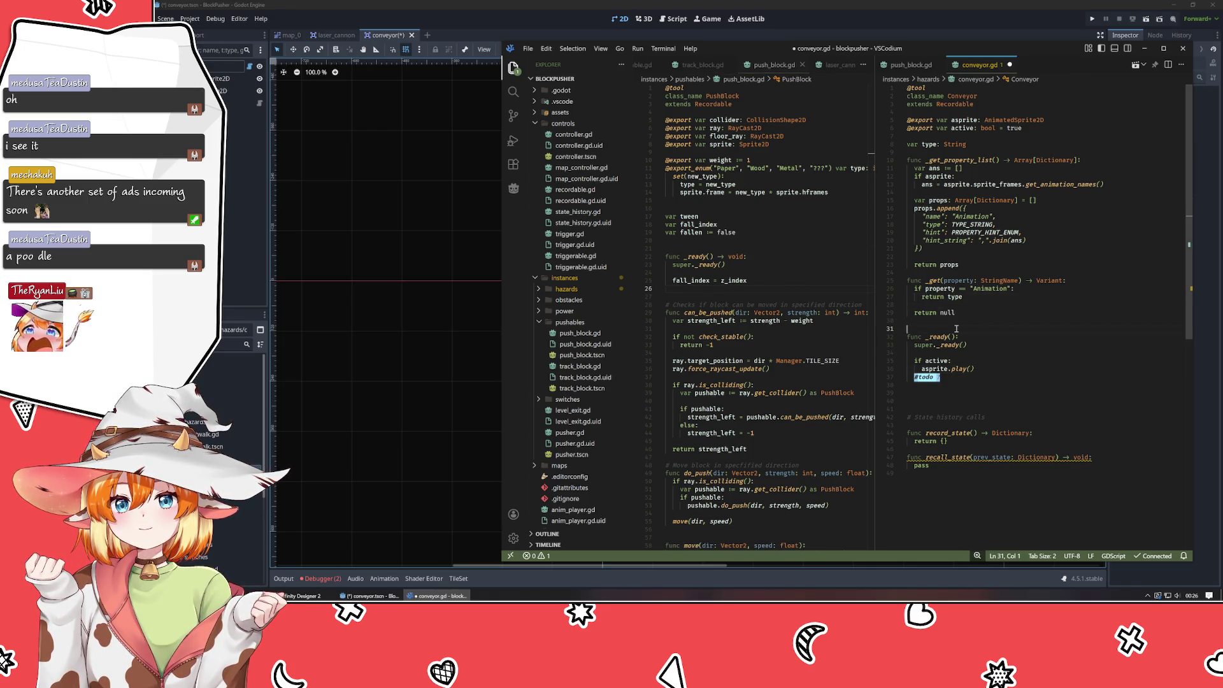
Add a `func _set` stub using the suggested signature
key("Return")
key("Up")
type("func _")
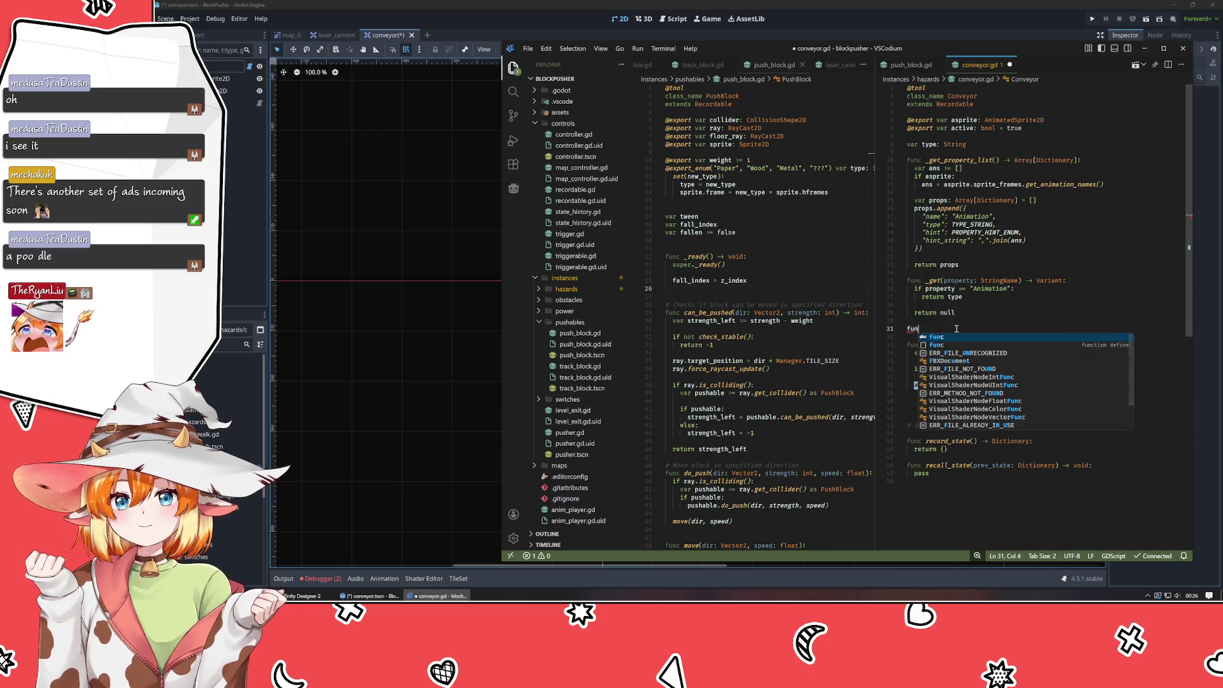
type("set")
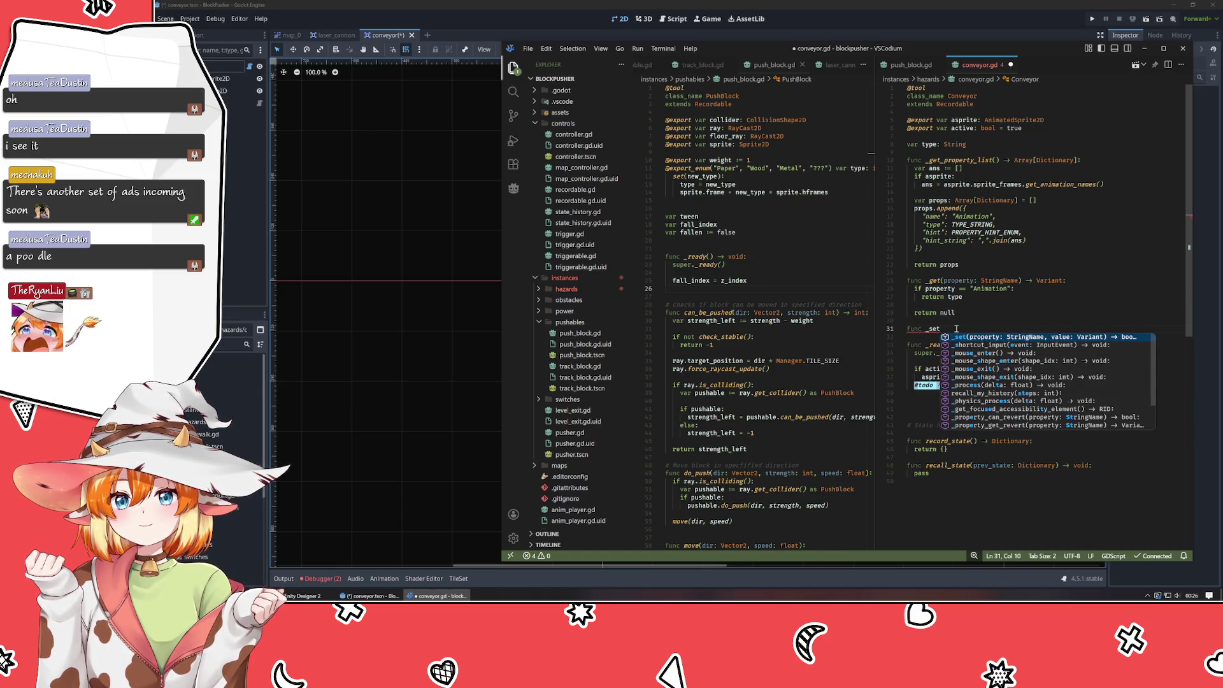
key("Return")
key("Return")
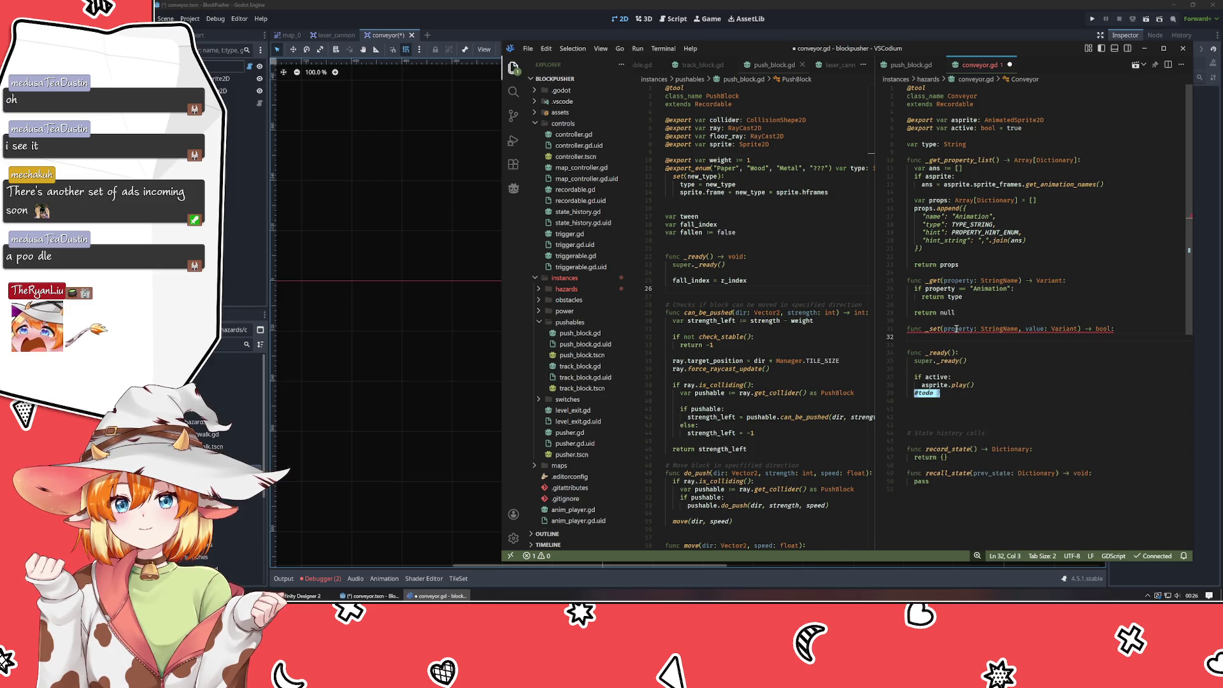
Write the condition `if property == "Animation":` without parentheses in _set
type("f (")
type("prop")
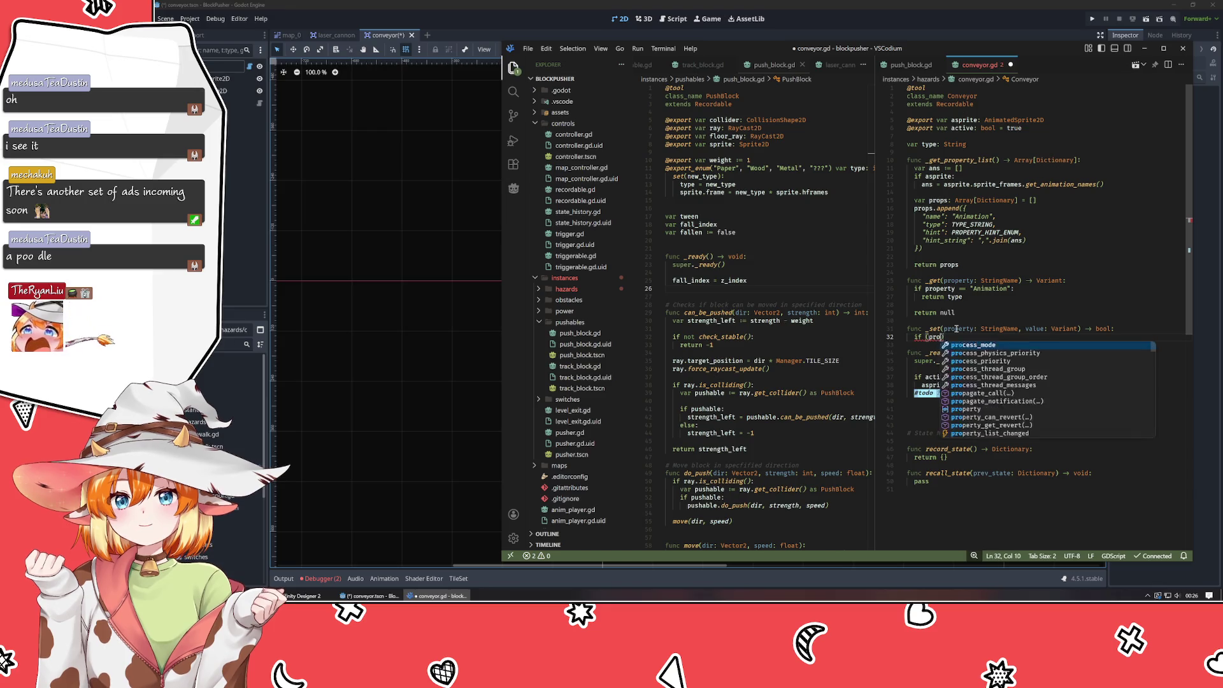
type("erty == \"A")
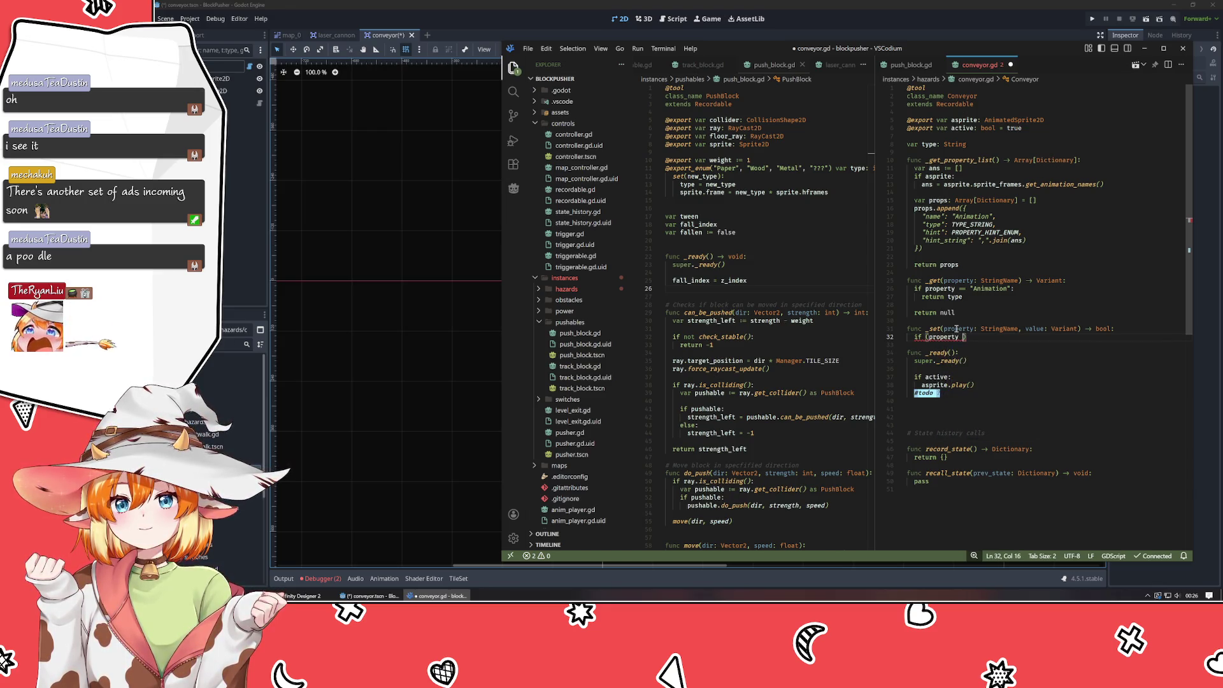
type("nimation")
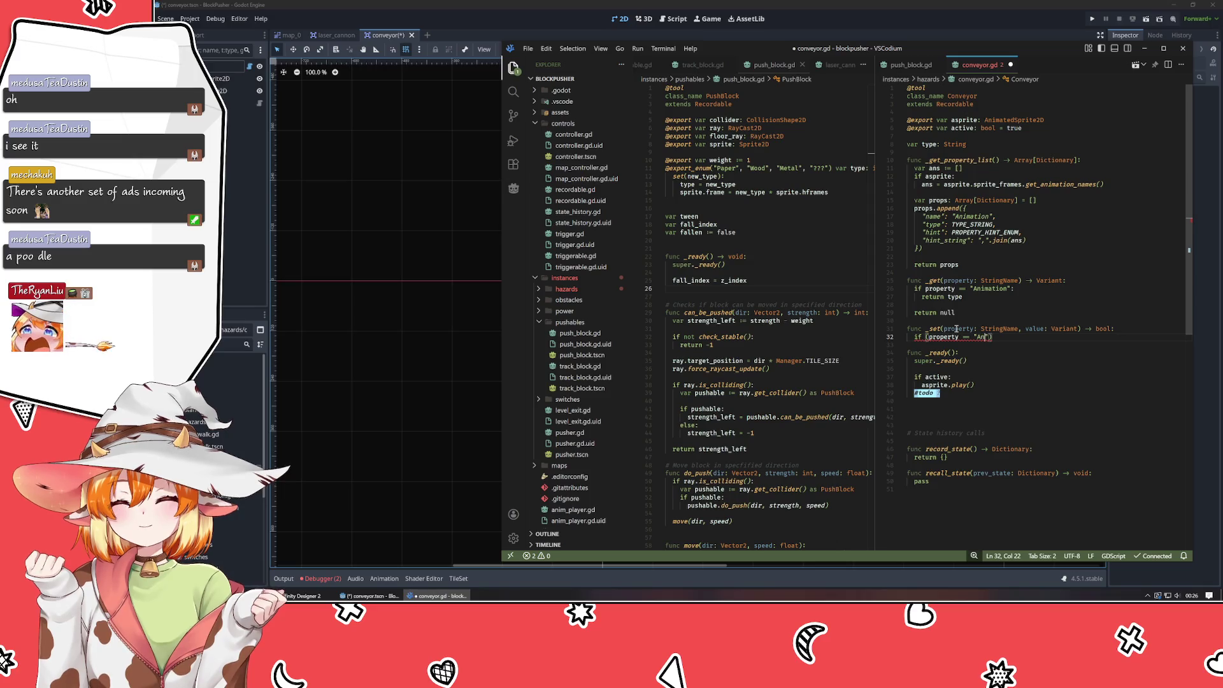
key("BackSpace")
key("Home")
key("Right")
key("Right")
key("Right")
key("Delete")
key("End")
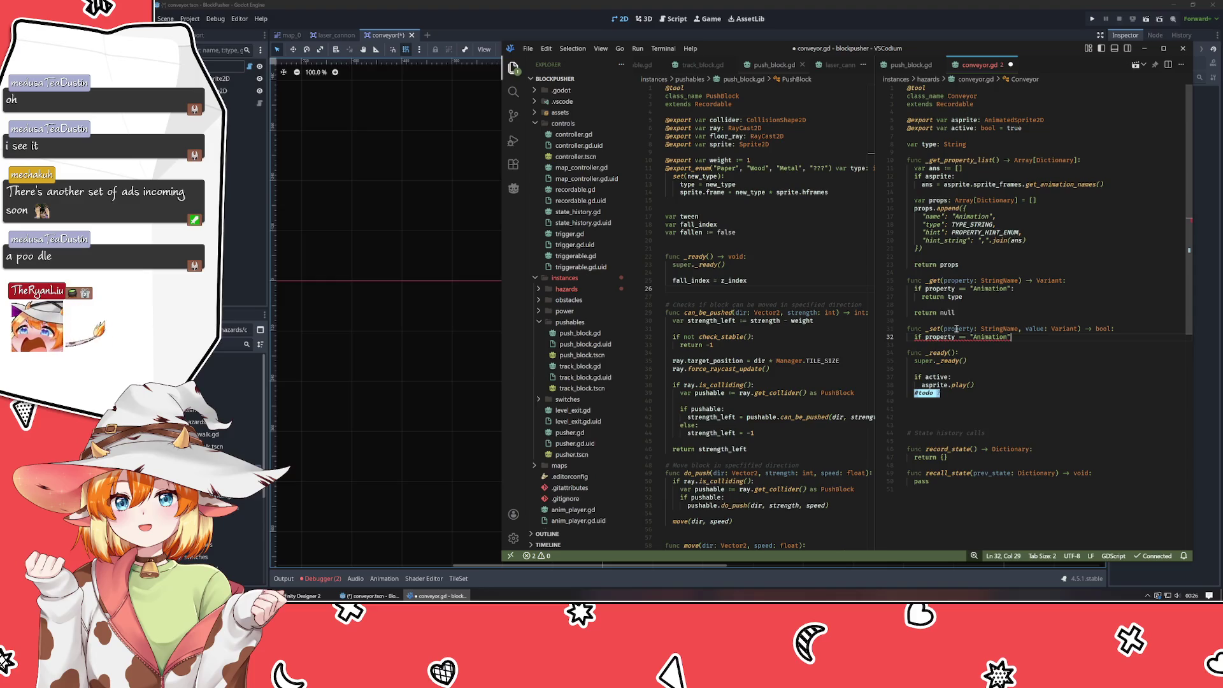
Have the Animation branch set `type = value` and return true, otherwise return false
key("Return")
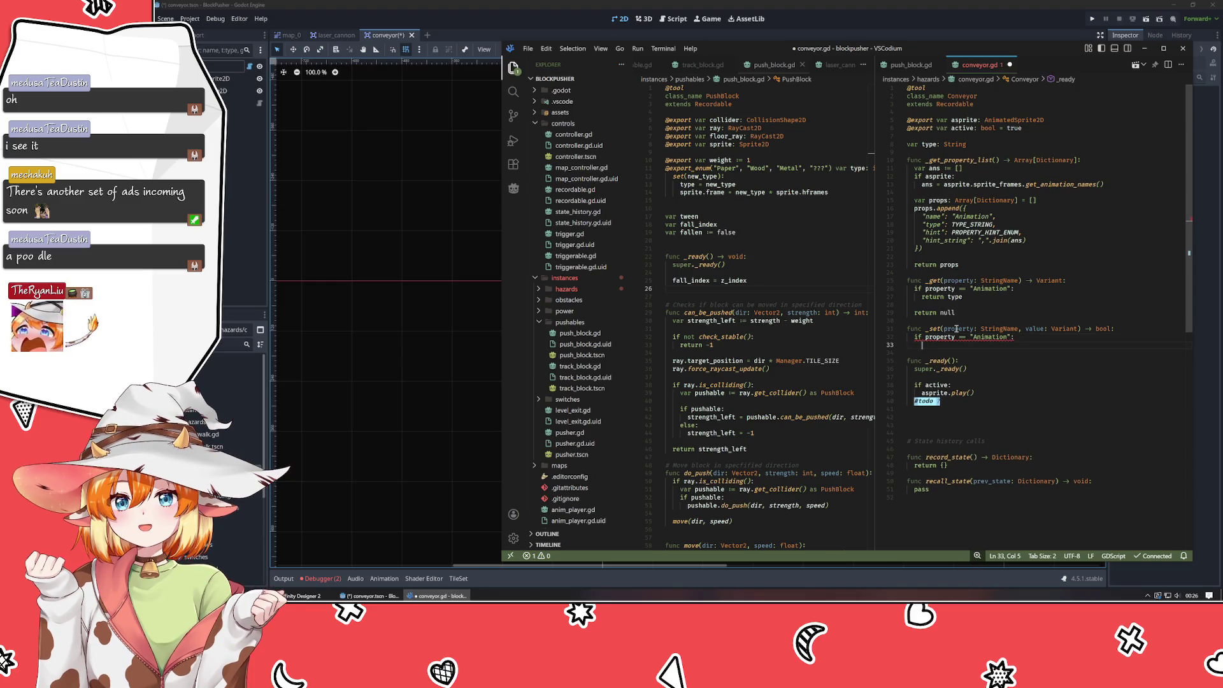
type("type = ")
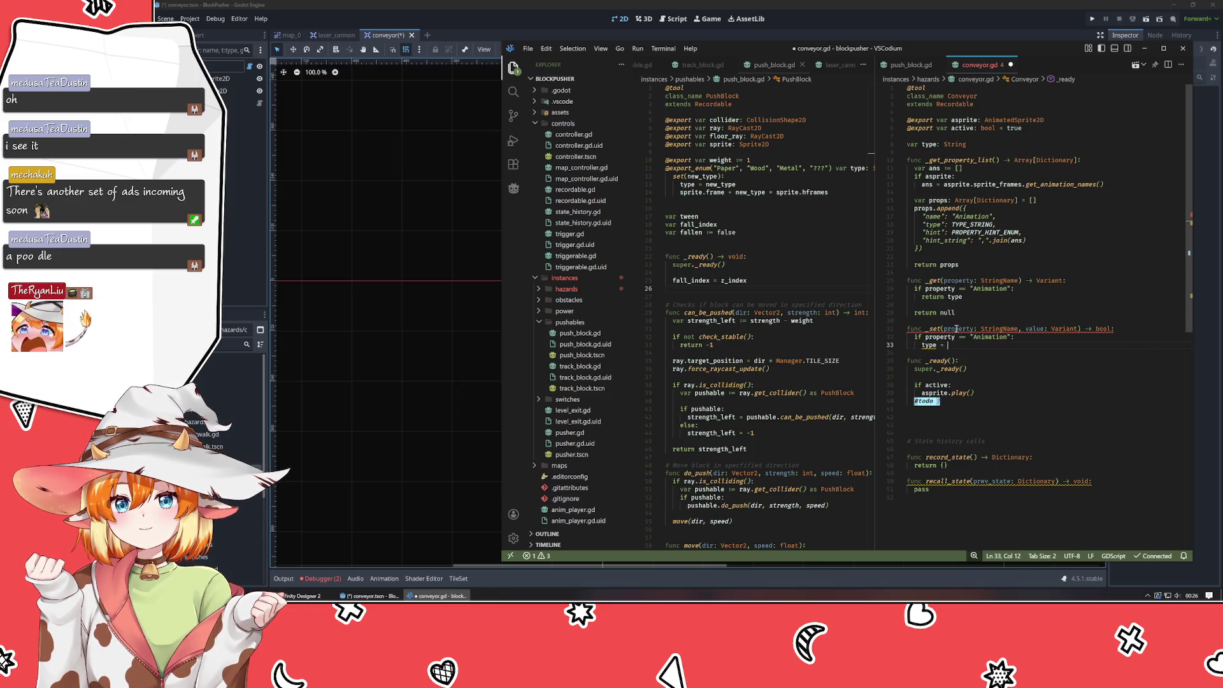
type("value")
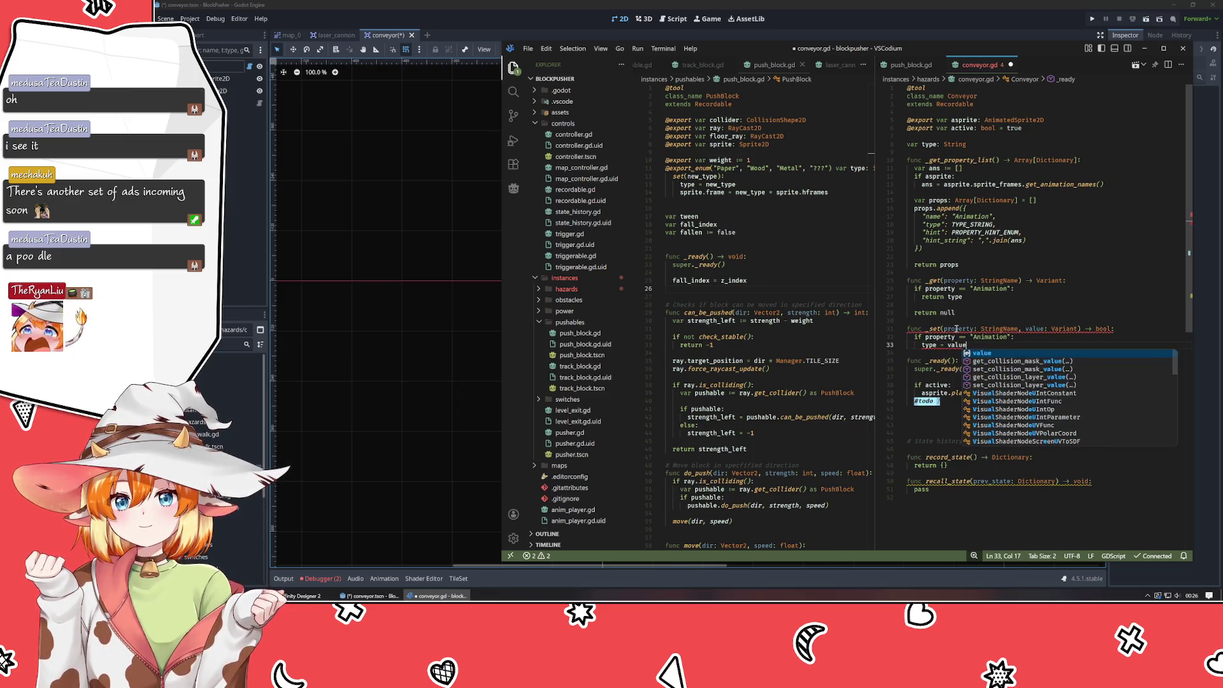
key("Return")
type("return true")
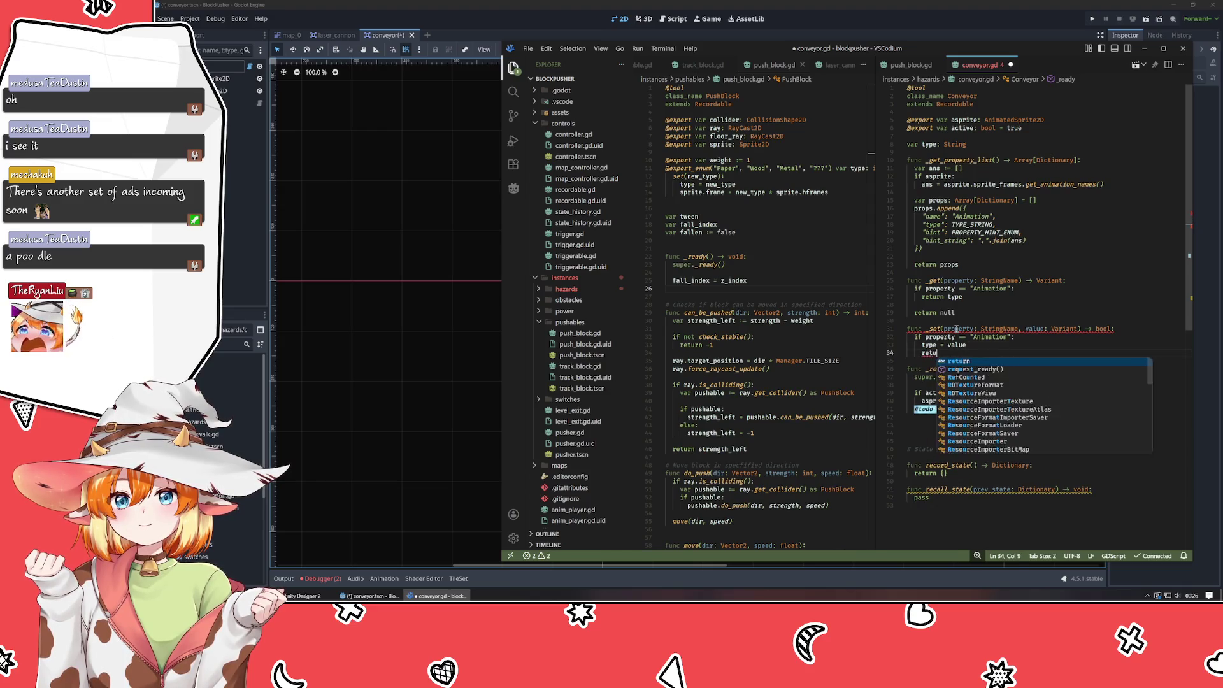
key("Return")
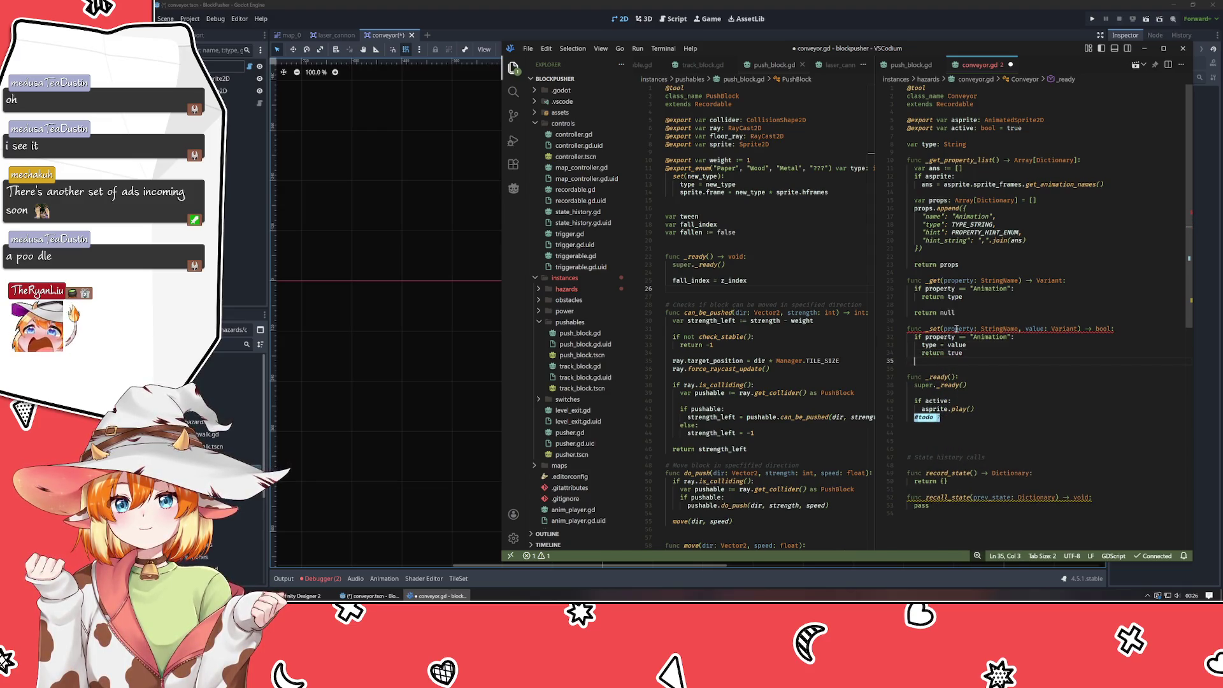
type("return false")
key("Up")
key("End")
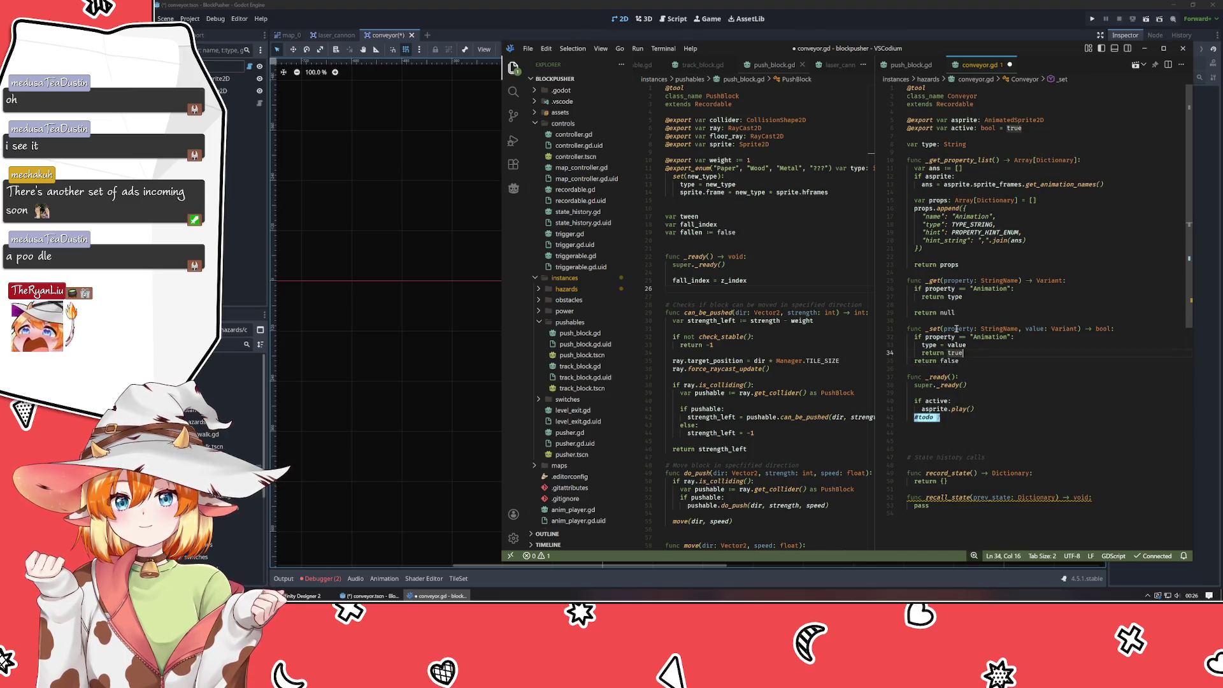
key("Return")
Save conveyor.gd, then add a blank line before the _ready function
key("ctrl+s")
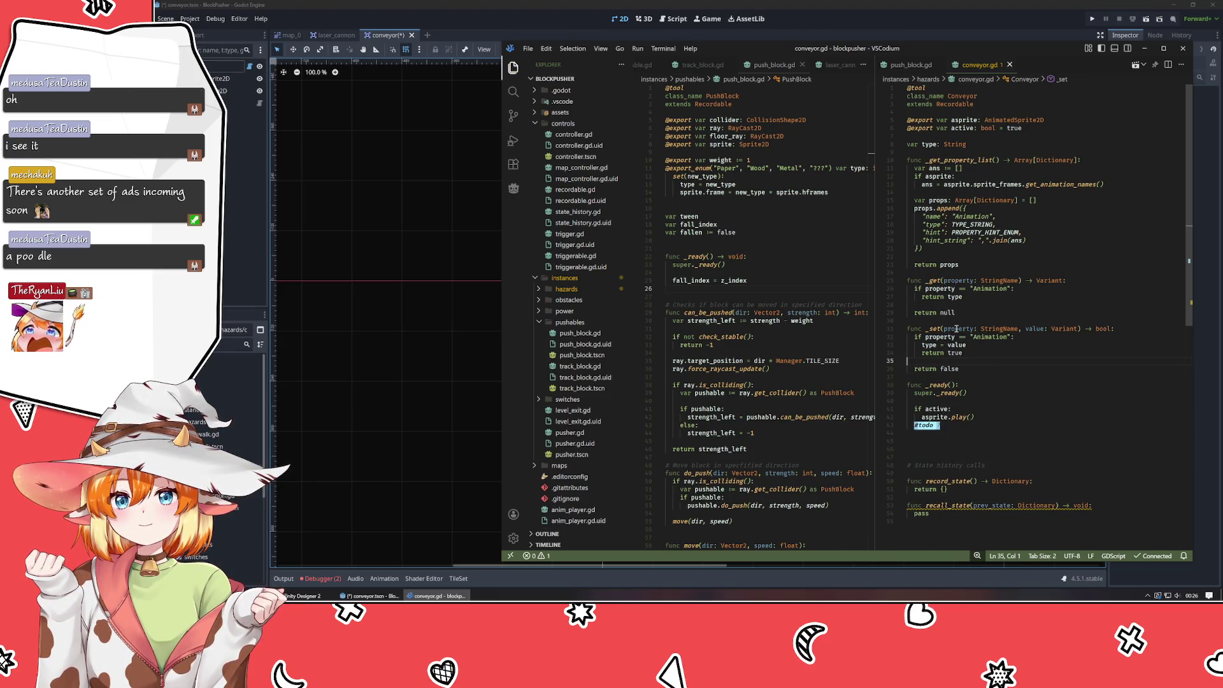
left_click(939, 377)
key("Return")
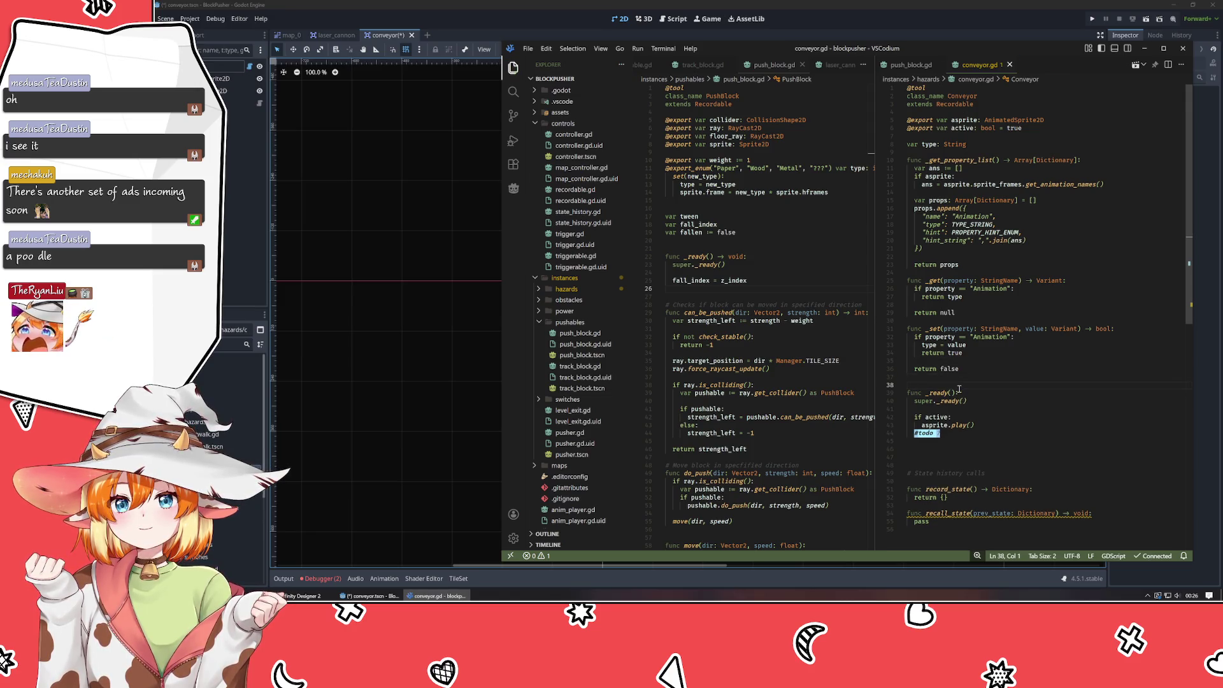
left_click(1077, 14)
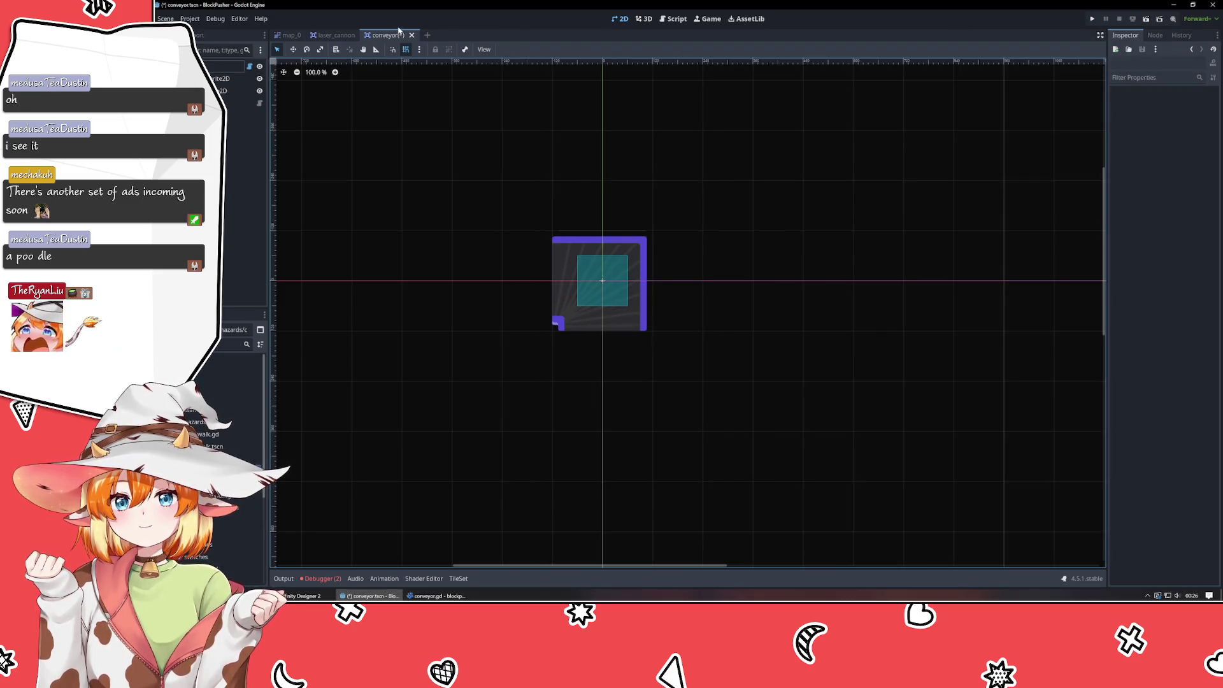
Reopen conveyor.tscn, cycle Animation through bend_dl, bend_dr, vertical, back to bend_dl, and save
middle_click(391, 37)
double_click(229, 458)
left_click(601, 293)
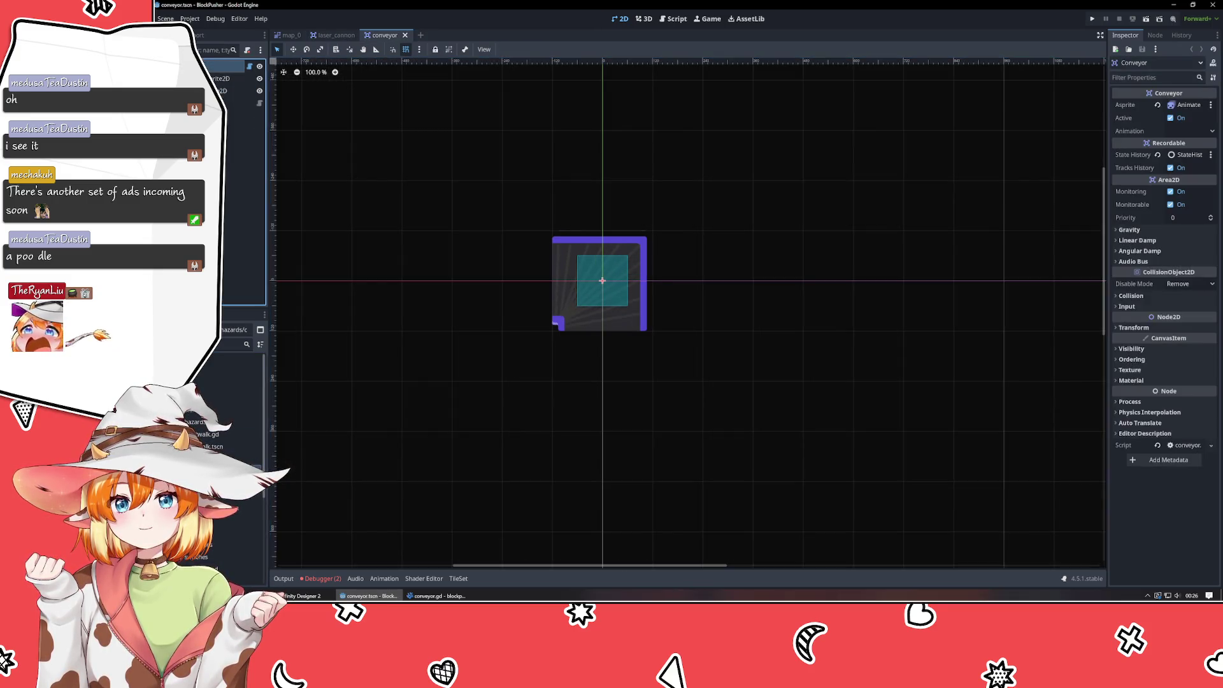
left_click(1212, 132)
left_click(1212, 131)
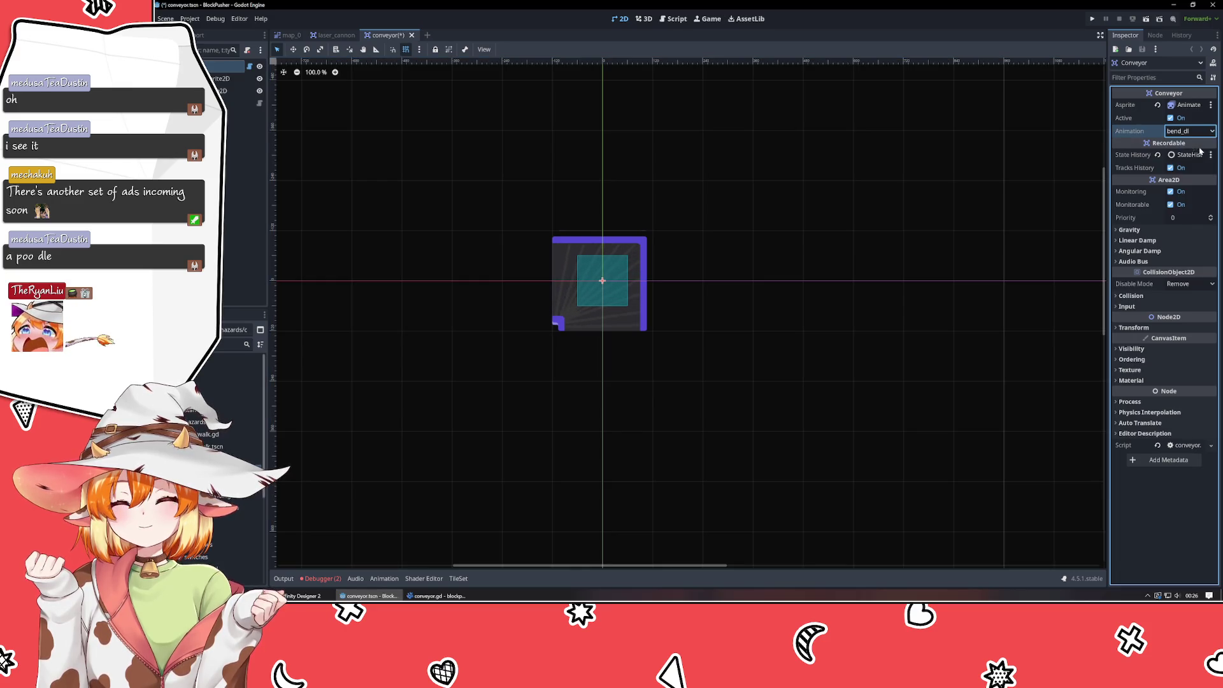
left_click(1212, 131)
left_click(1185, 156)
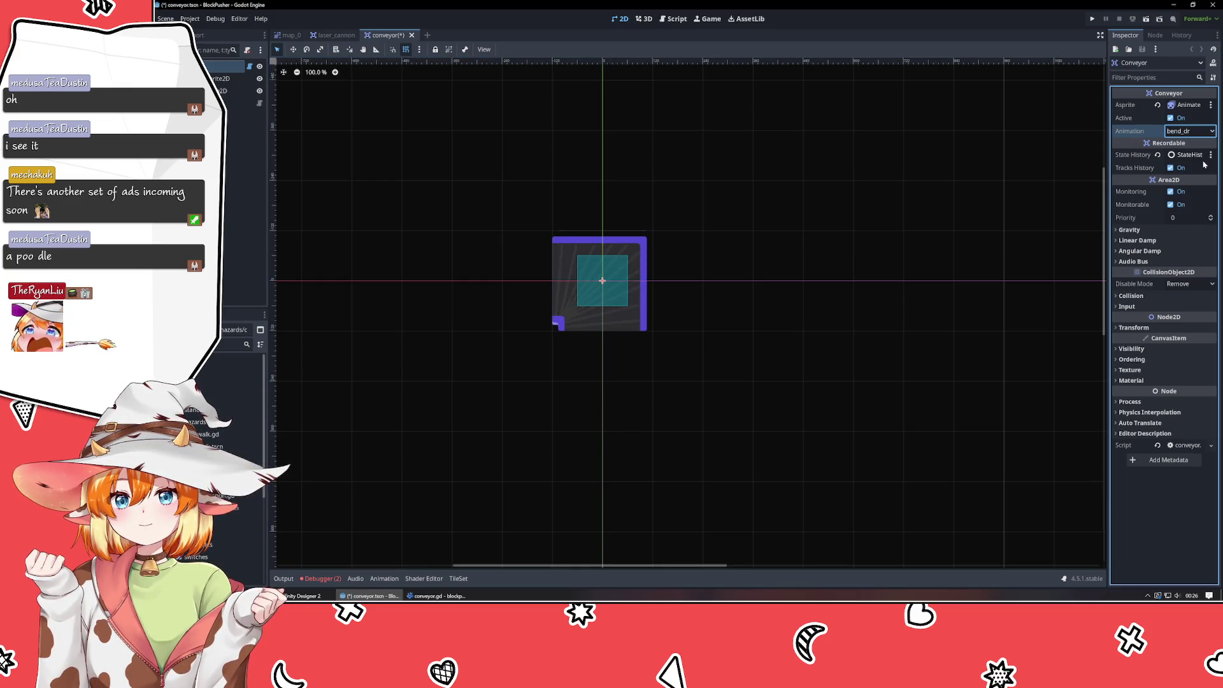
left_click(1198, 131)
left_click(1192, 203)
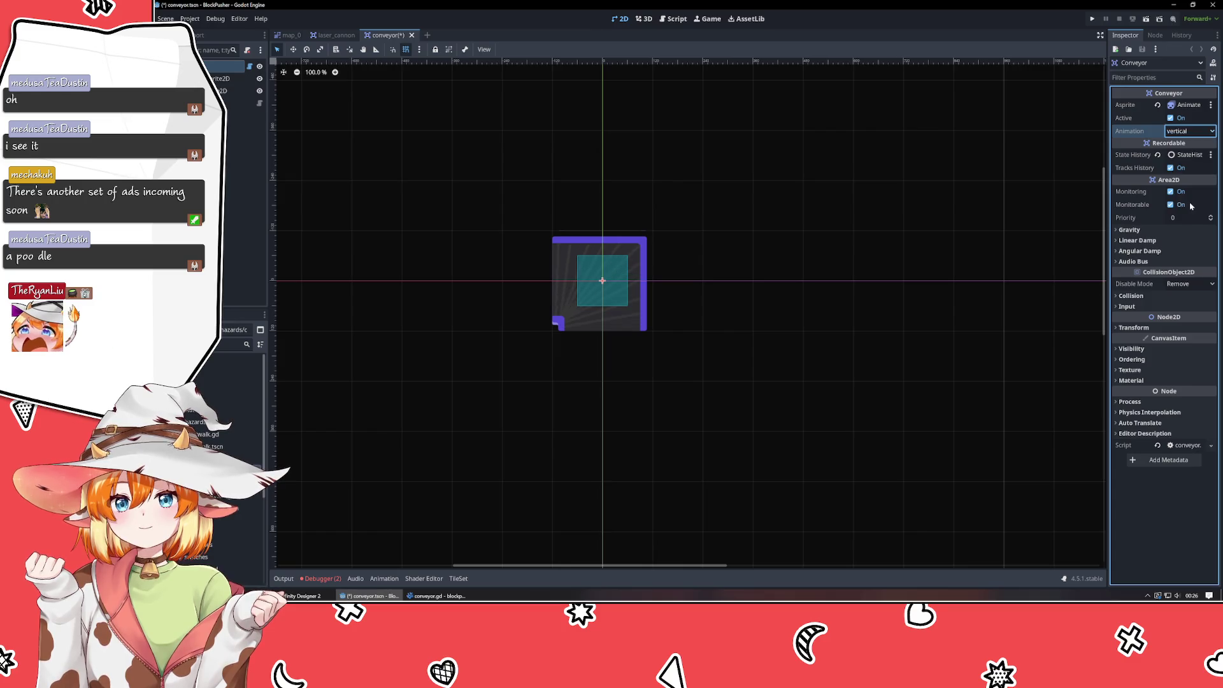
left_click(1200, 135)
left_click(854, 186)
left_click(853, 186)
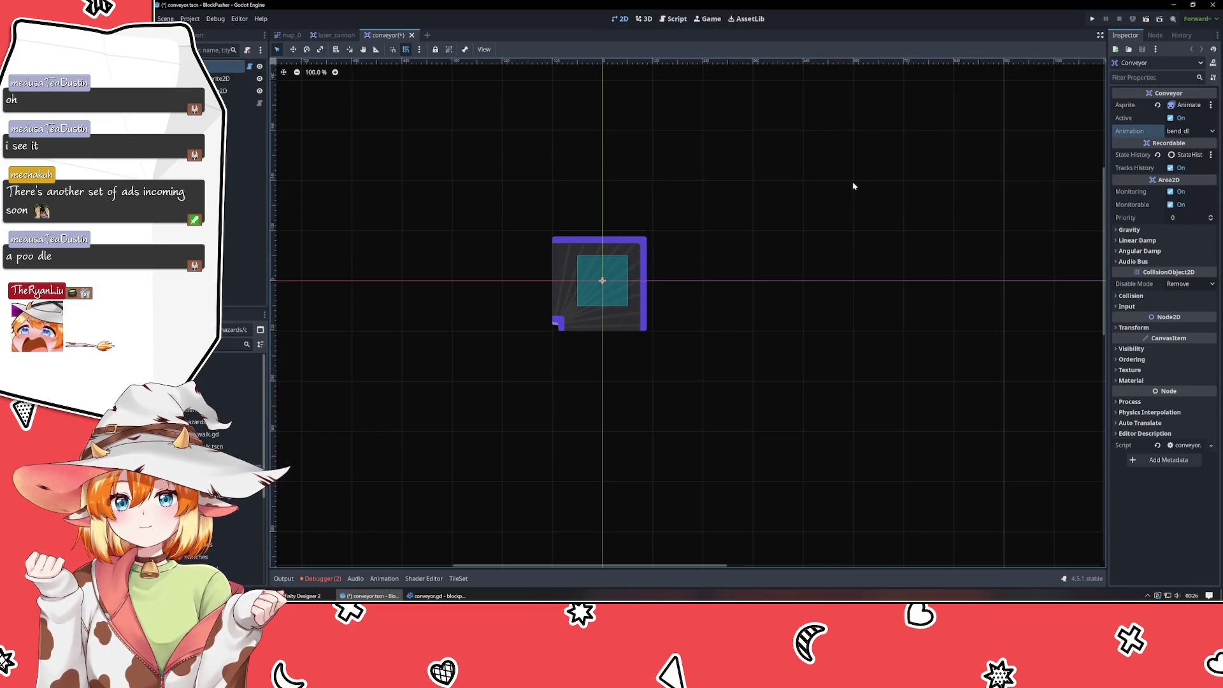
key("ctrl+s")
Drag a conveyor instance into the middle of the map_0 level and select it
left_click(292, 37)
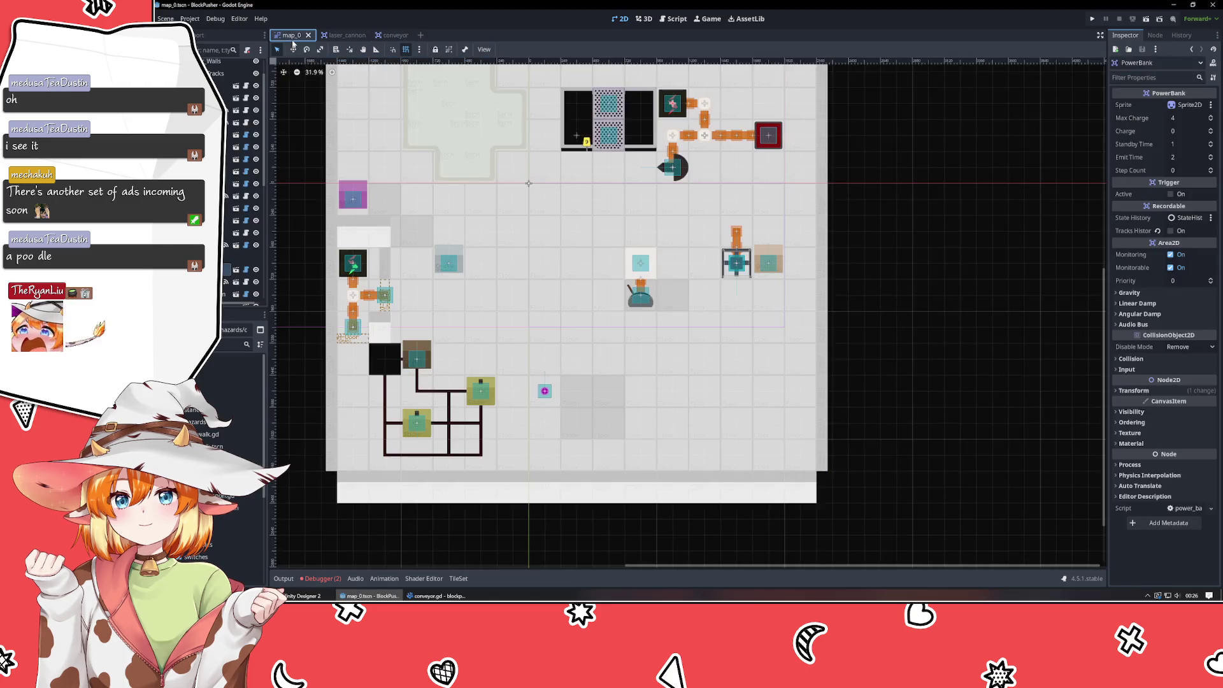
mouse_move(204, 395)
left_mouse_down()
mouse_move(644, 364)
mouse_move(565, 323)
mouse_move(576, 327)
left_mouse_up()
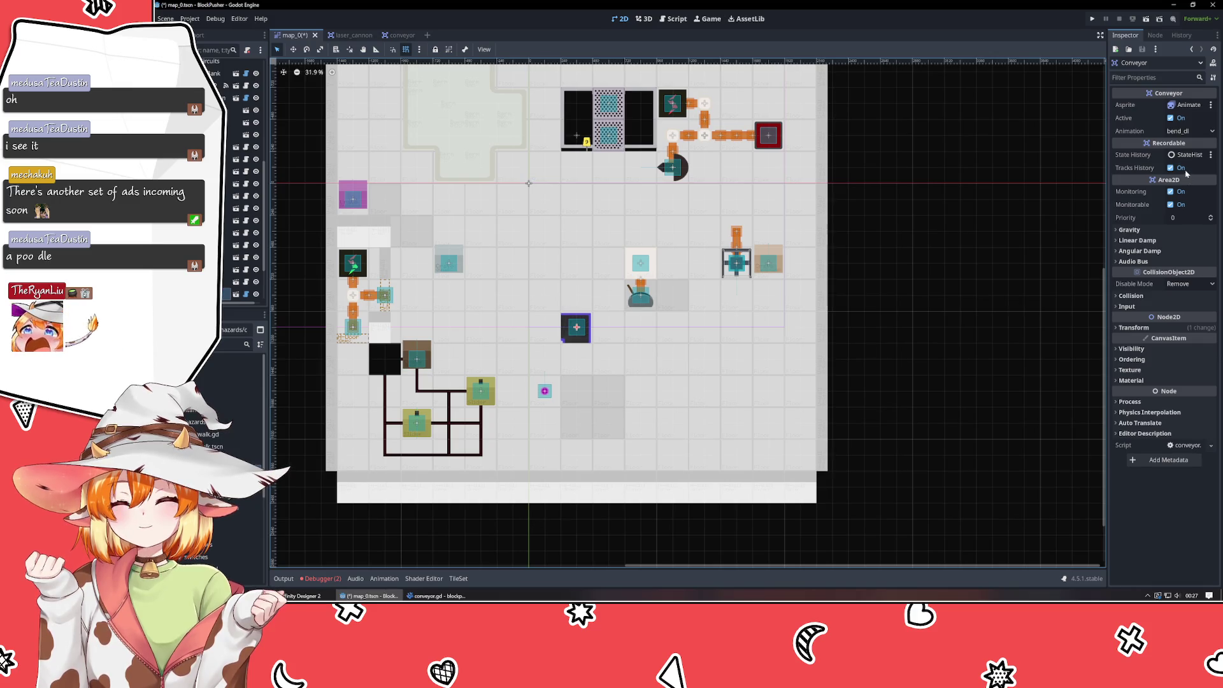
left_click(962, 307)
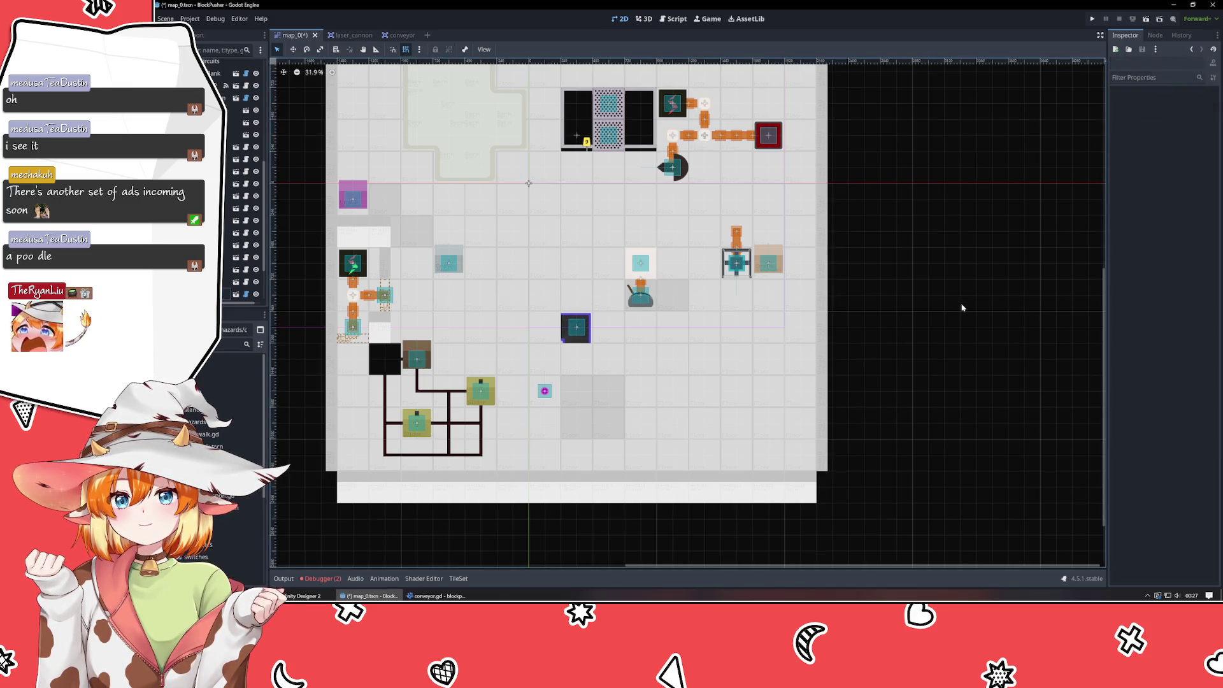
left_click(573, 330)
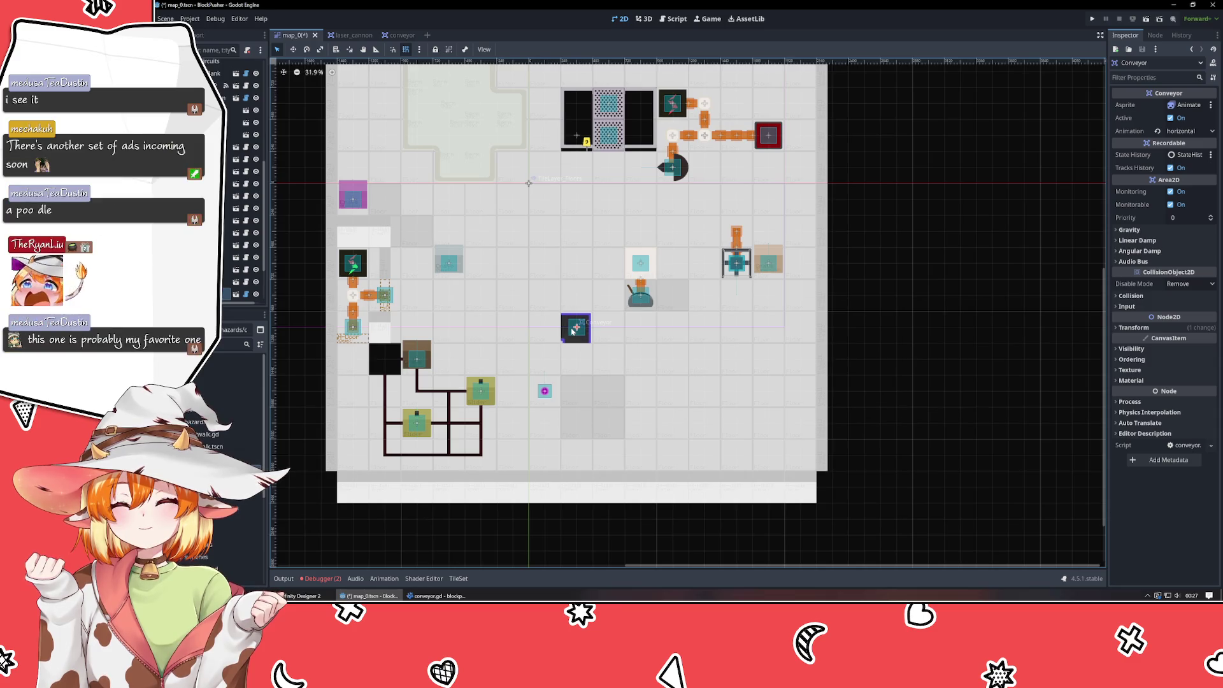
key("alt+Tab")
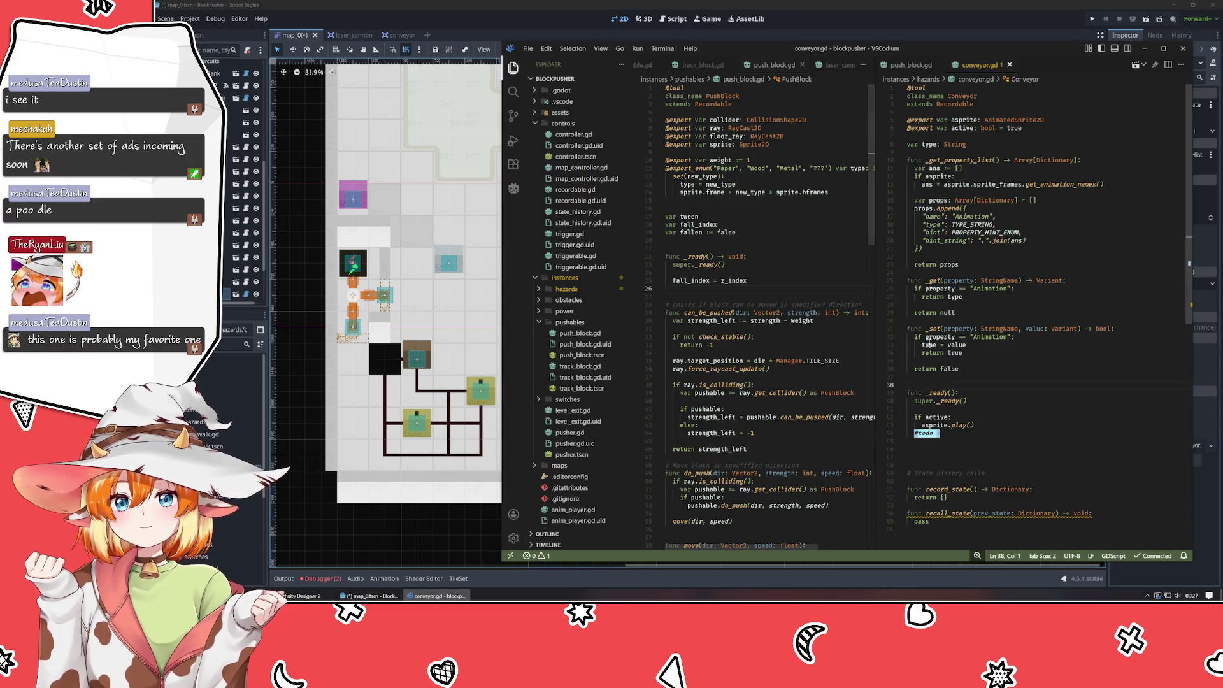
Add `asprite.play(value)` after `type = value` in the _set Animation branch
left_click(1048, 292)
left_click(1026, 344)
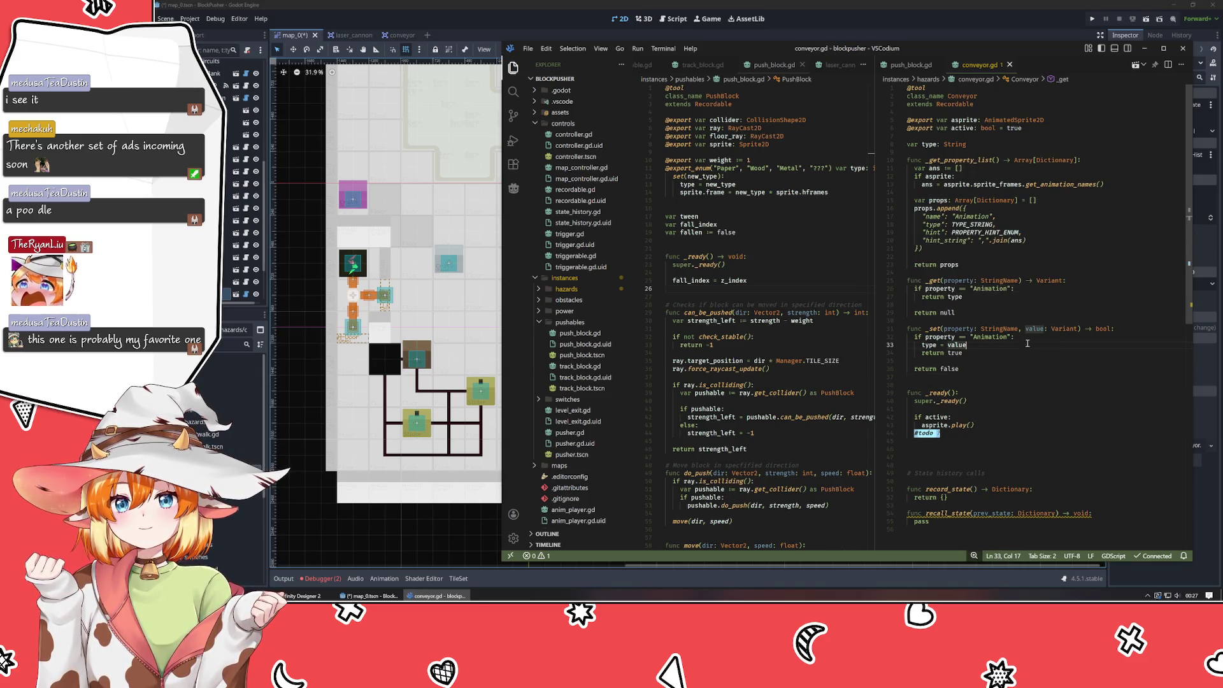
key("Return")
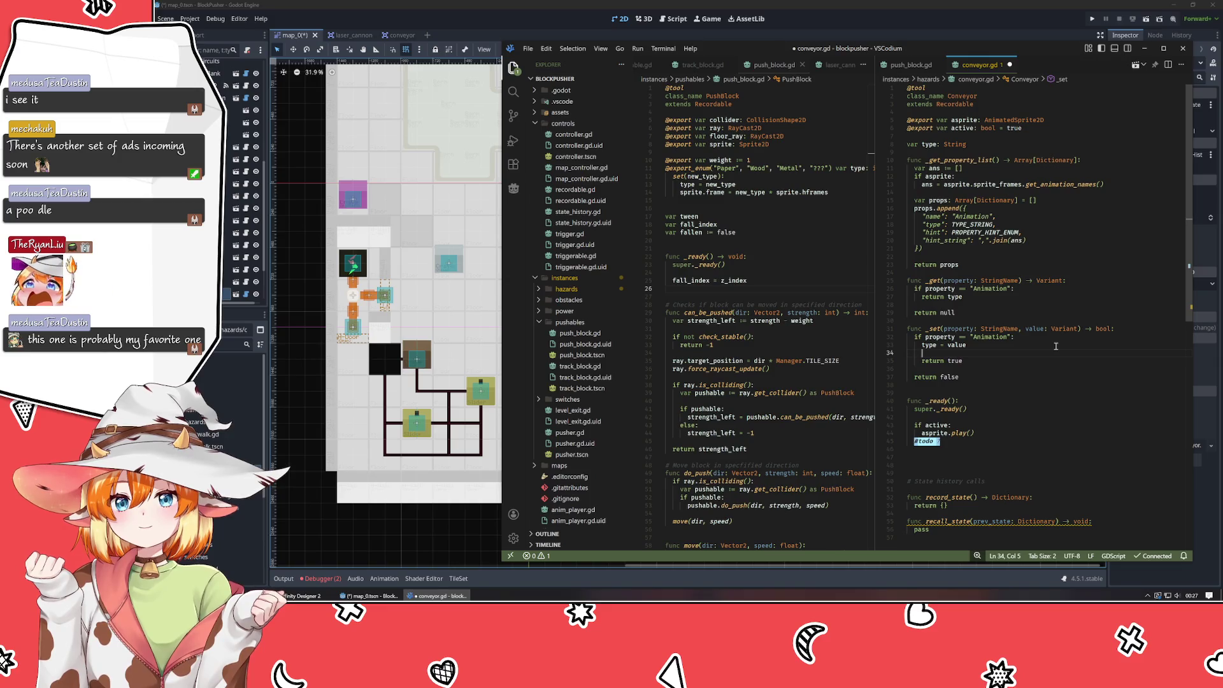
type("asprite.pla")
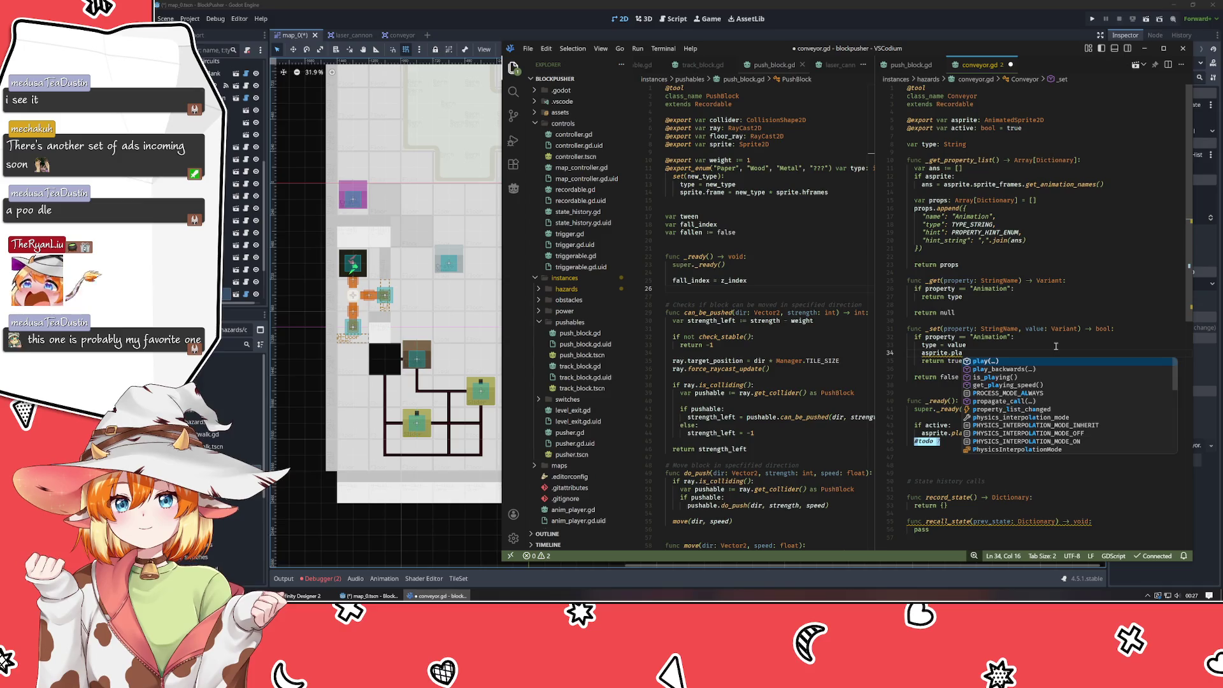
key("Return")
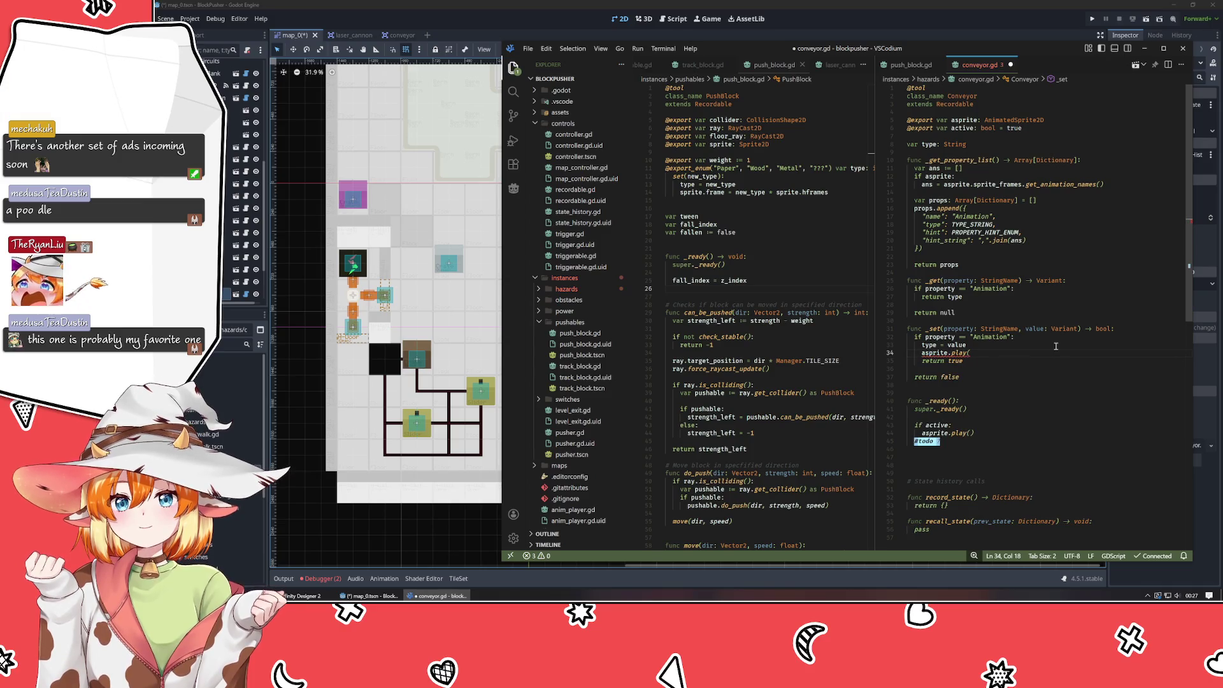
type("value)")
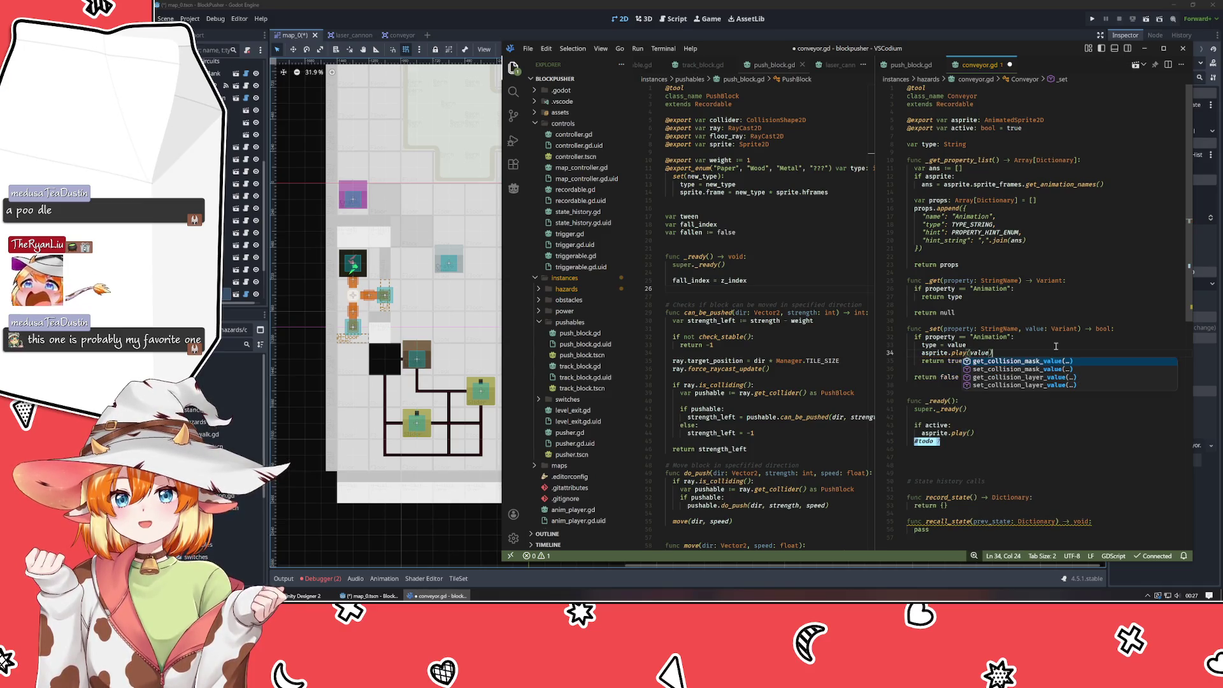
left_click(1035, 455)
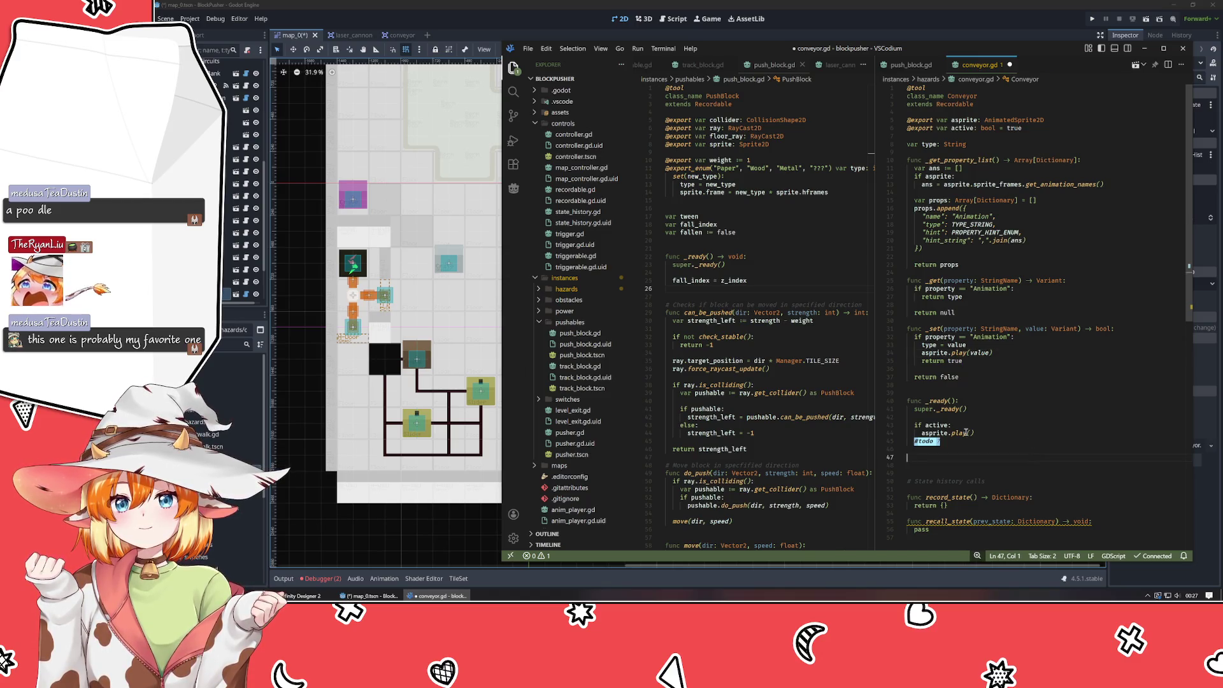
Make _ready play `type`, replace value with type in the setter's play call, and save
left_click(971, 433)
type("type")
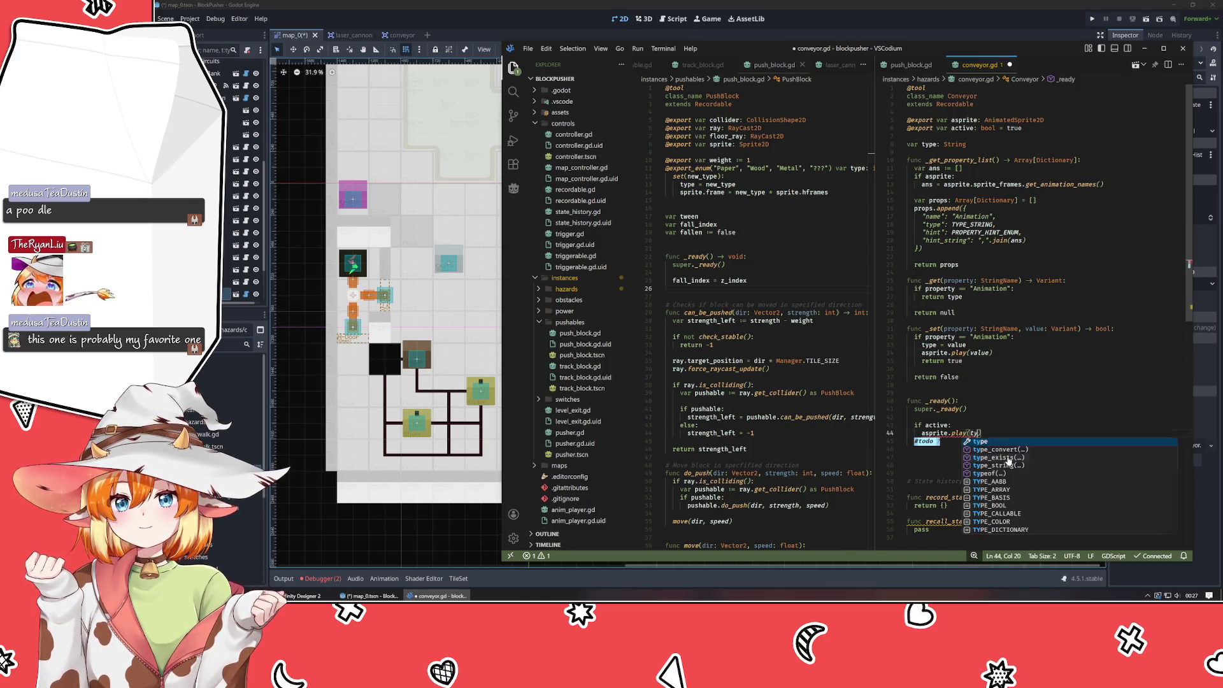
double_click(978, 432)
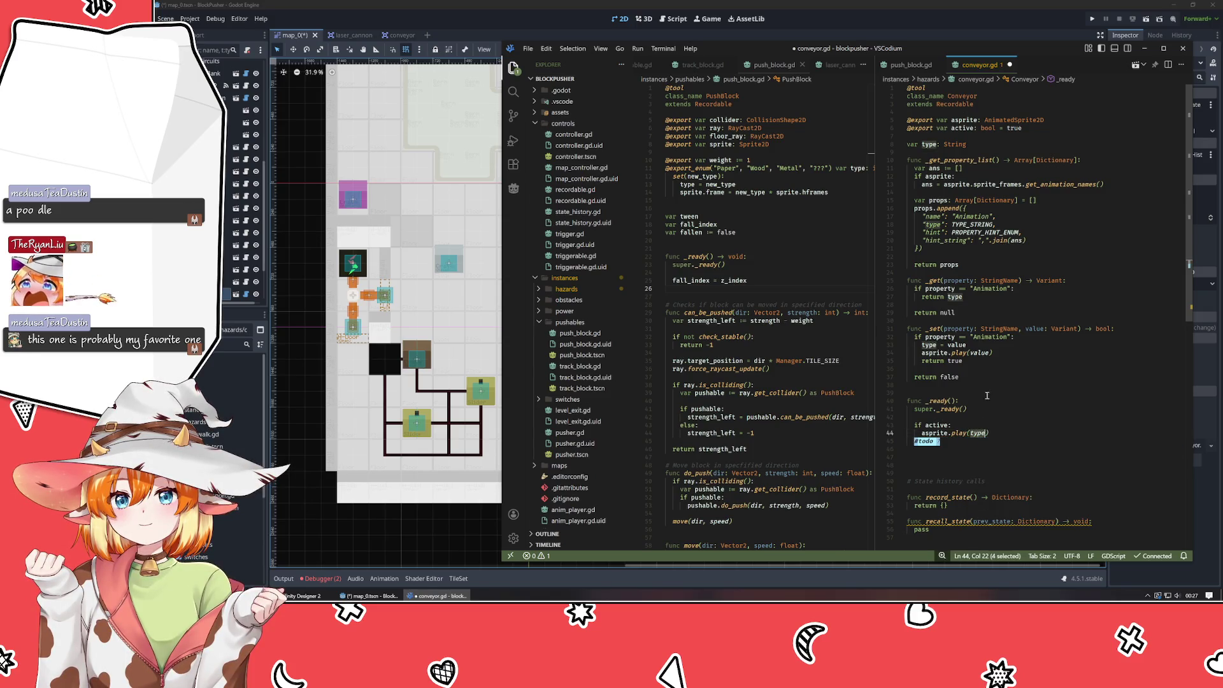
key("ctrl+c")
double_click(980, 353)
key("ctrl+v")
left_click(1007, 434)
key("ctrl+s")
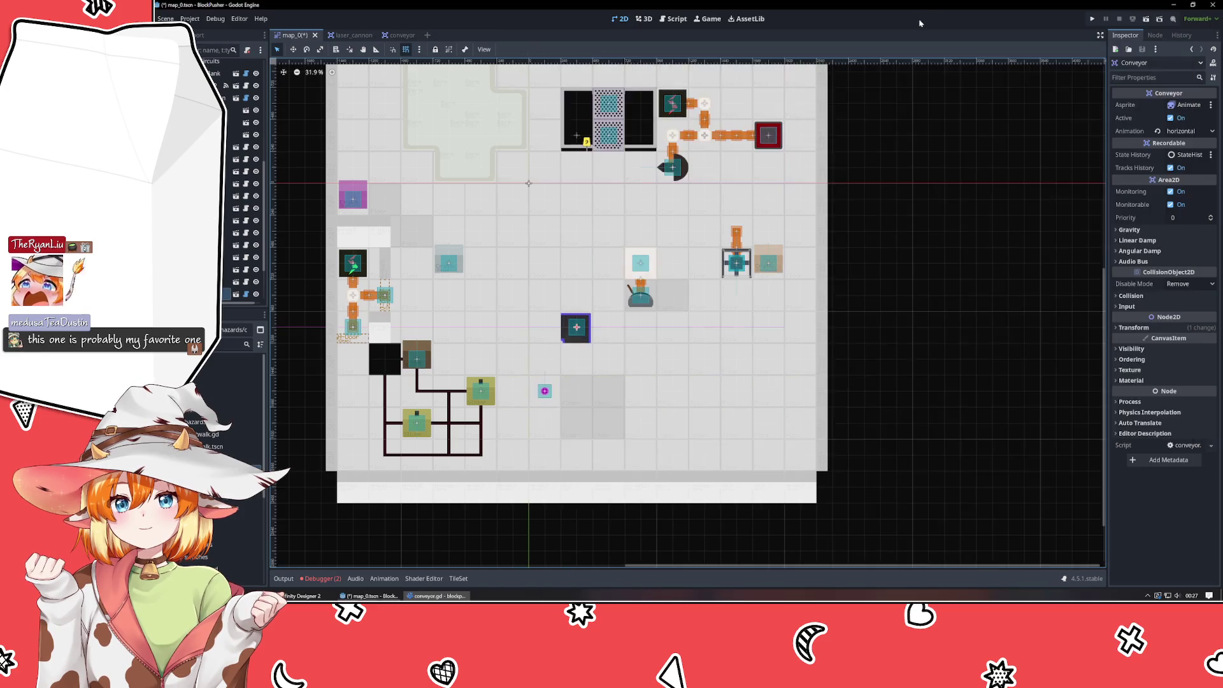
left_click(920, 23)
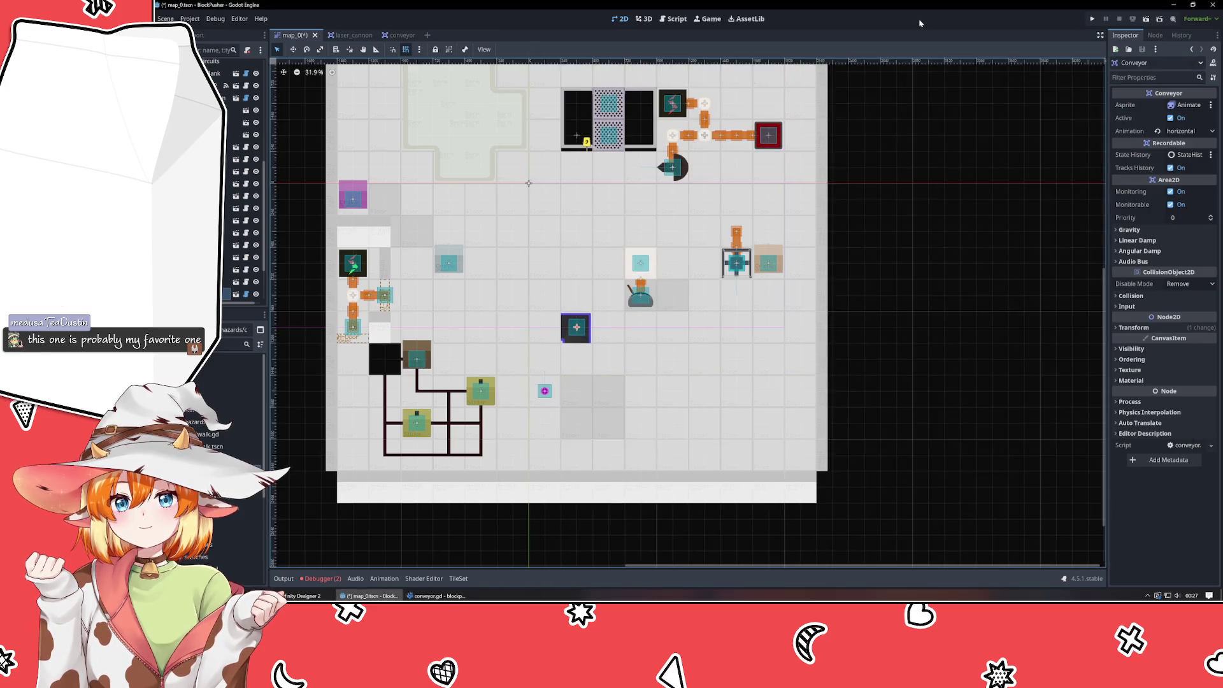
Save map_0 and cycle the conveyor's Animation through bend_ur, bend_dr, vertical and horizontal
key("ctrl+s")
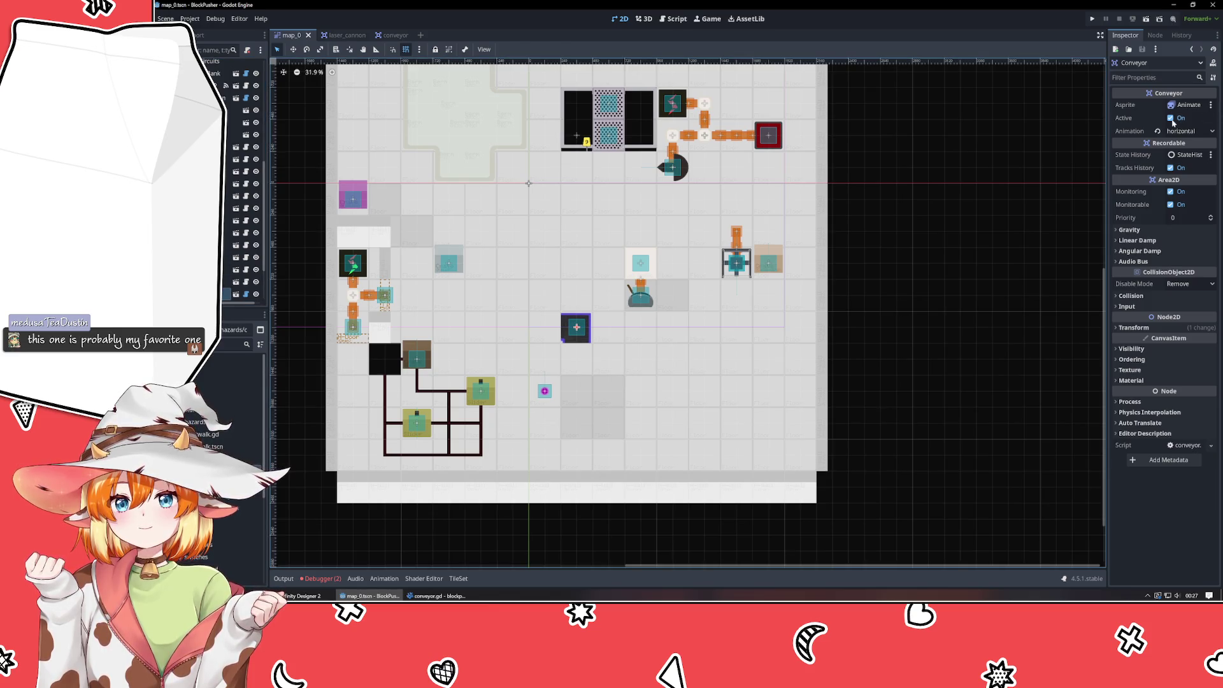
left_click(1189, 132)
left_click(1186, 182)
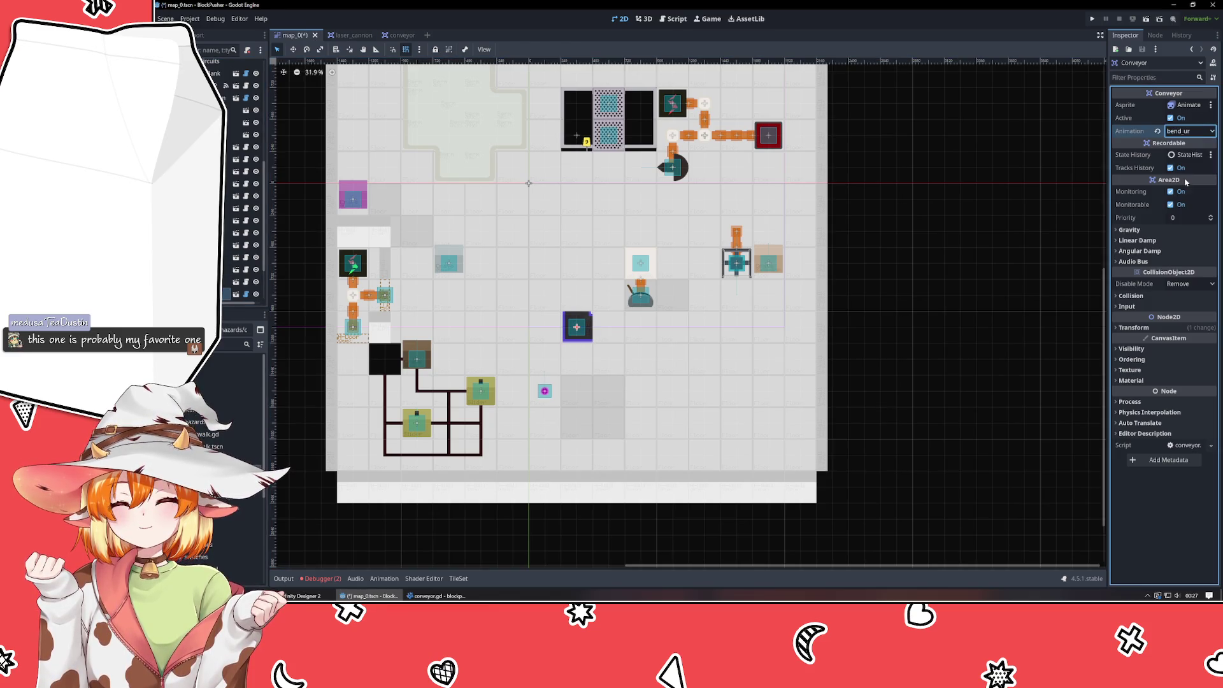
left_click(1189, 131)
left_click(1186, 156)
left_click(1189, 131)
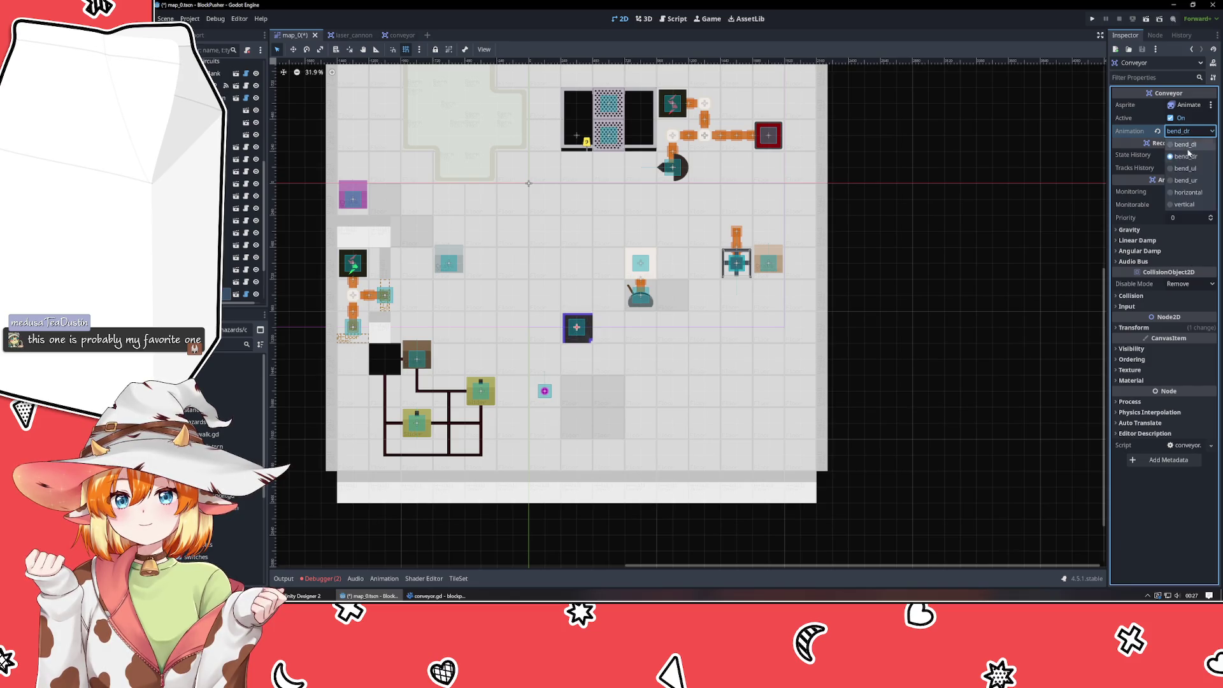
left_click(1186, 168)
left_click(1189, 132)
left_click(1188, 203)
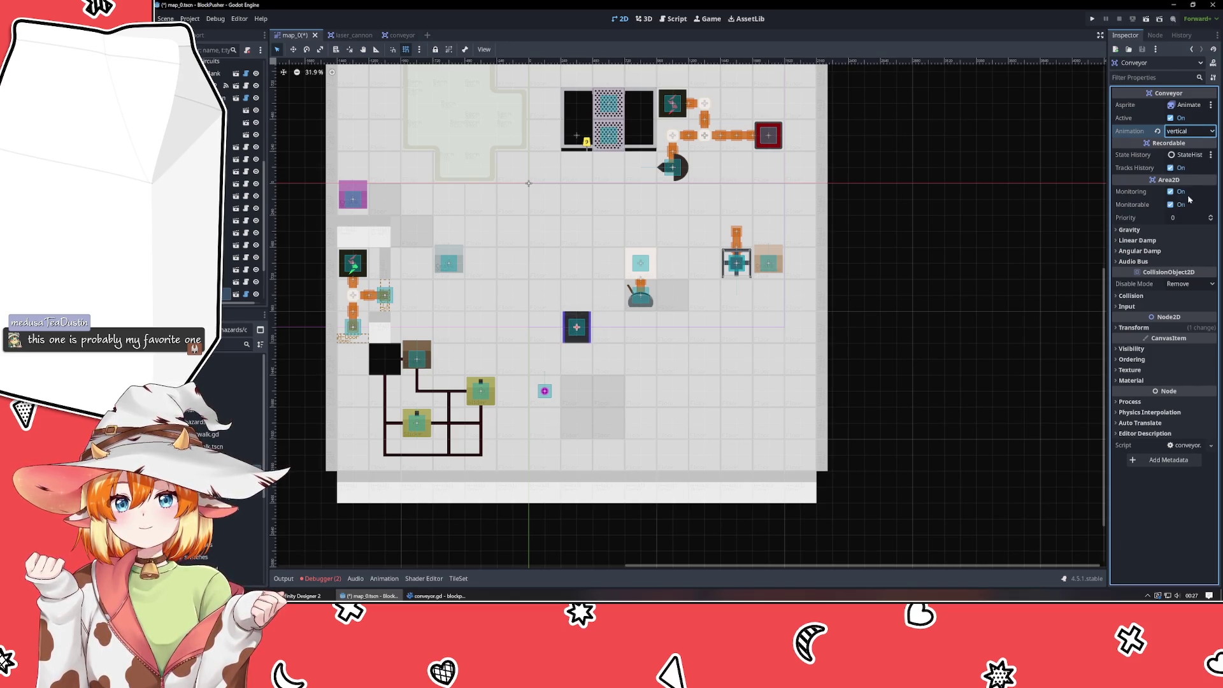
left_click(1189, 132)
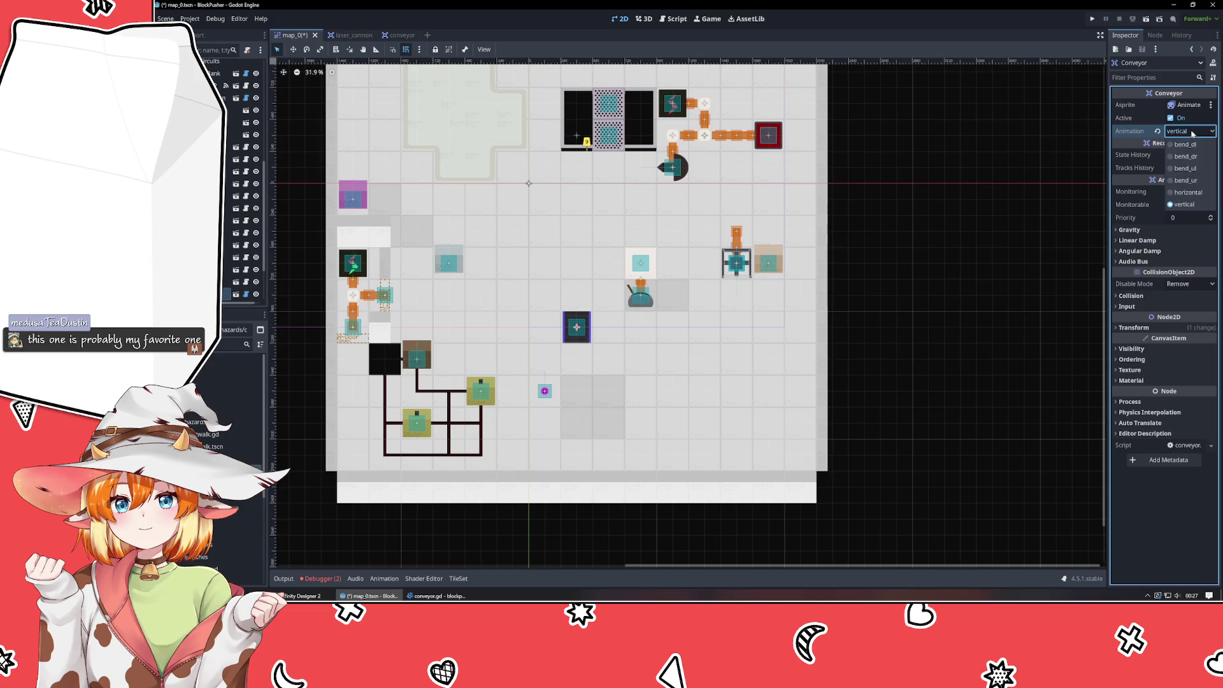
left_click(1187, 193)
left_click(1019, 297)
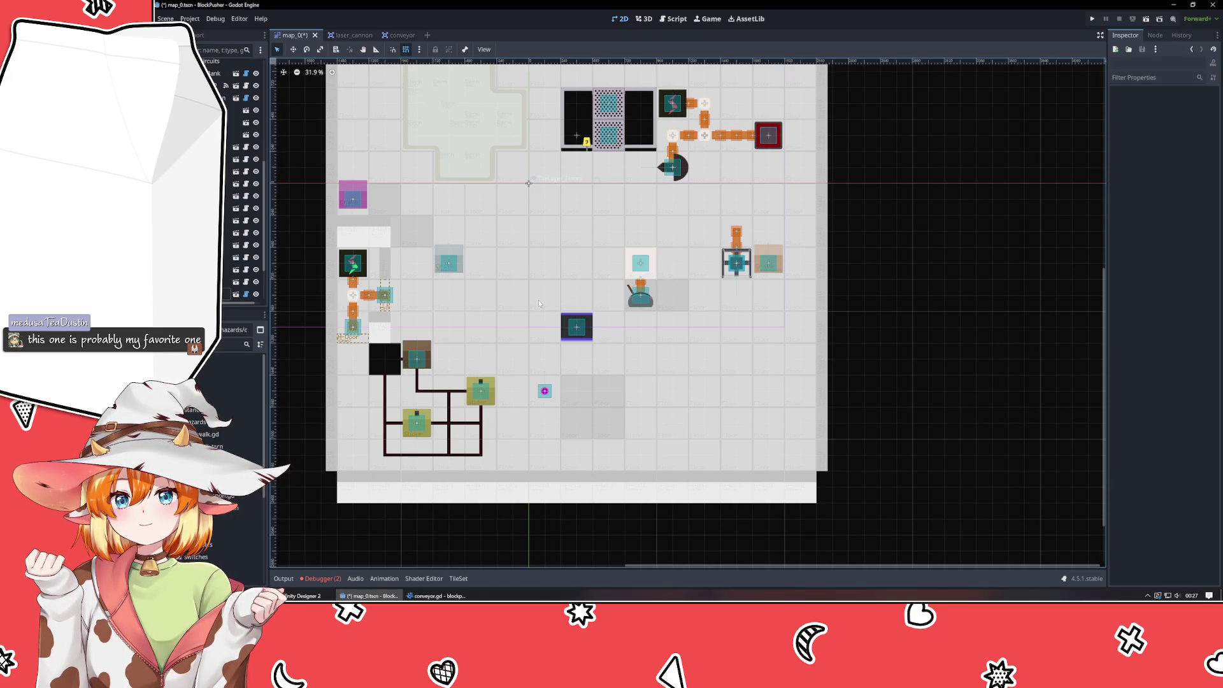
Select the central conveyor and inspect its Transform properties
left_click(576, 327)
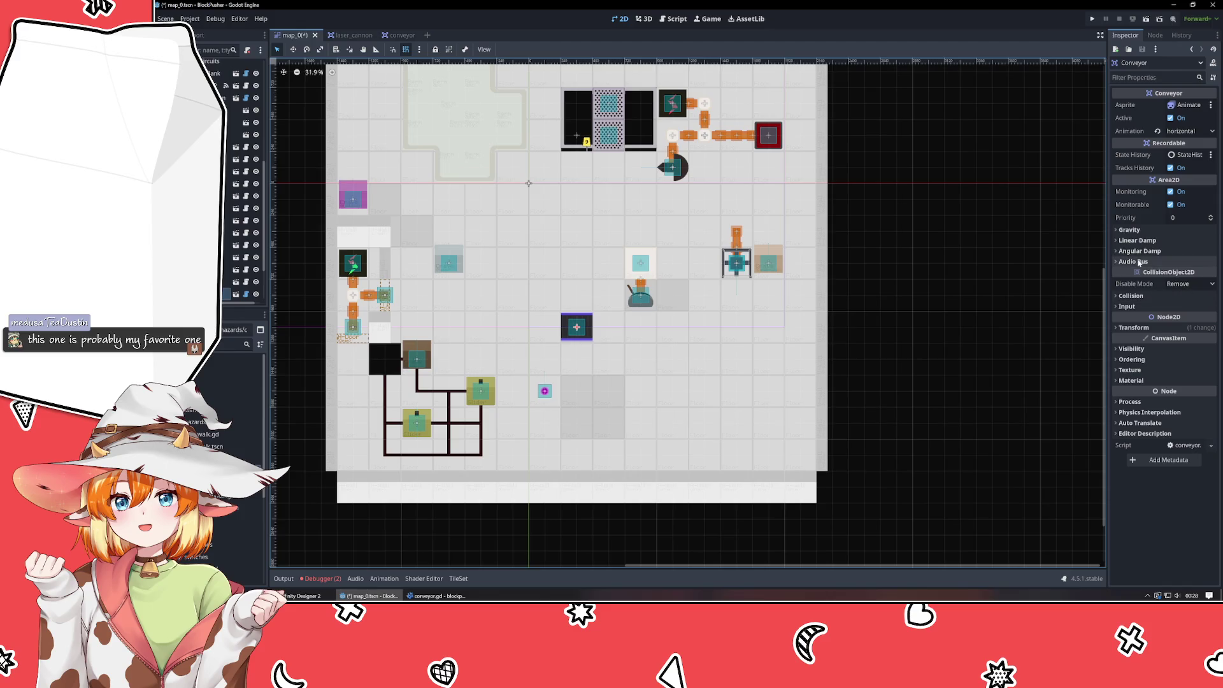
left_click(1134, 327)
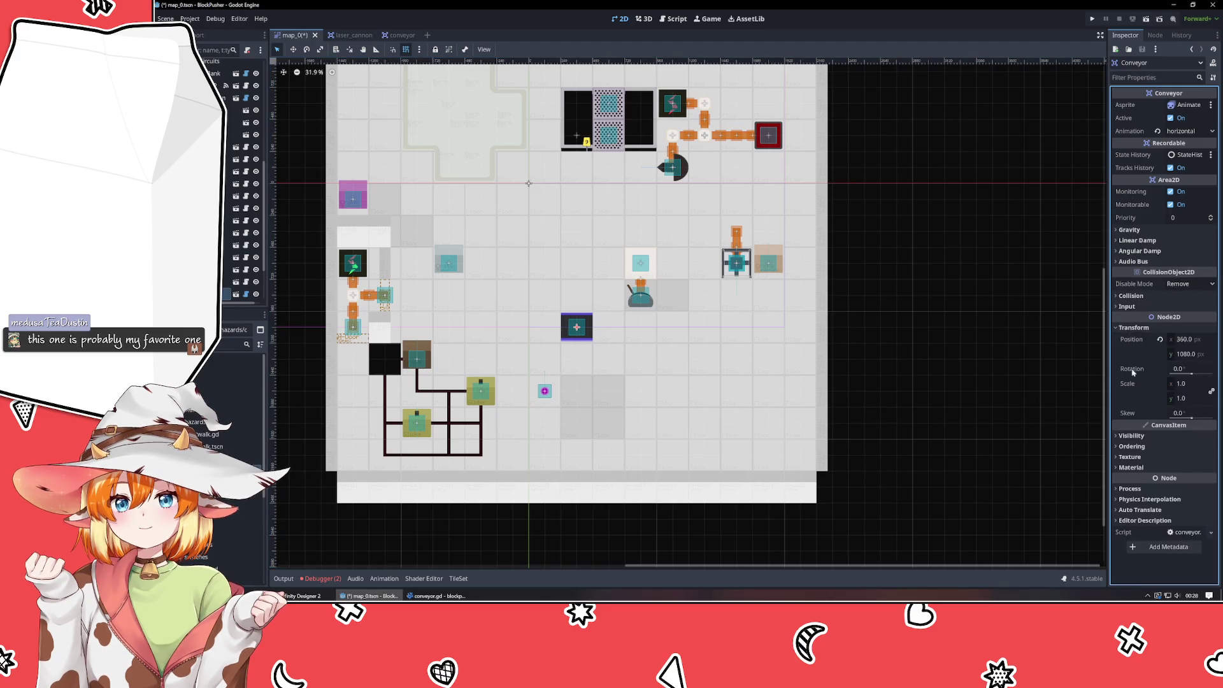
mouse_move(1145, 428)
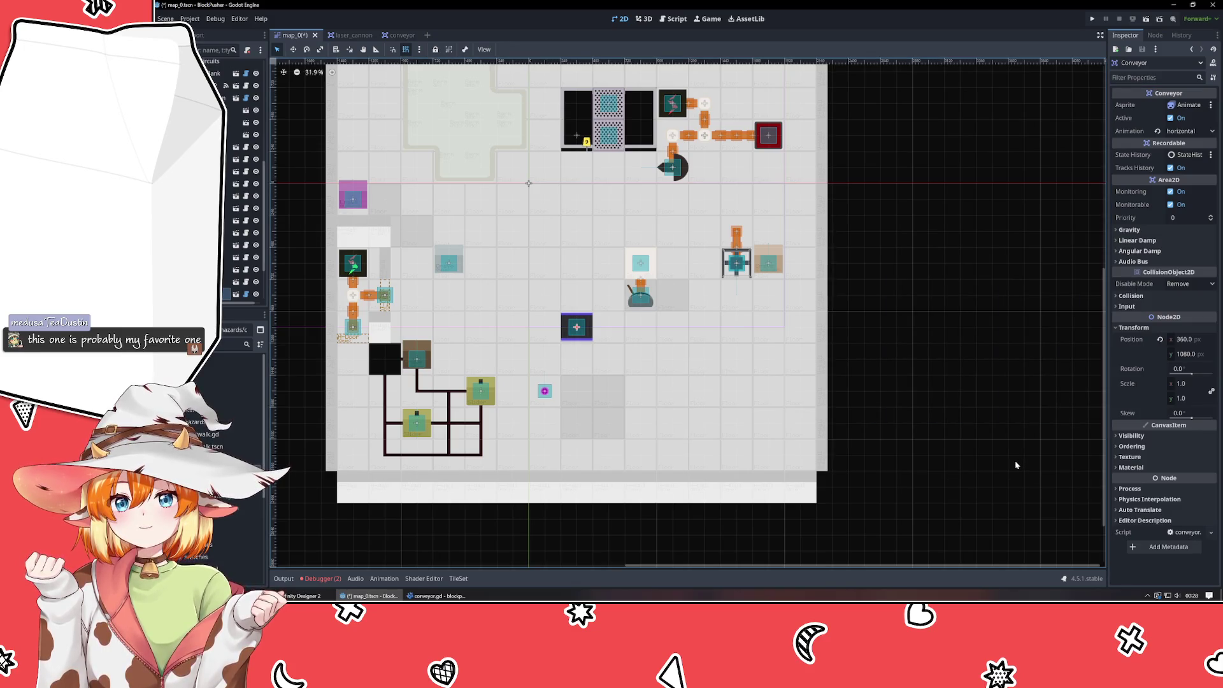
left_click(1019, 220)
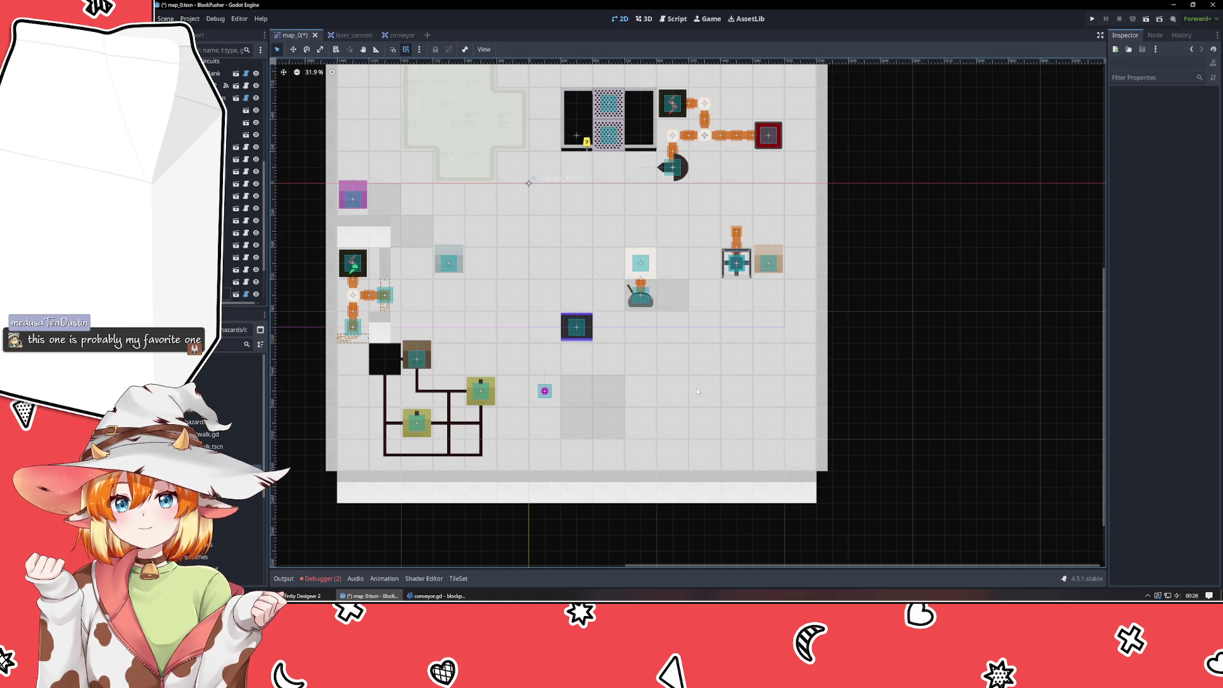
left_click(436, 596)
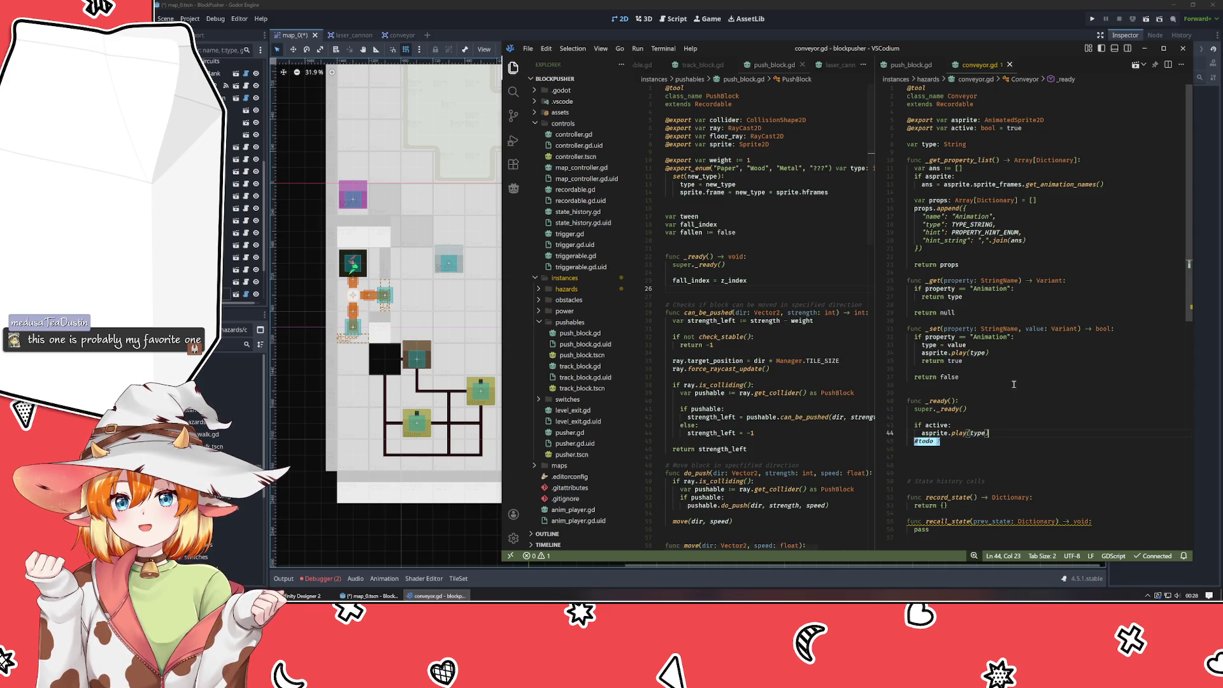
left_click(1081, 125)
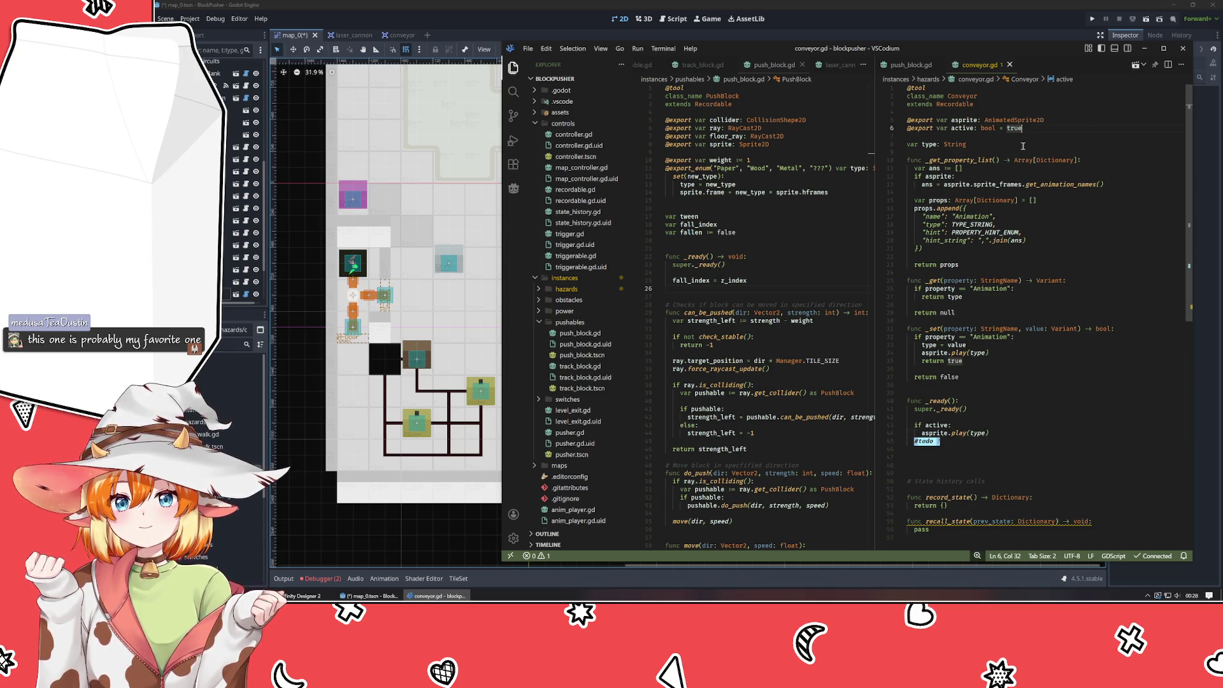
key("ctrl+shift+Return")
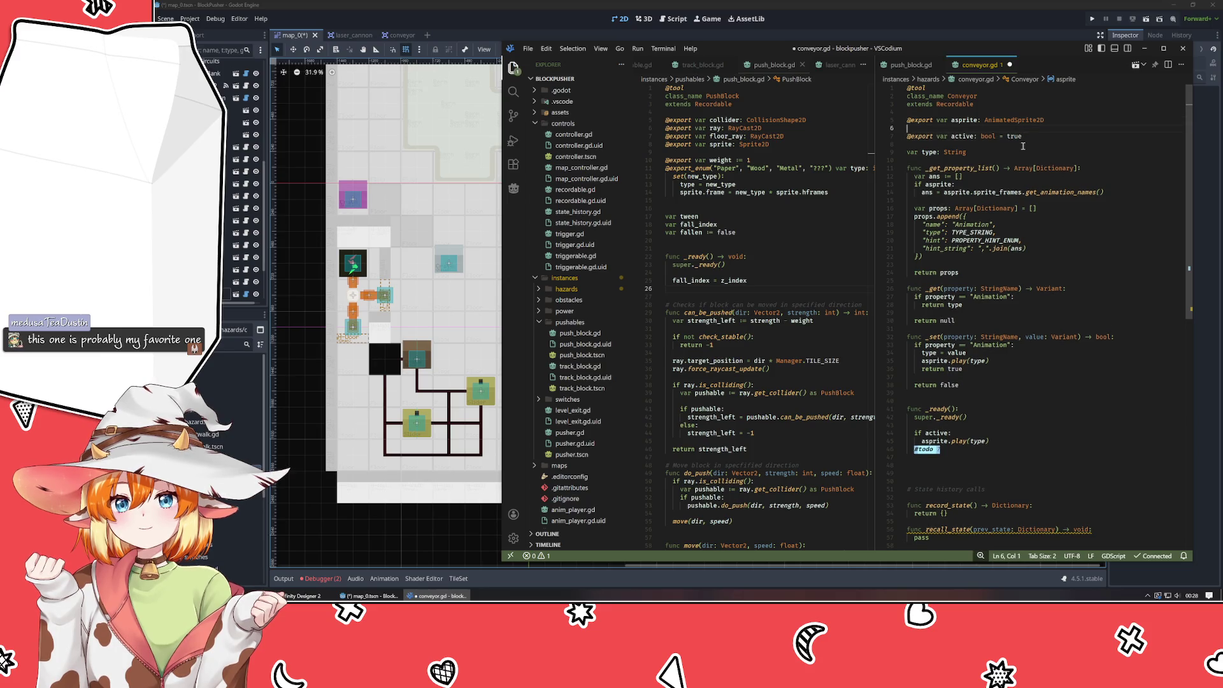
type("@export var ")
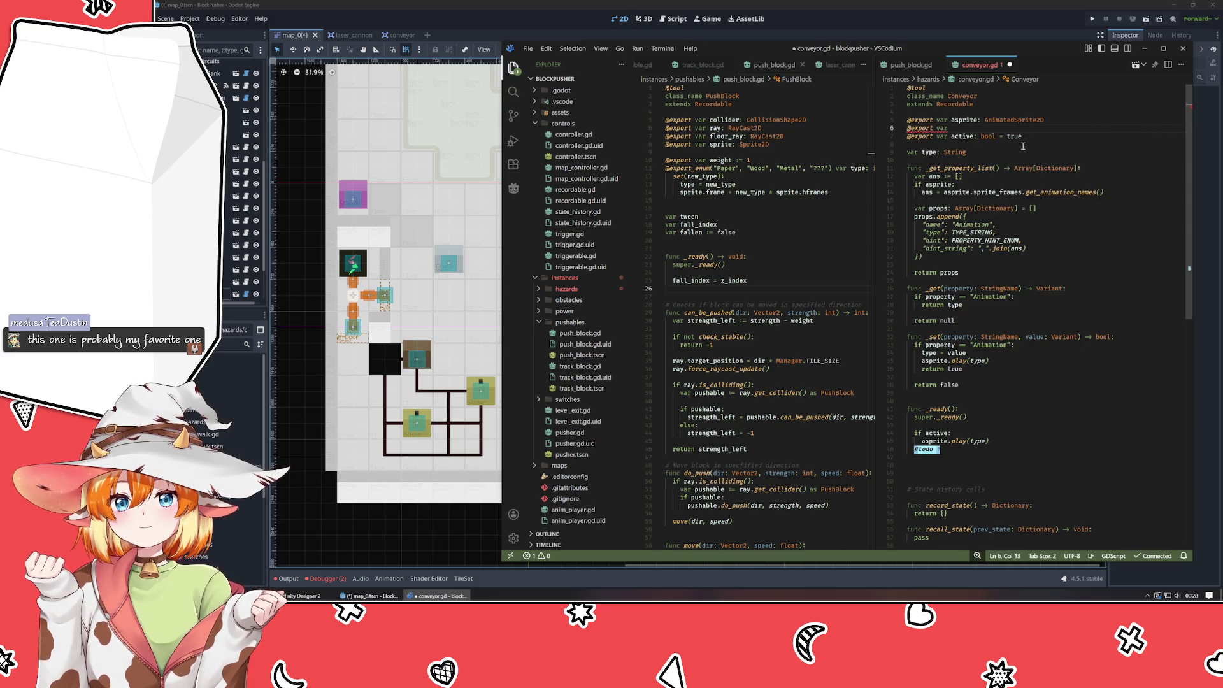
type("reverse: ")
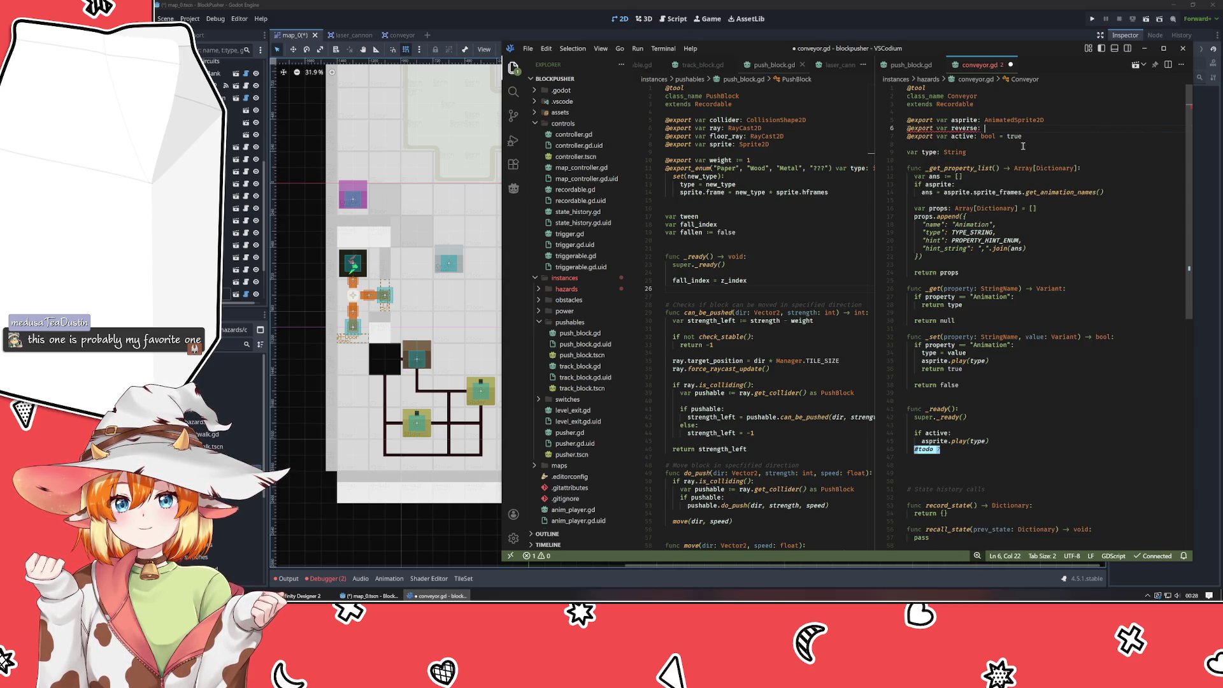
type("bool = false")
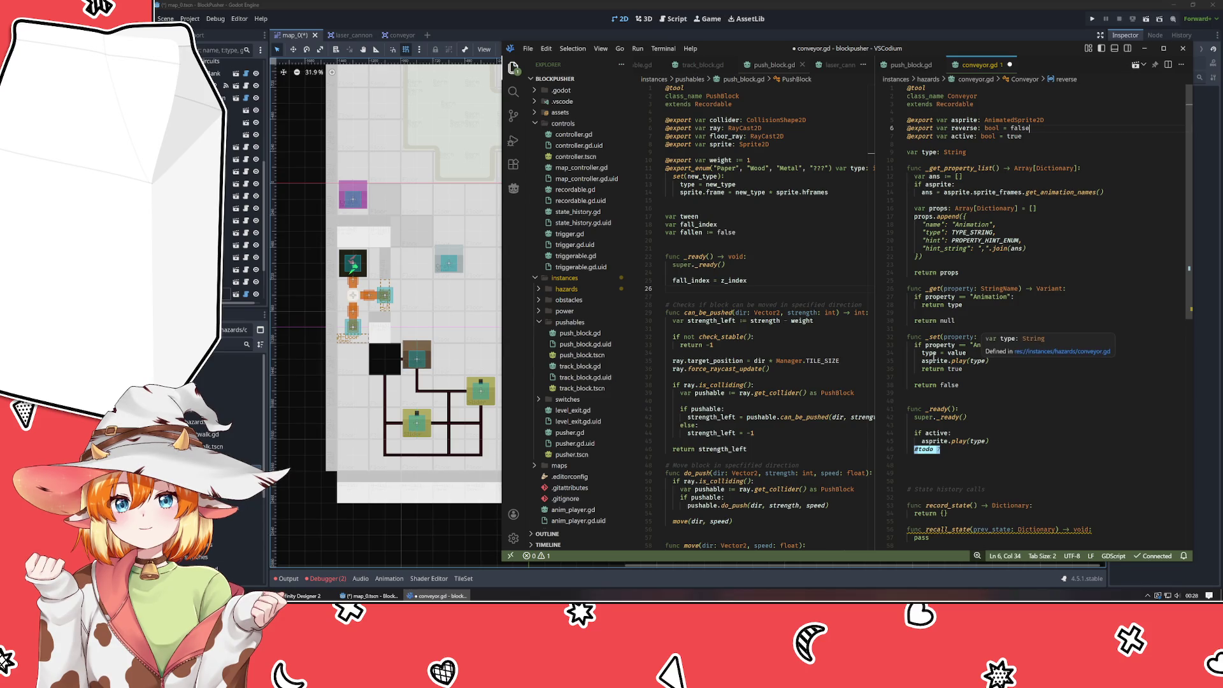
mouse_move(956, 362)
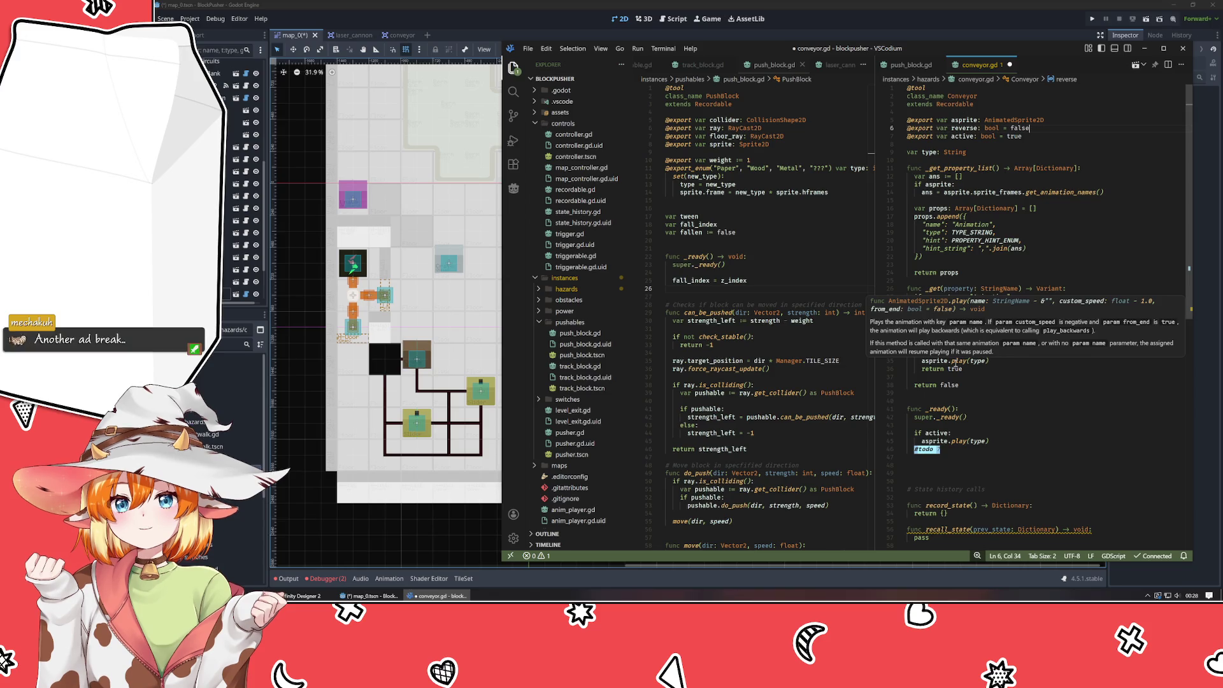
Add 1.0 and !reverse arguments to the setter's play call, add an animate() call, and save conveyor.gd
left_click(985, 361)
type(", 1.0, !reverse")
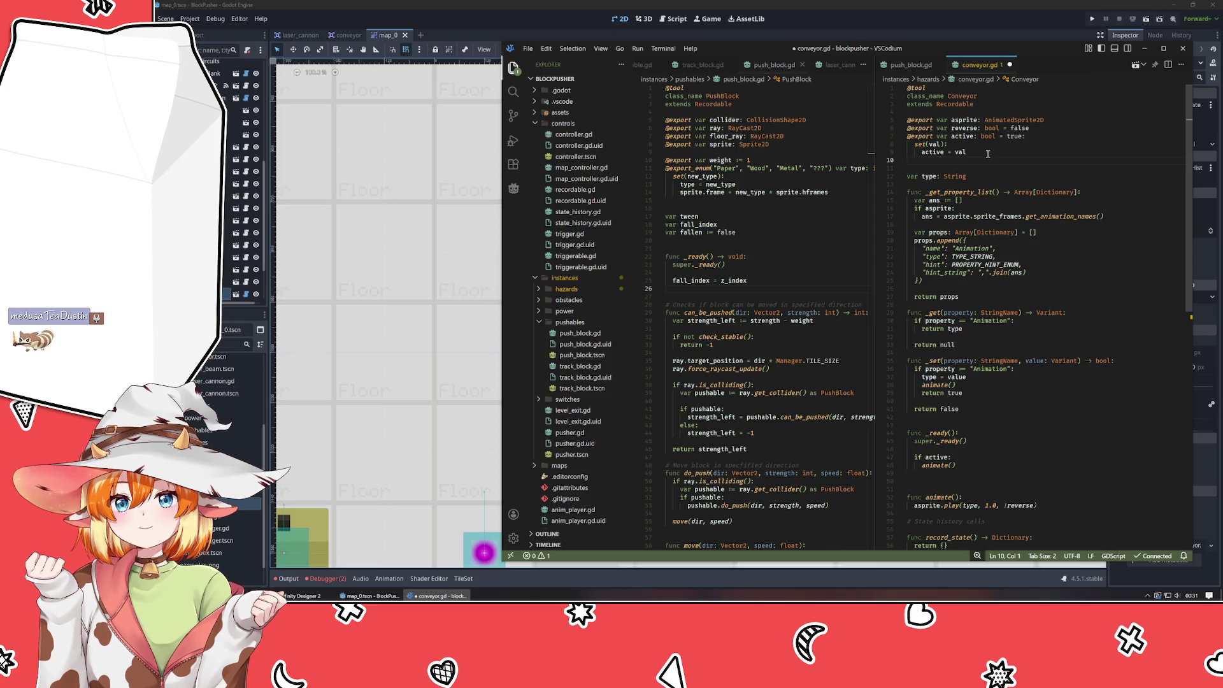
type("s")
key("BackSpace")
type("ania")
key("BackSpace")
key("BackSpace")
key("BackSpace")
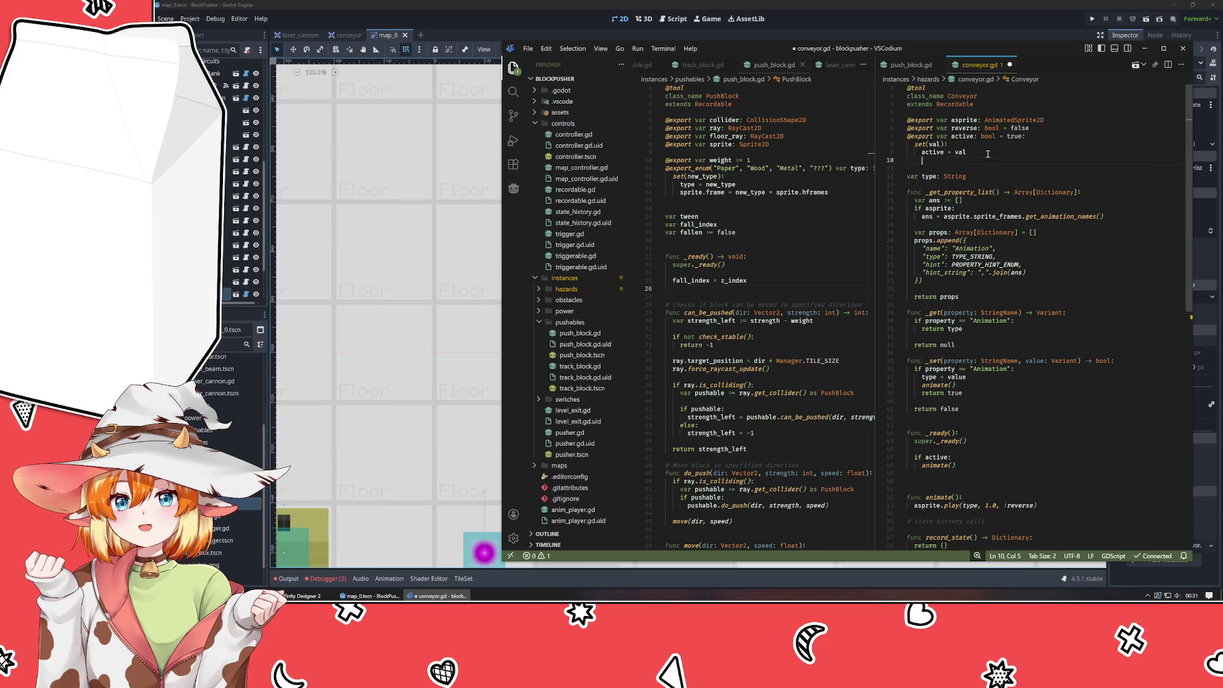
type("animate()")
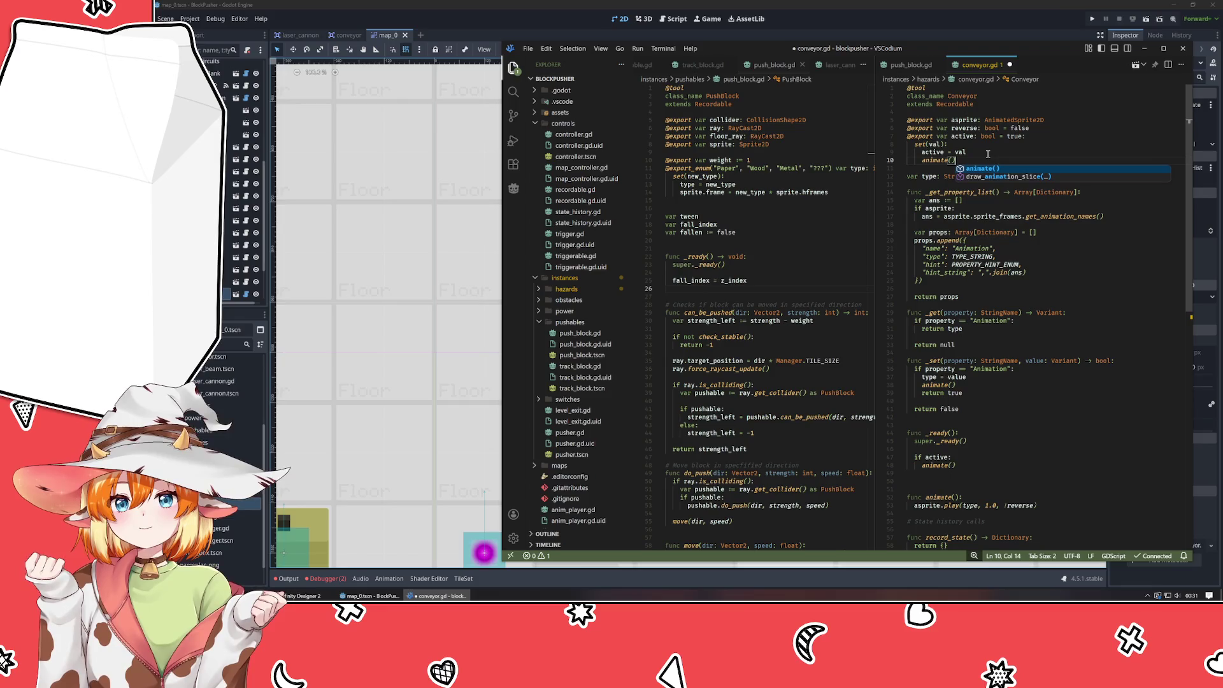
key("Escape")
key("ctrl+s")
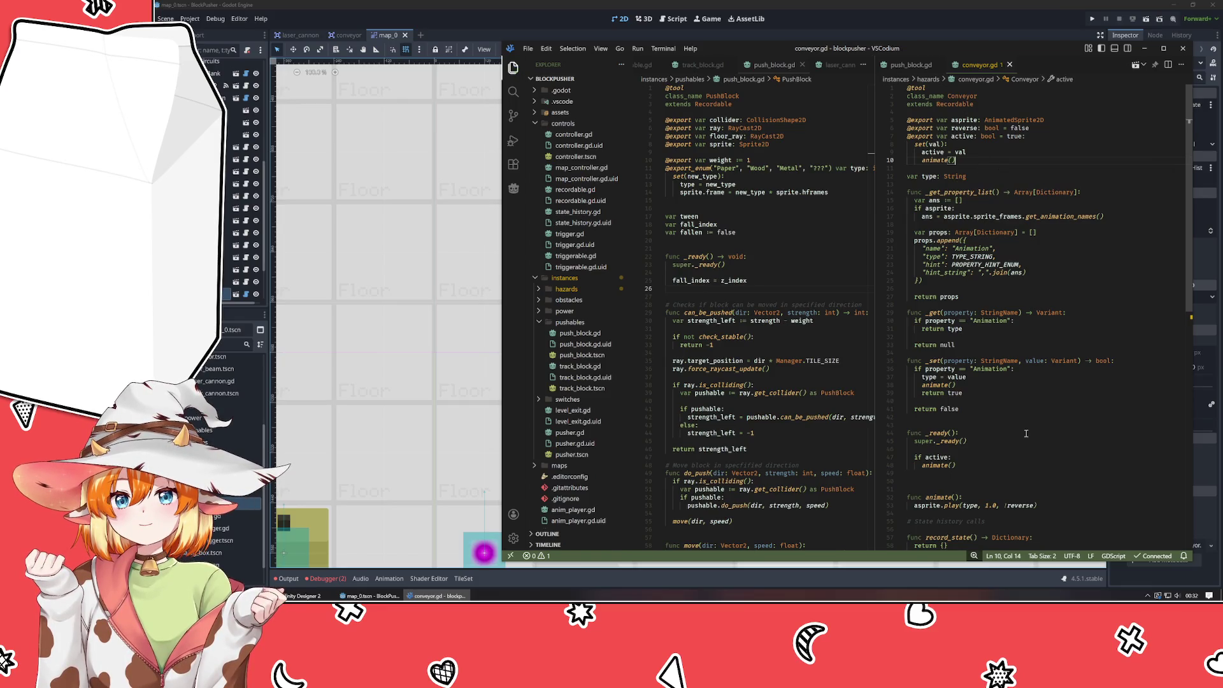
Rename the animate function to update_animate
left_click(1011, 498)
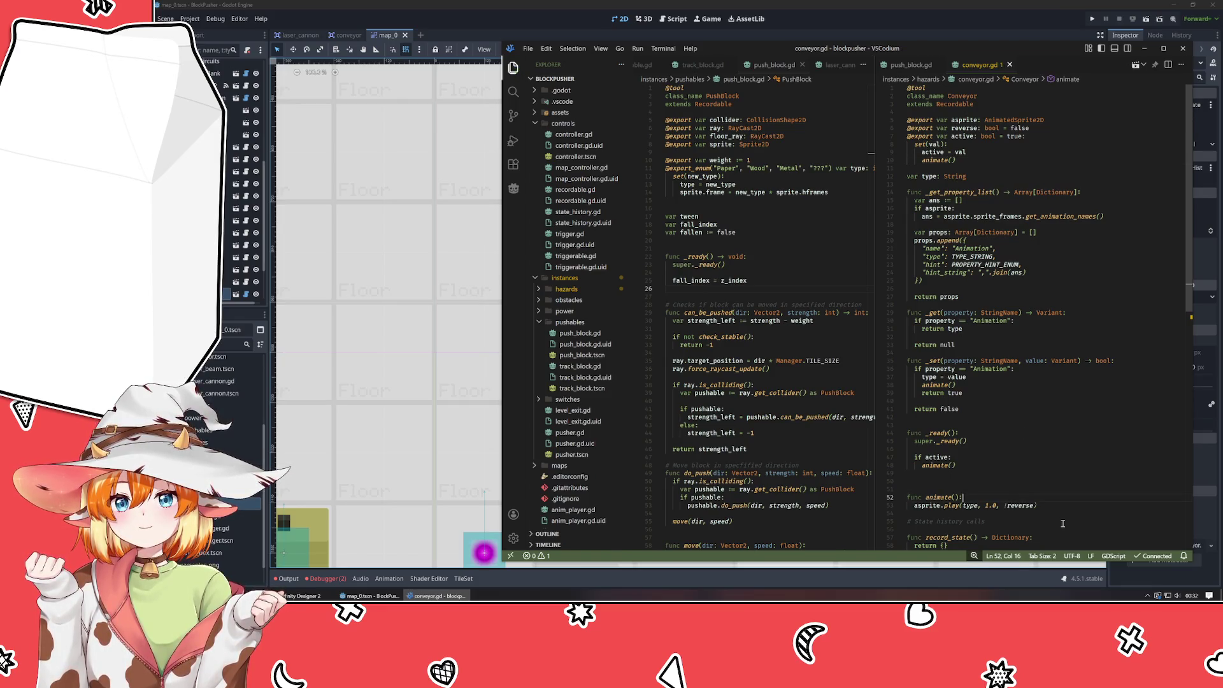
key("Return")
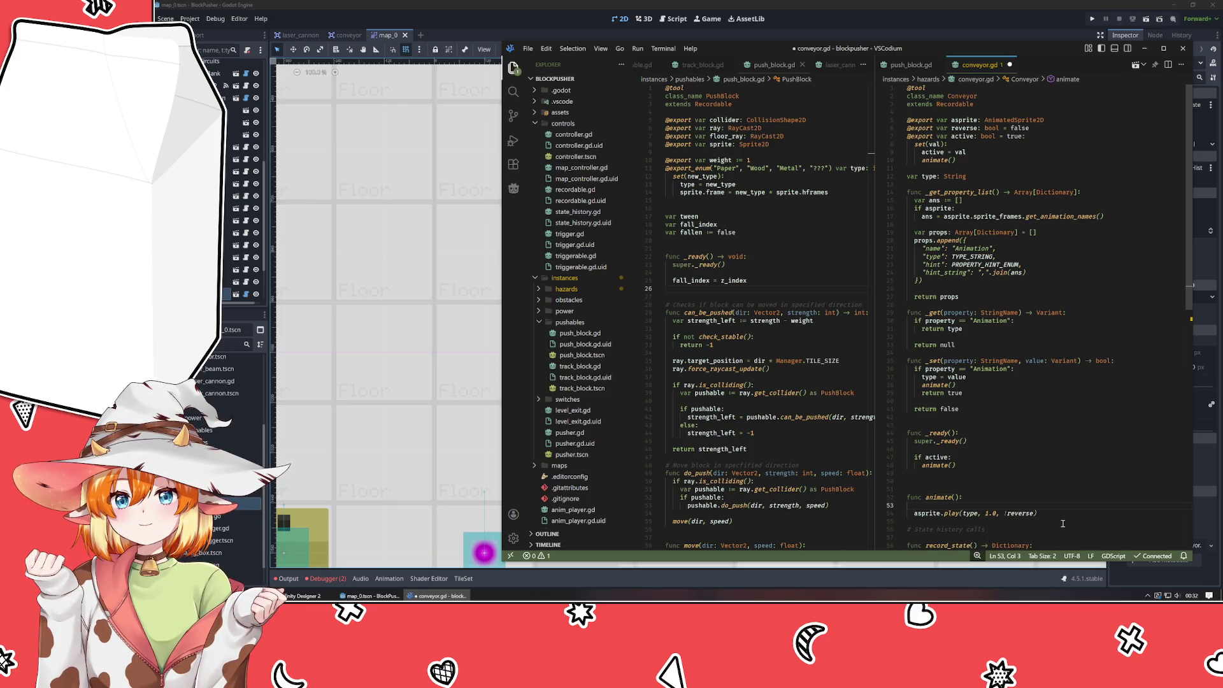
key("BackSpace")
key("BackSpace")
key("ctrl+Left")
key("ctrl+Left")
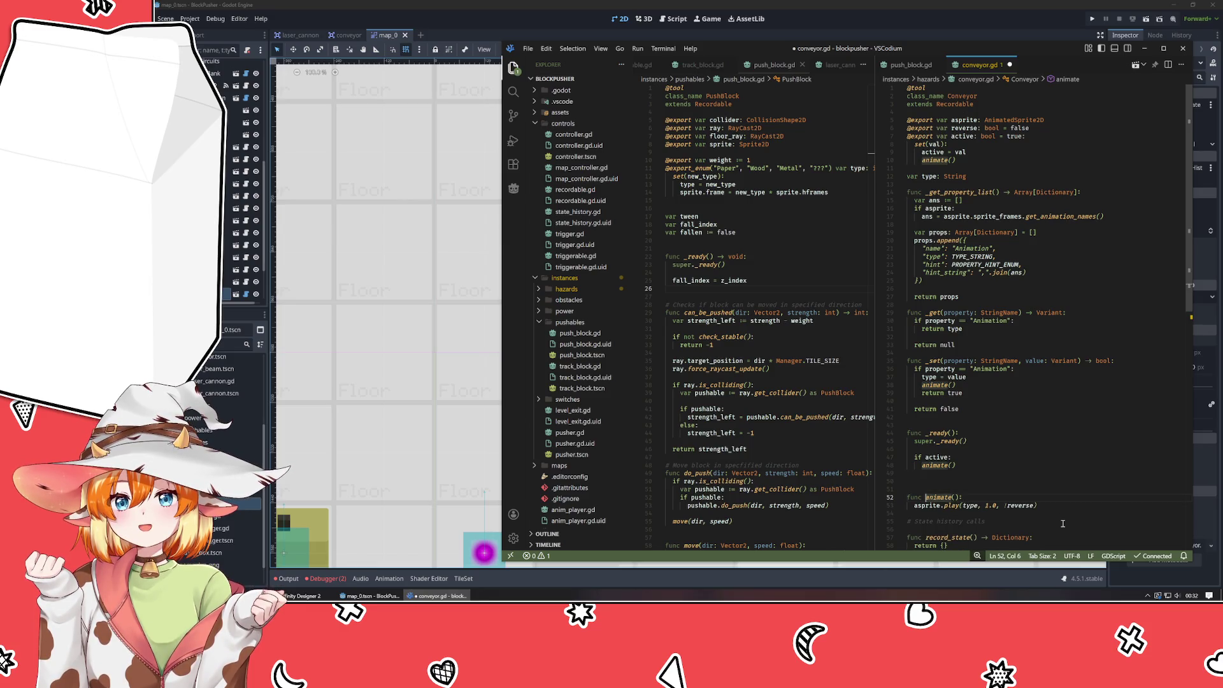
type("update_")
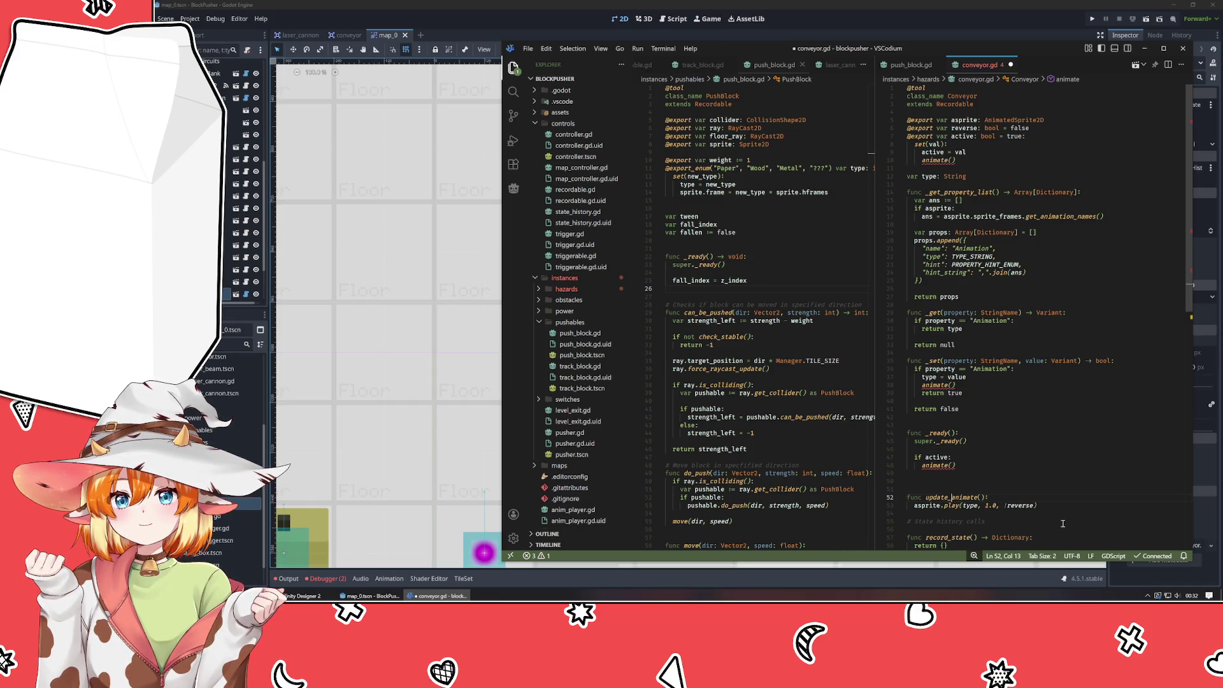
In update_animate, play the animation only if active, else call asprite.stop()
key("Return")
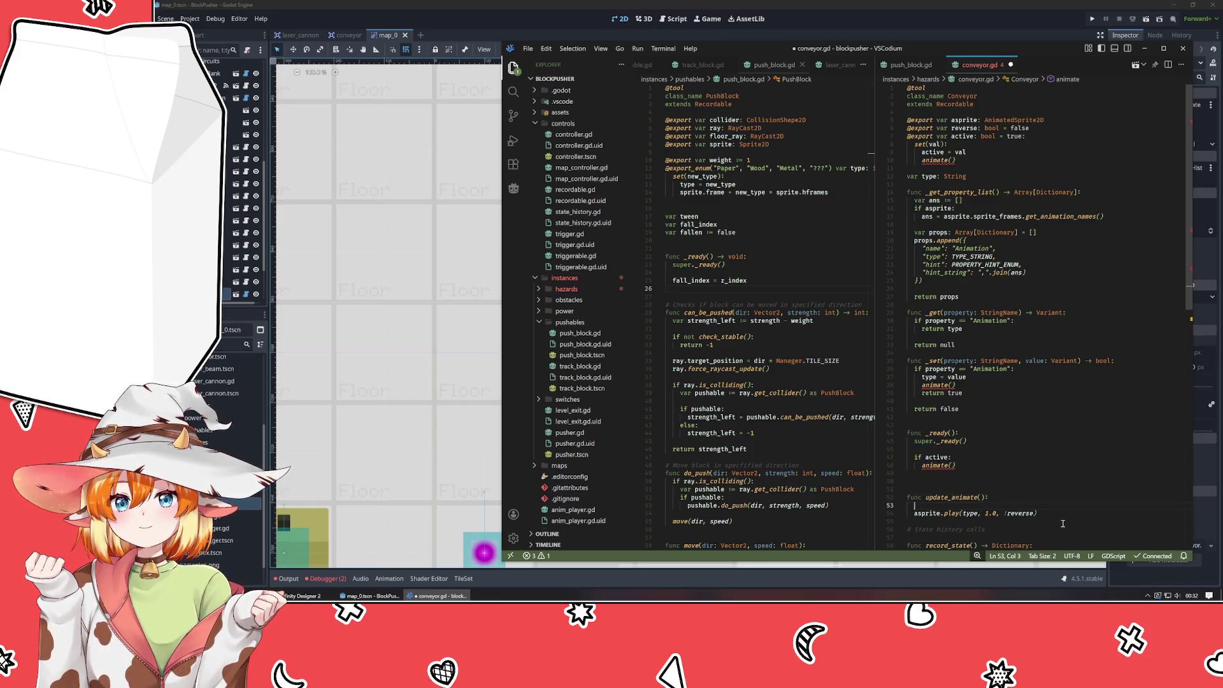
type("if active")
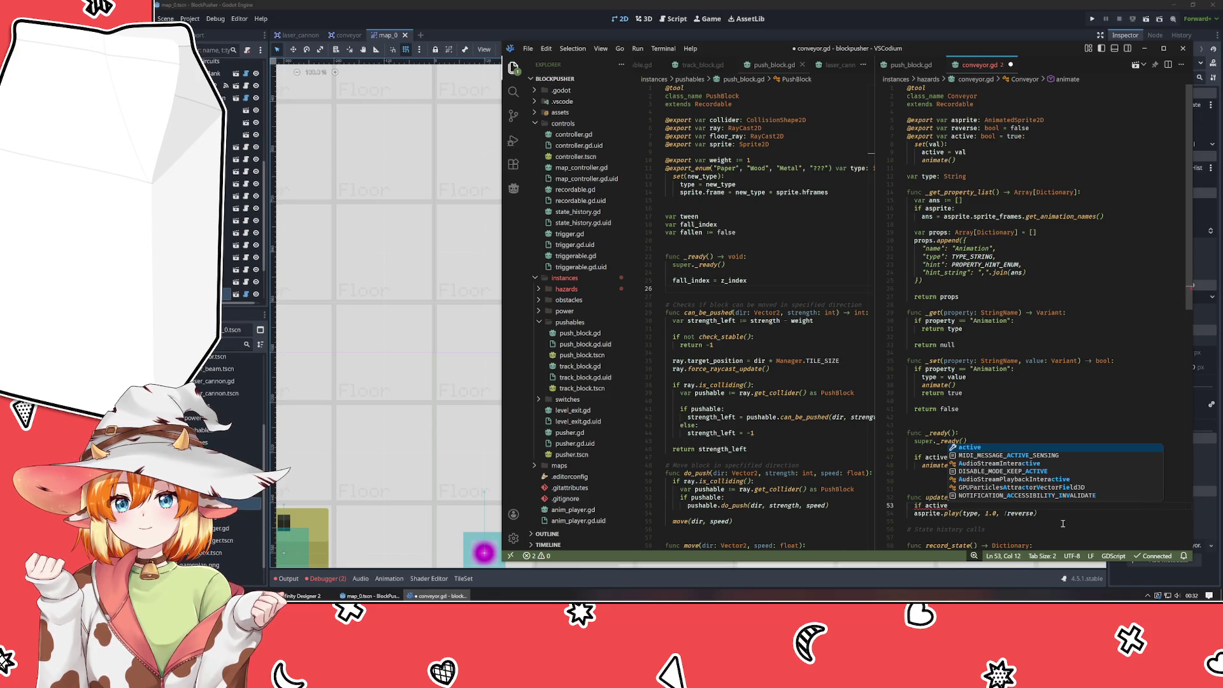
type(":")
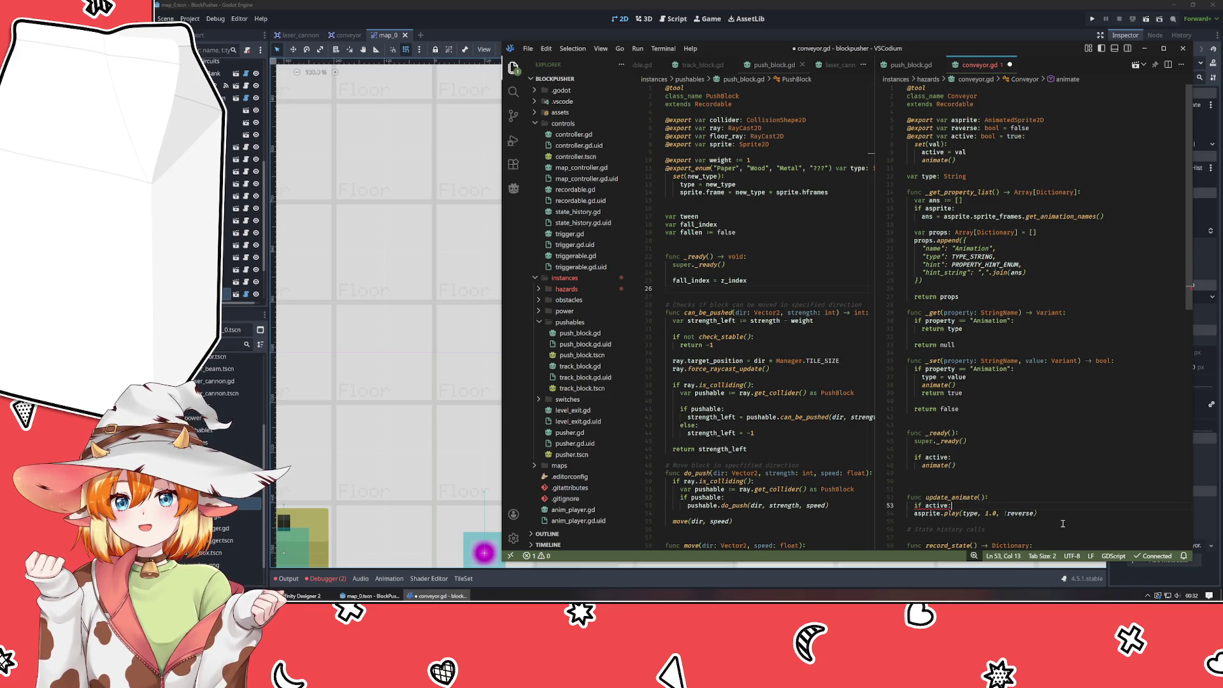
key("Down")
key("Home")
key("Tab")
key("End")
key("Return")
type("else:")
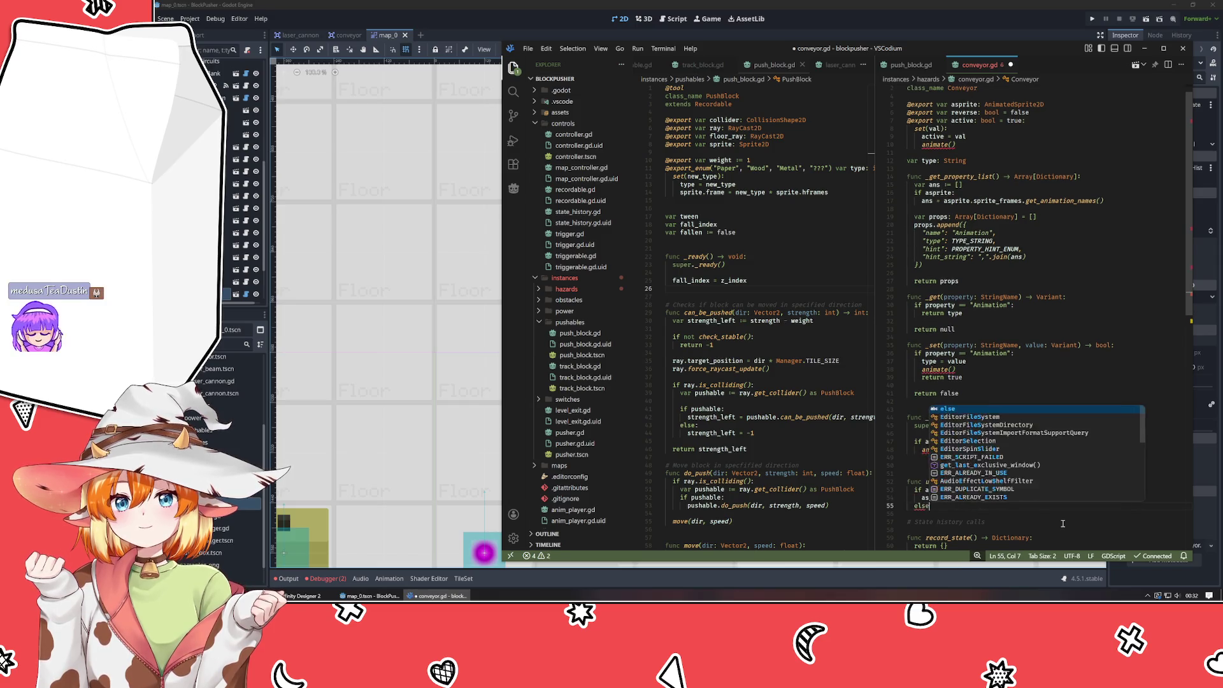
key("Return")
type("asprite.")
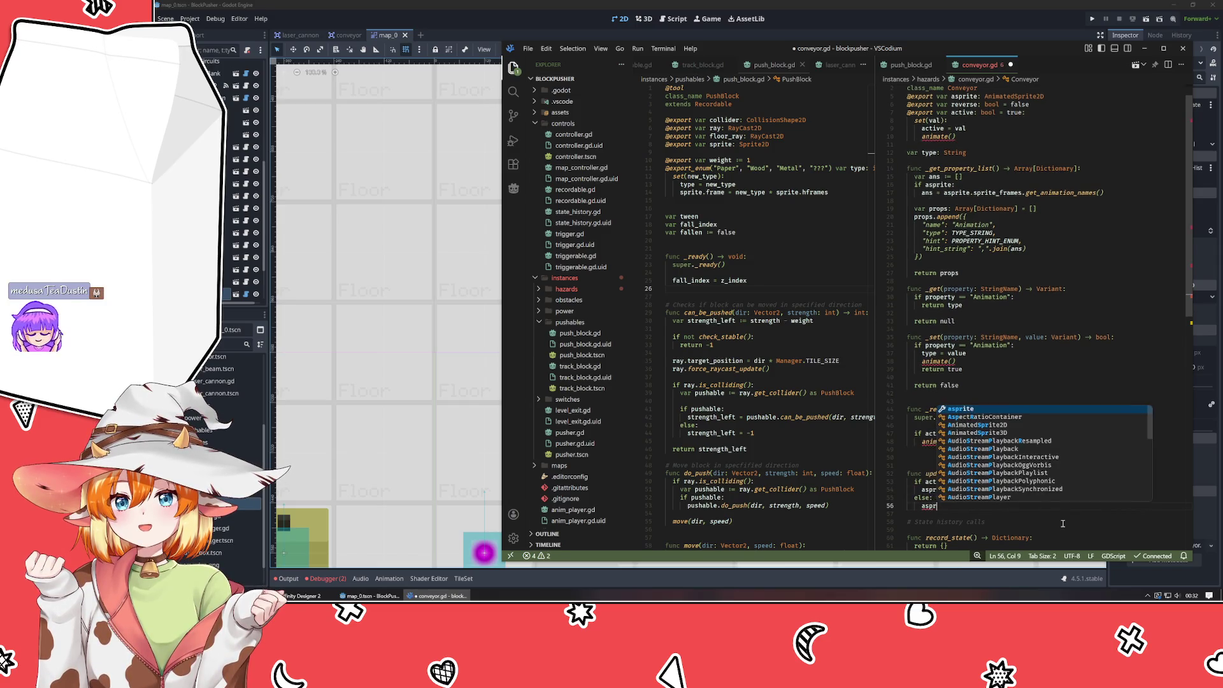
type("st")
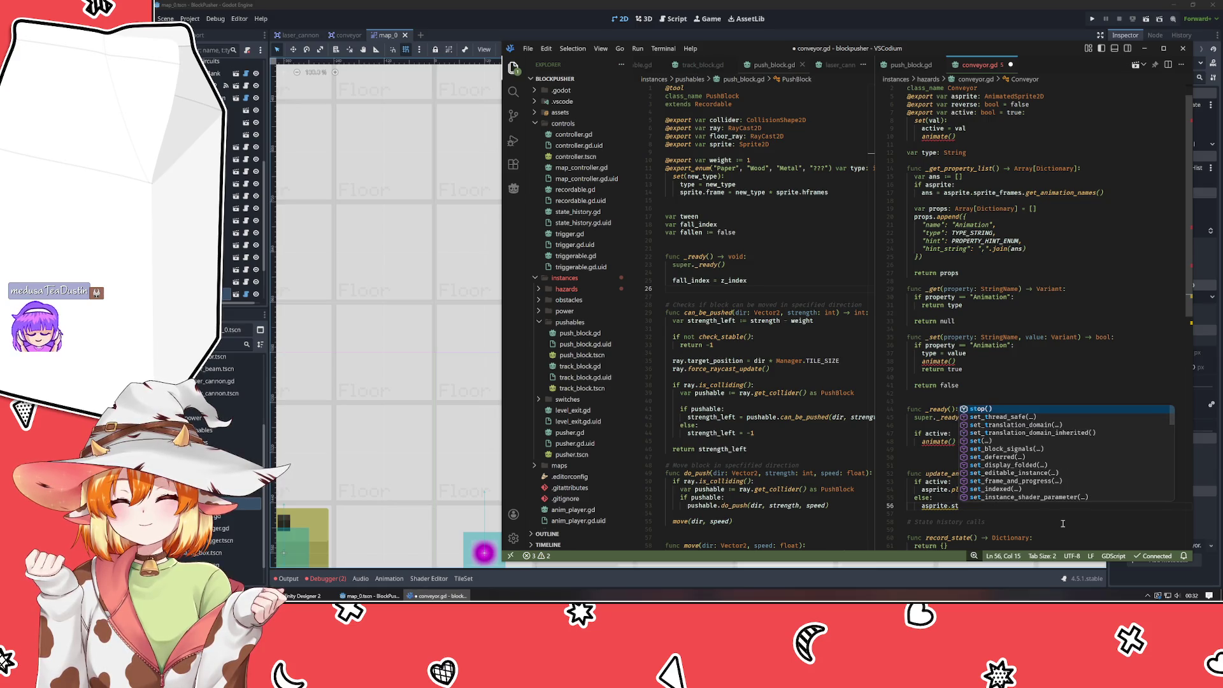
key("Return")
Replace the animate() calls in _ready, _set and the active setter with update_animate()
key("Up")
key("Up")
key("Up")
key("BackSpace")
key("BackSpace")
key("BackSpace")
type("pd")
key("Return")
key("Up")
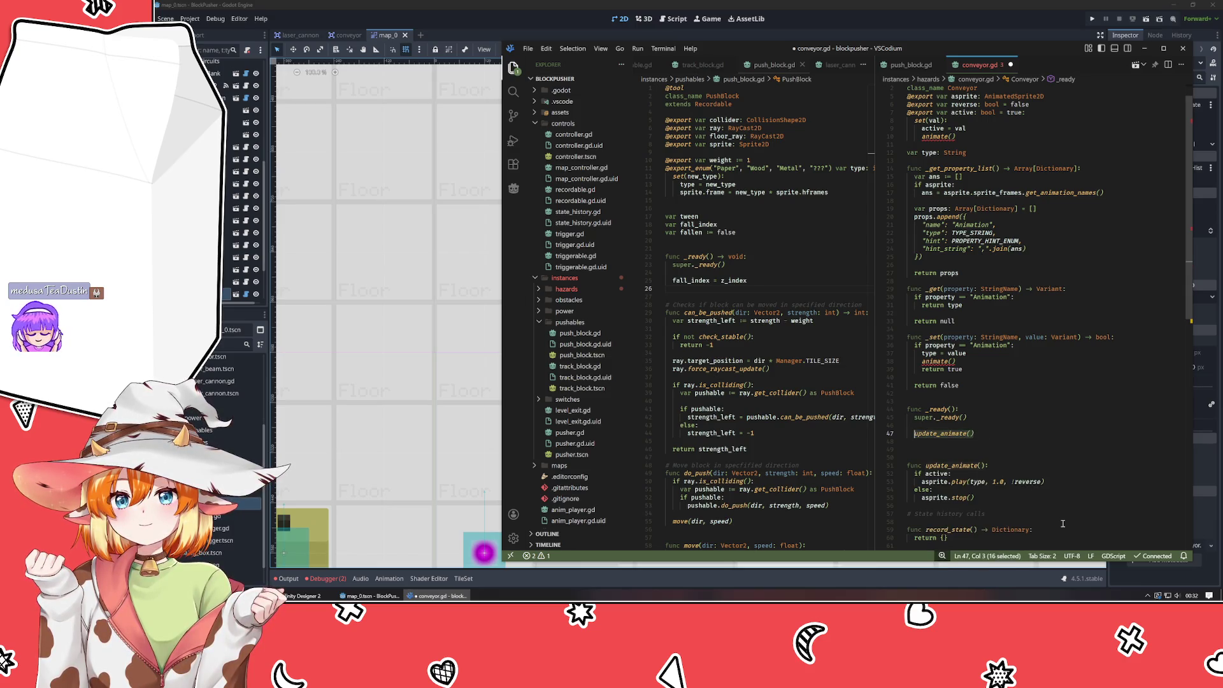
type("update_")
key("Return")
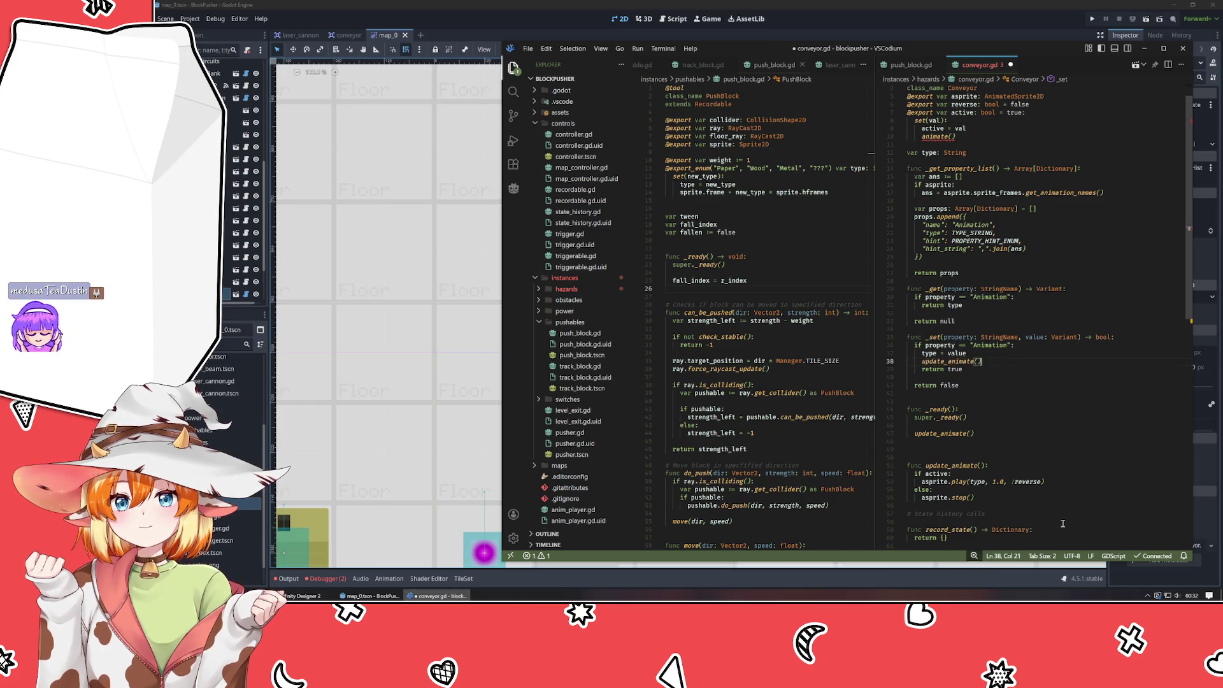
double_click(937, 136)
type("update_")
key("Return")
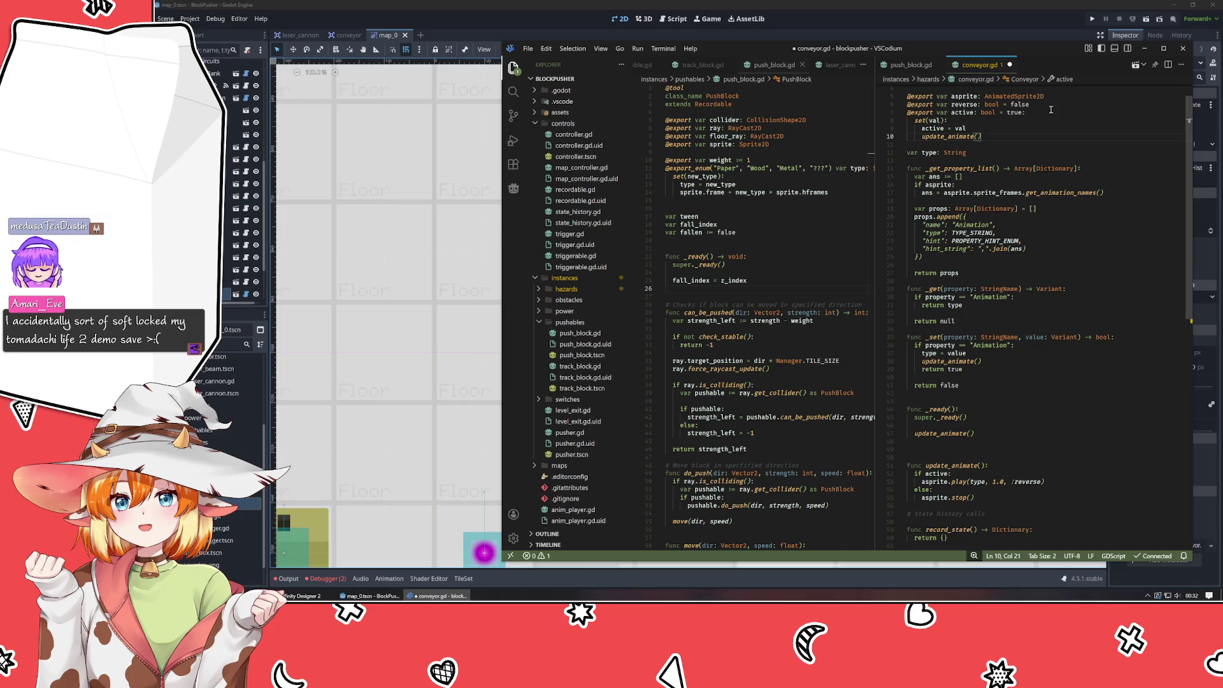
Copy the active setter block under the reverse export and add the missing colon
scroll(1051, 109, "up", 1)
left_click_drag(981, 161, 907, 144)
key("ctrl+c")
left_click(1055, 127)
key("Return")
key("ctrl+v")
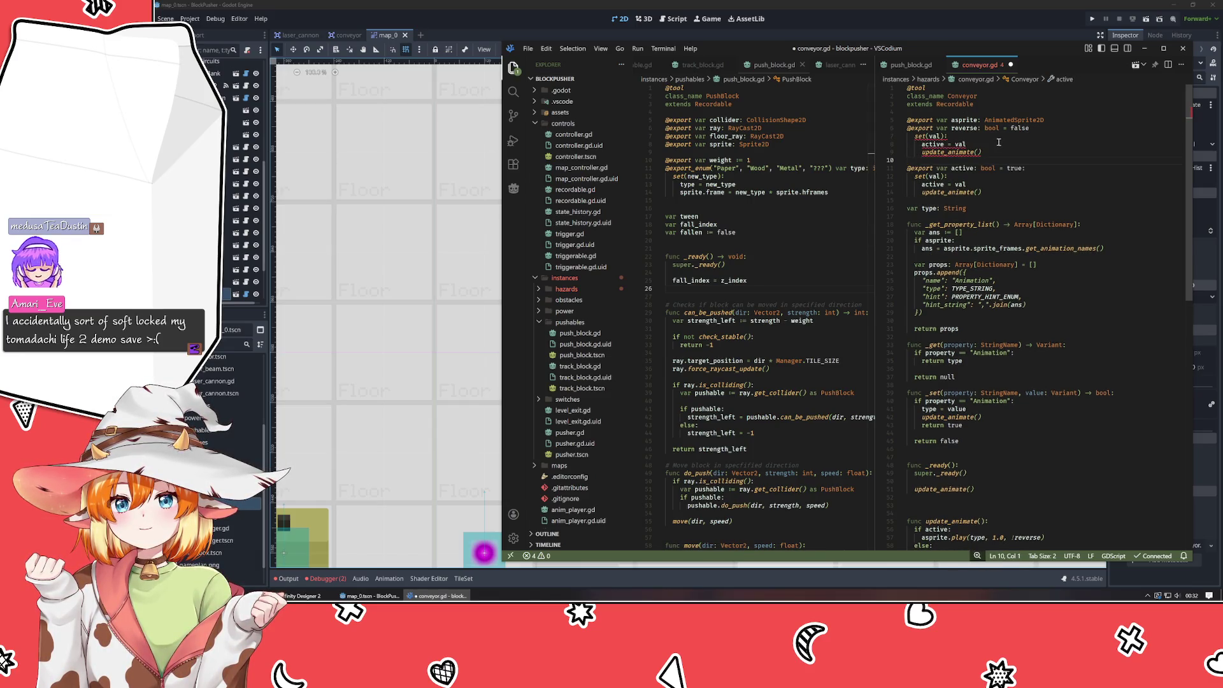
left_click(1045, 129)
type(":")
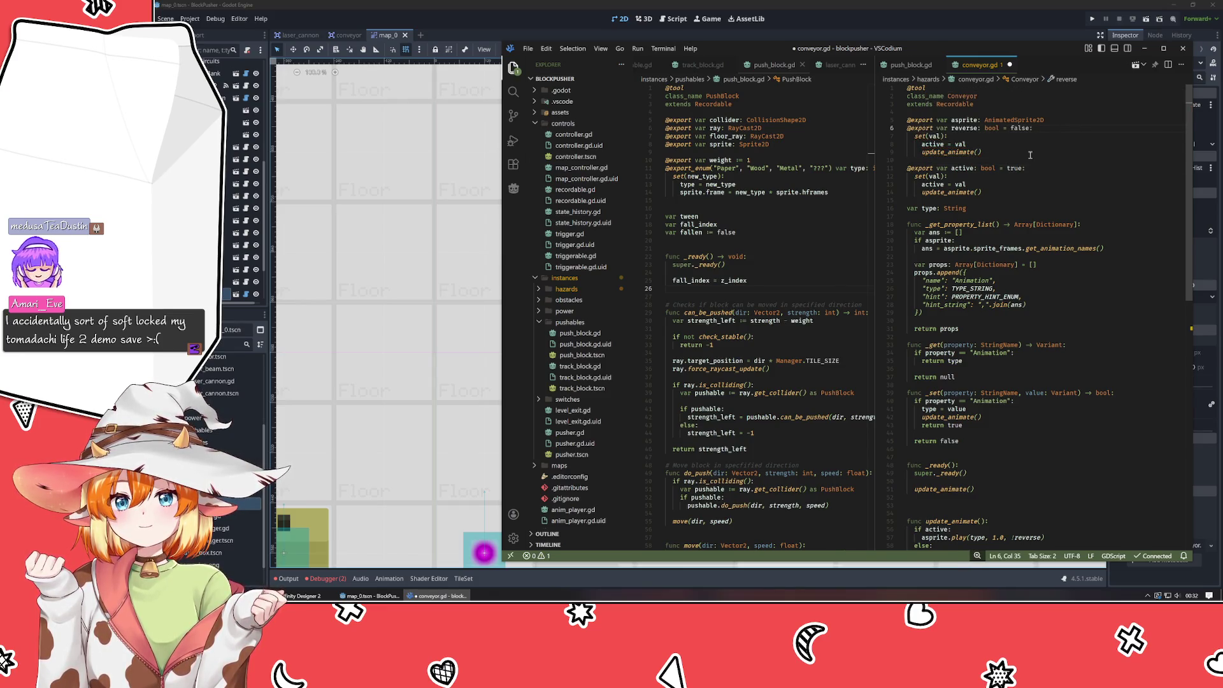
Remove the blank line under var type, save conveyor.gd, and return to Godot
left_click(1021, 196)
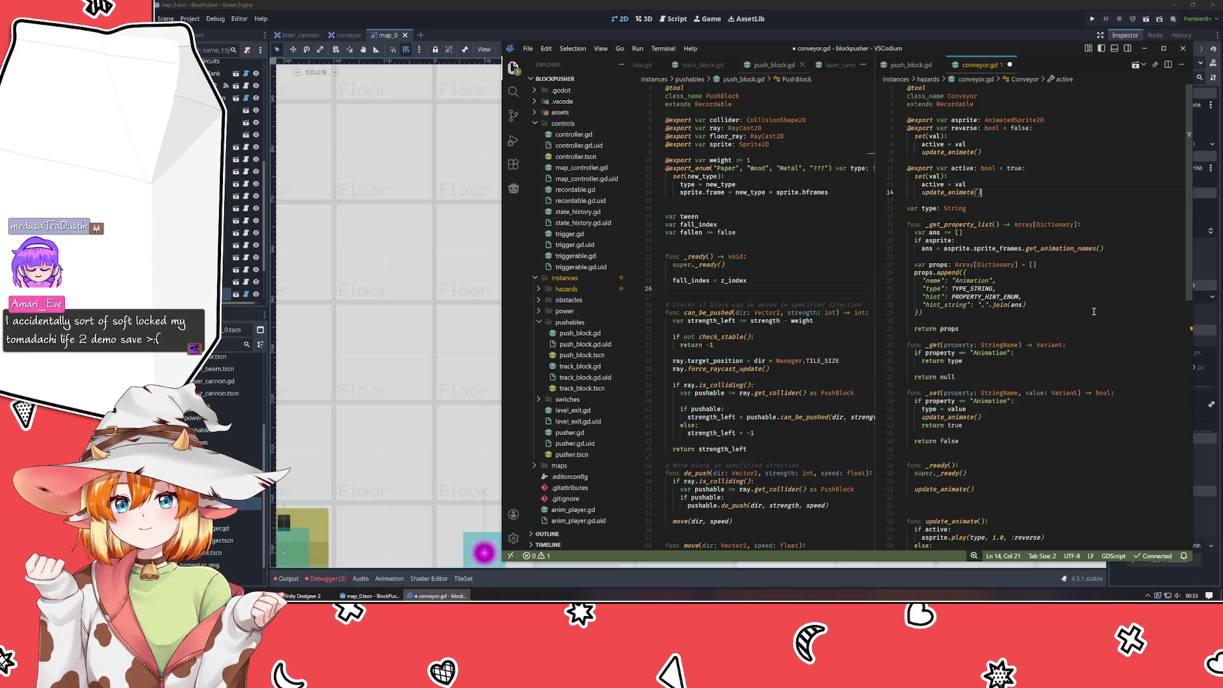
left_click(991, 216)
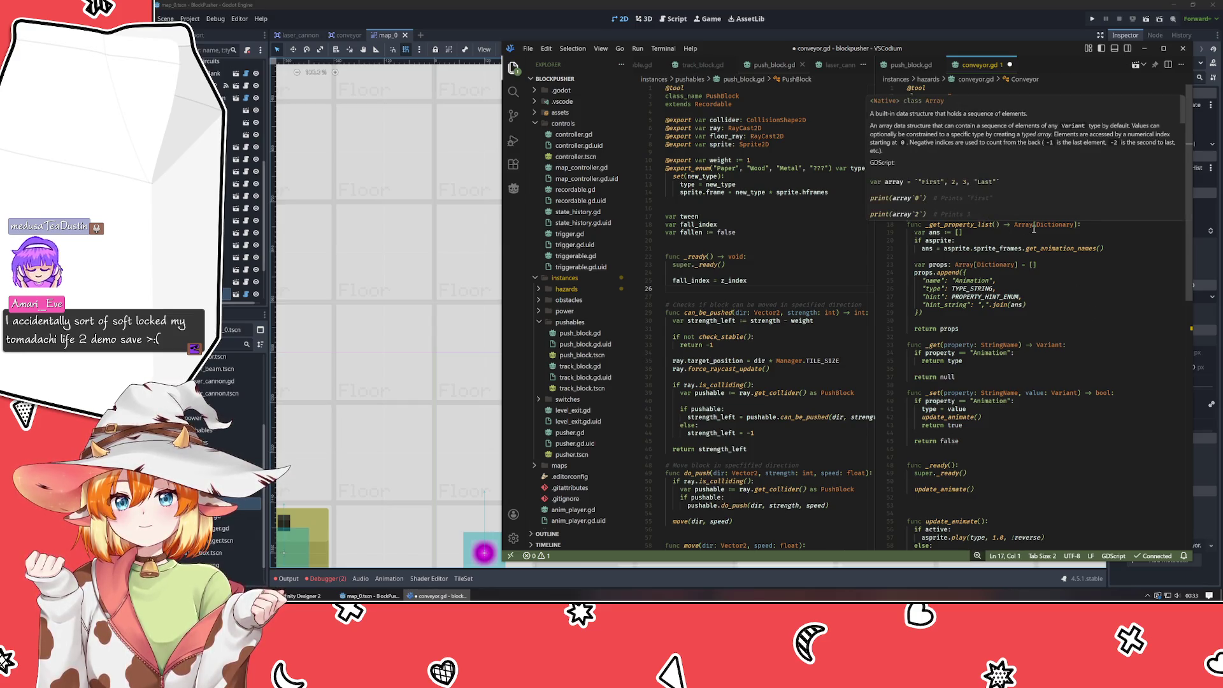
key("BackSpace")
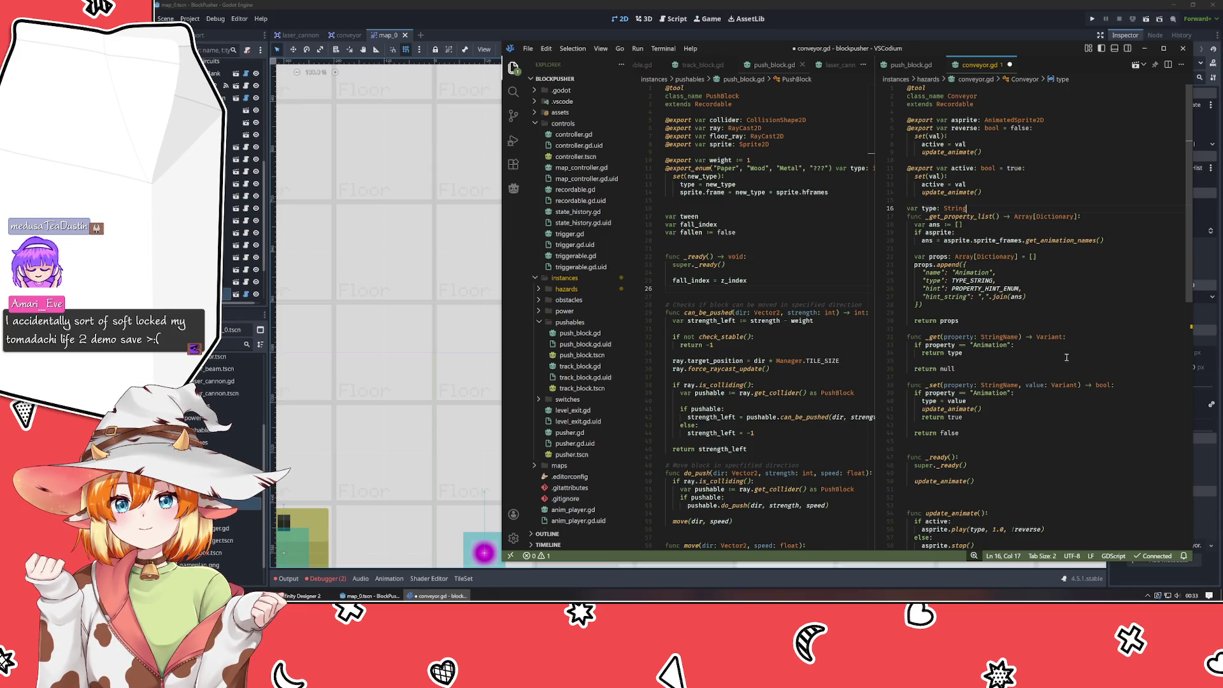
key("ctrl+s")
scroll(1084, 408, "down", 1)
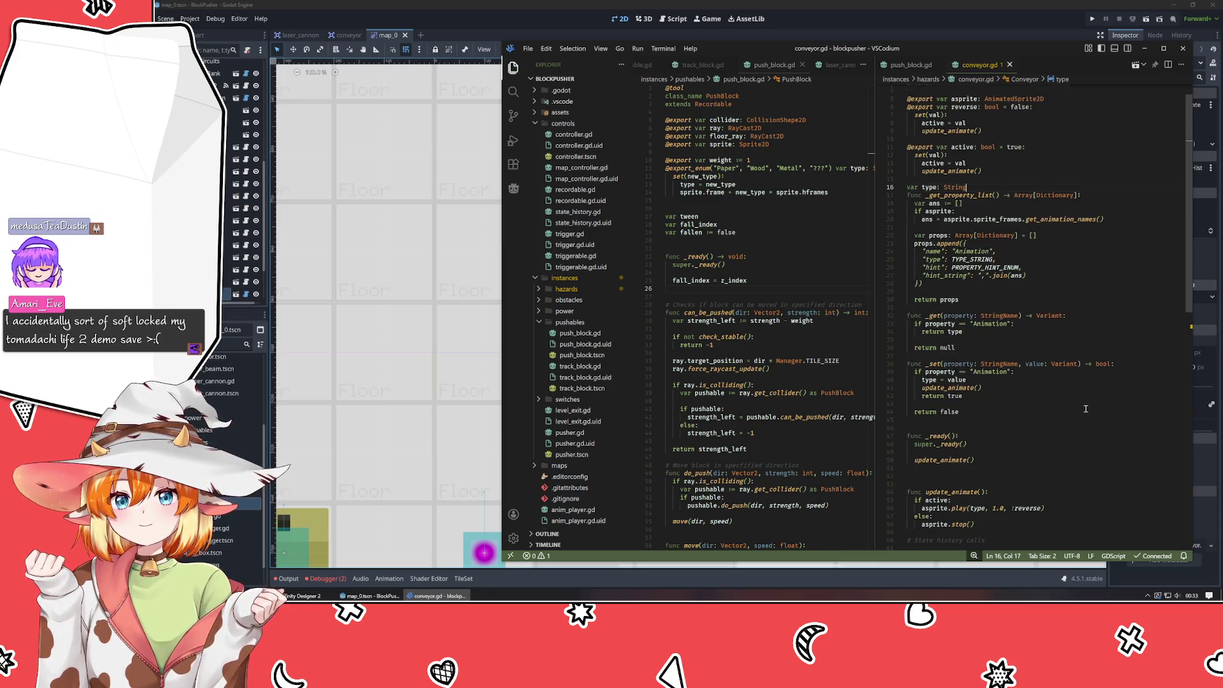
left_click(271, 198)
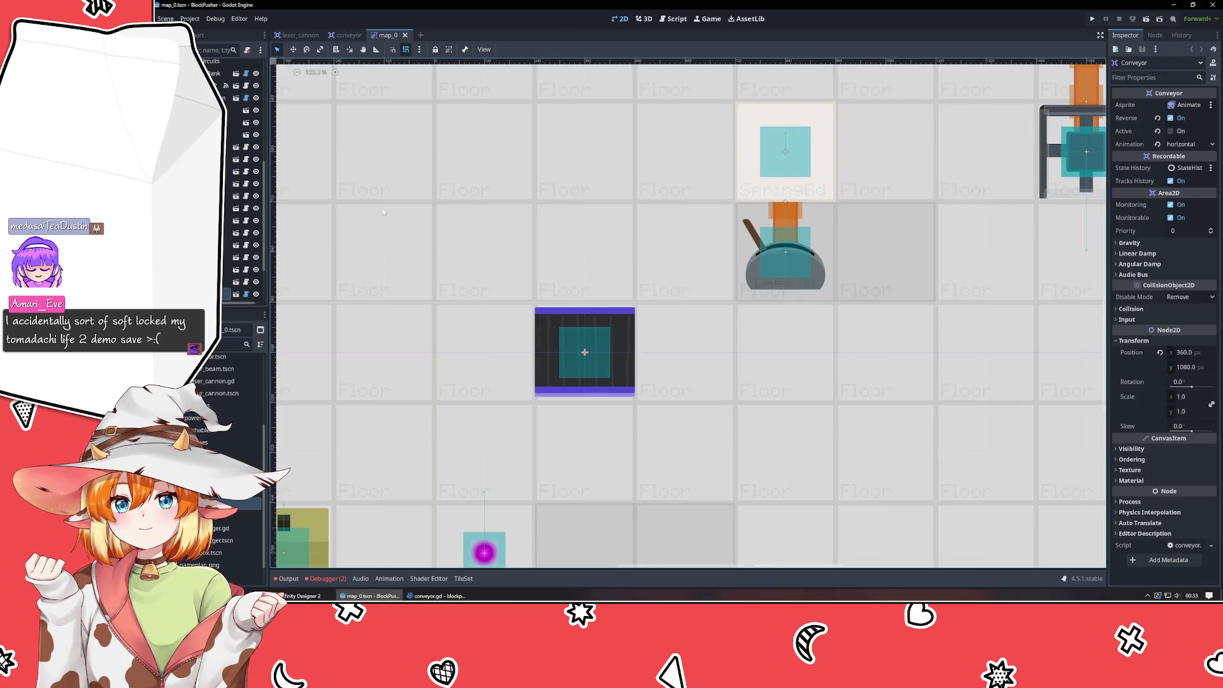
On the map_0 scene, toggle the conveyor's Active property off and on repeatedly to test it
left_click(348, 35)
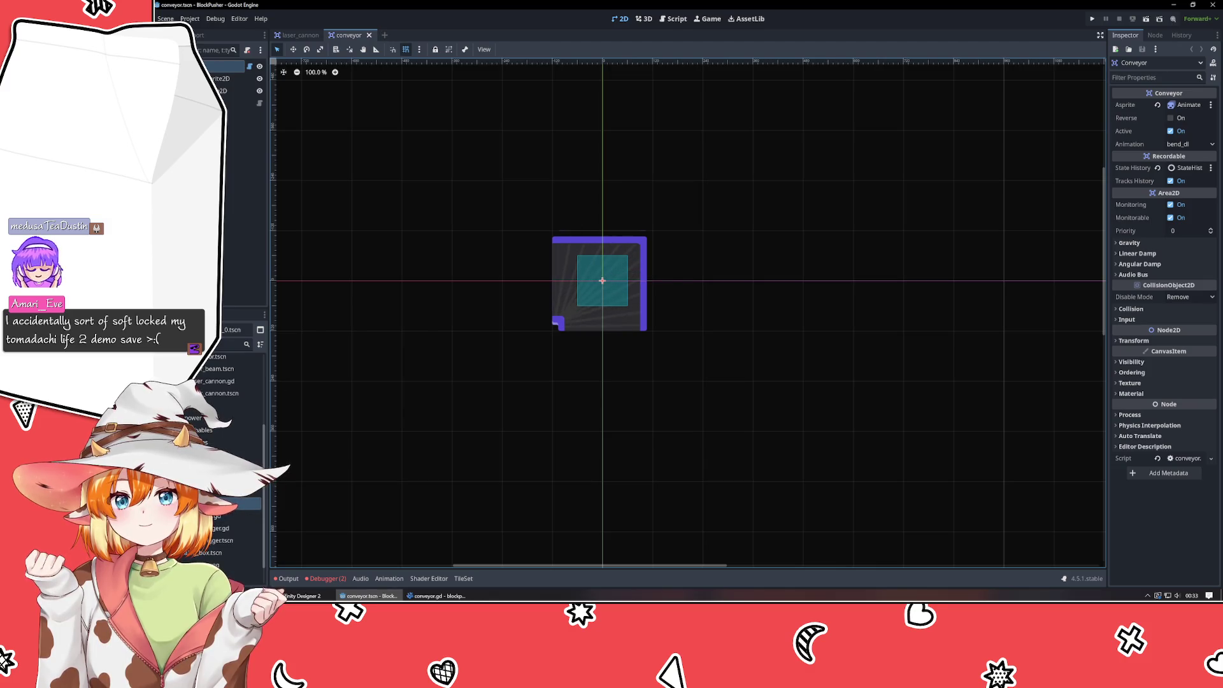
key("ctrl+shift+t")
mouse_move(612, 353)
left_mouse_down()
mouse_move(711, 352)
mouse_move(615, 352)
left_mouse_up()
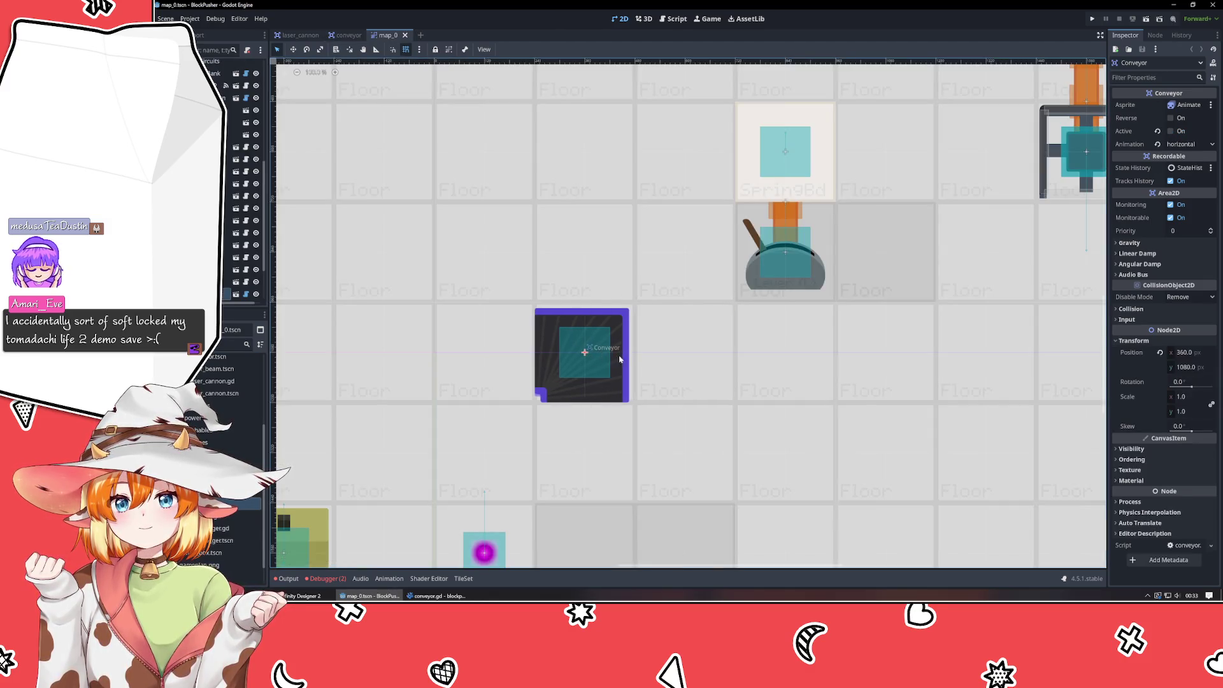
left_click(1181, 131)
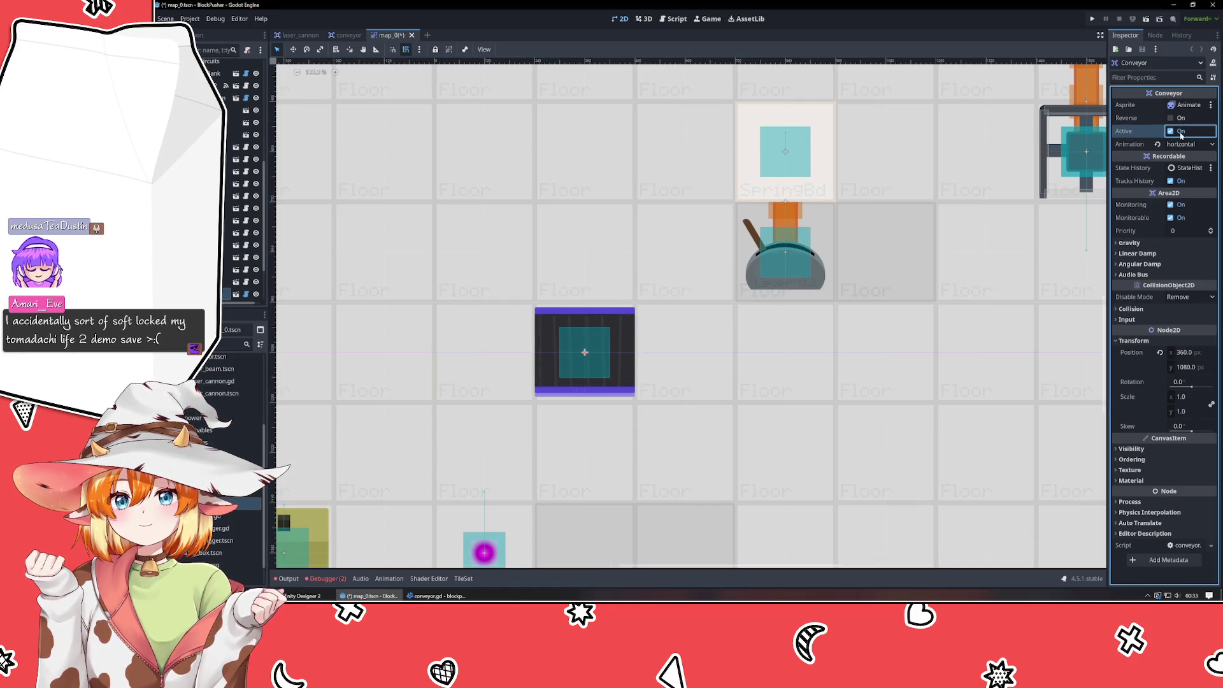
left_click(1181, 132)
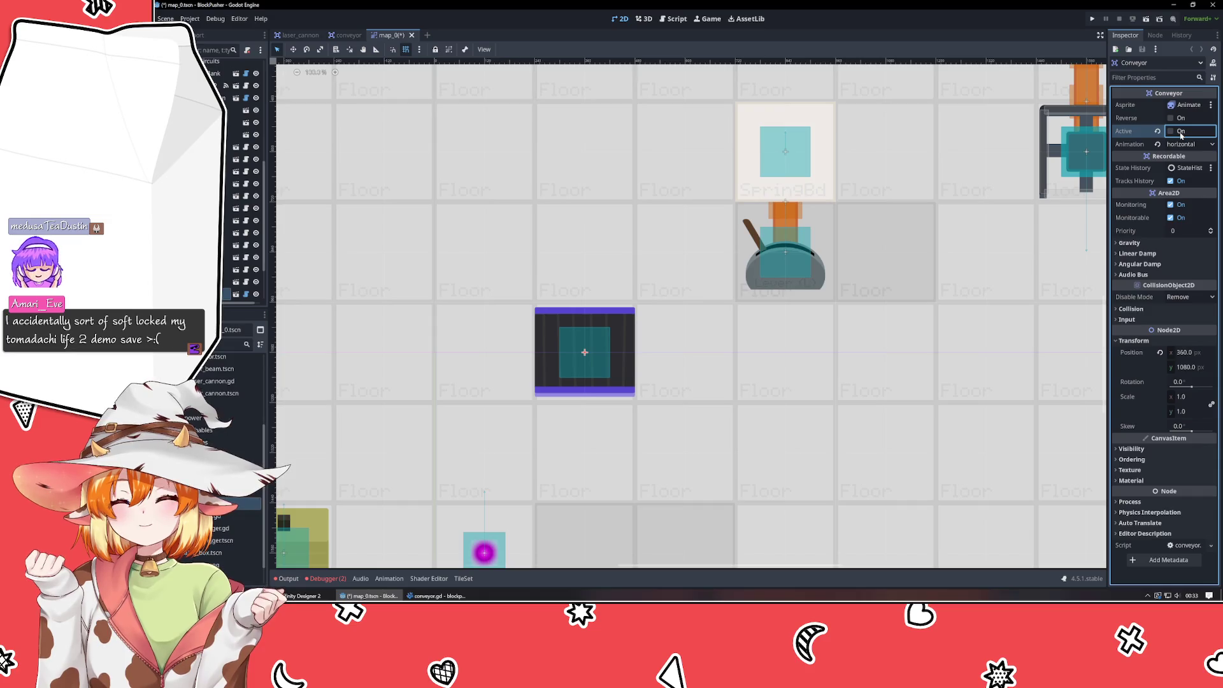
left_click(1182, 132)
left_click(1183, 131)
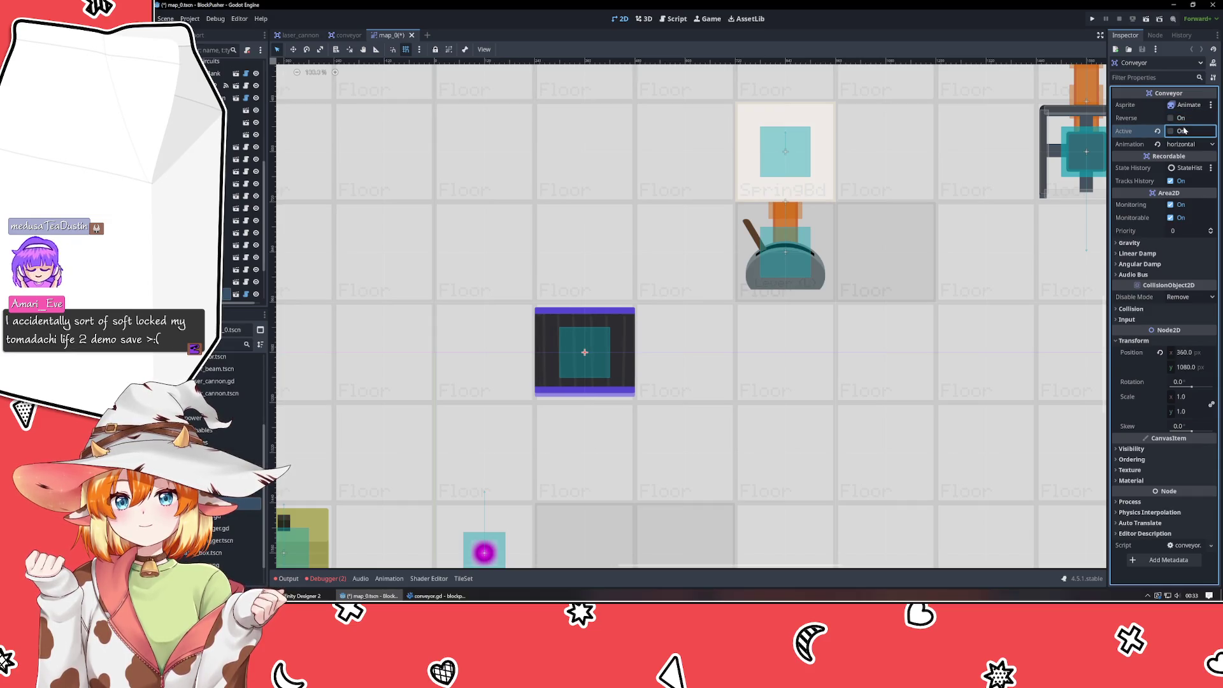
left_click(1183, 131)
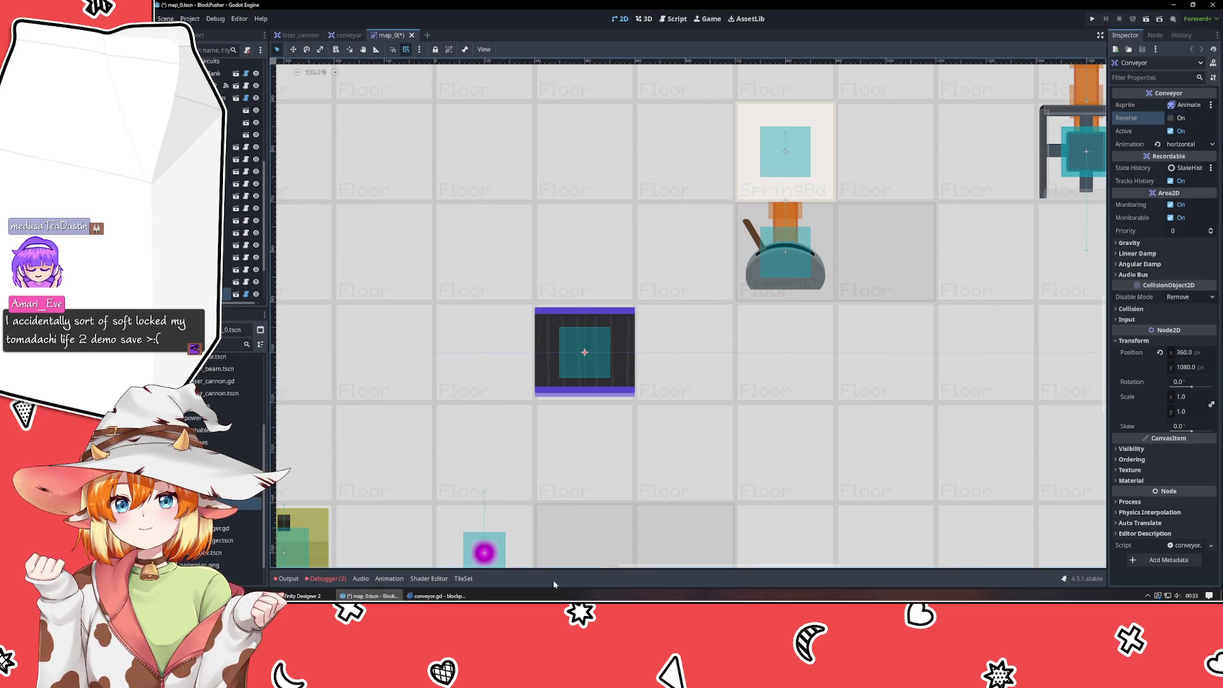
Make the reverse setter assign reverse instead of active, then close the map_0 tab in Godot
key("alt+Tab")
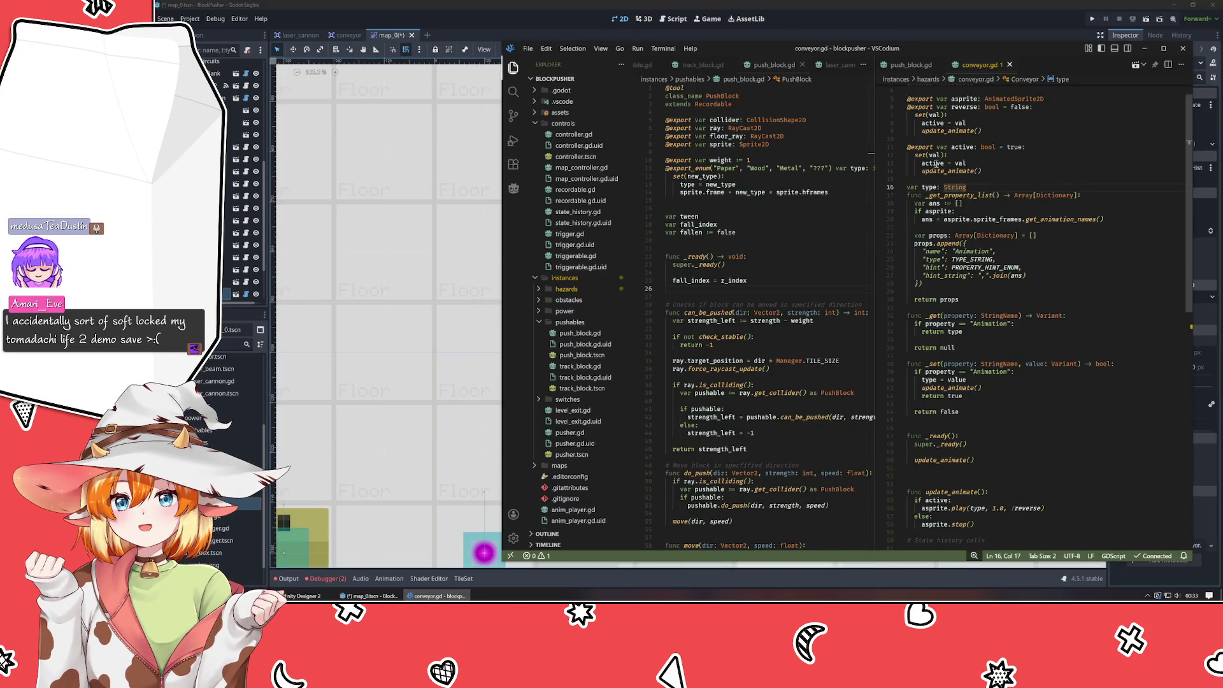
double_click(940, 123)
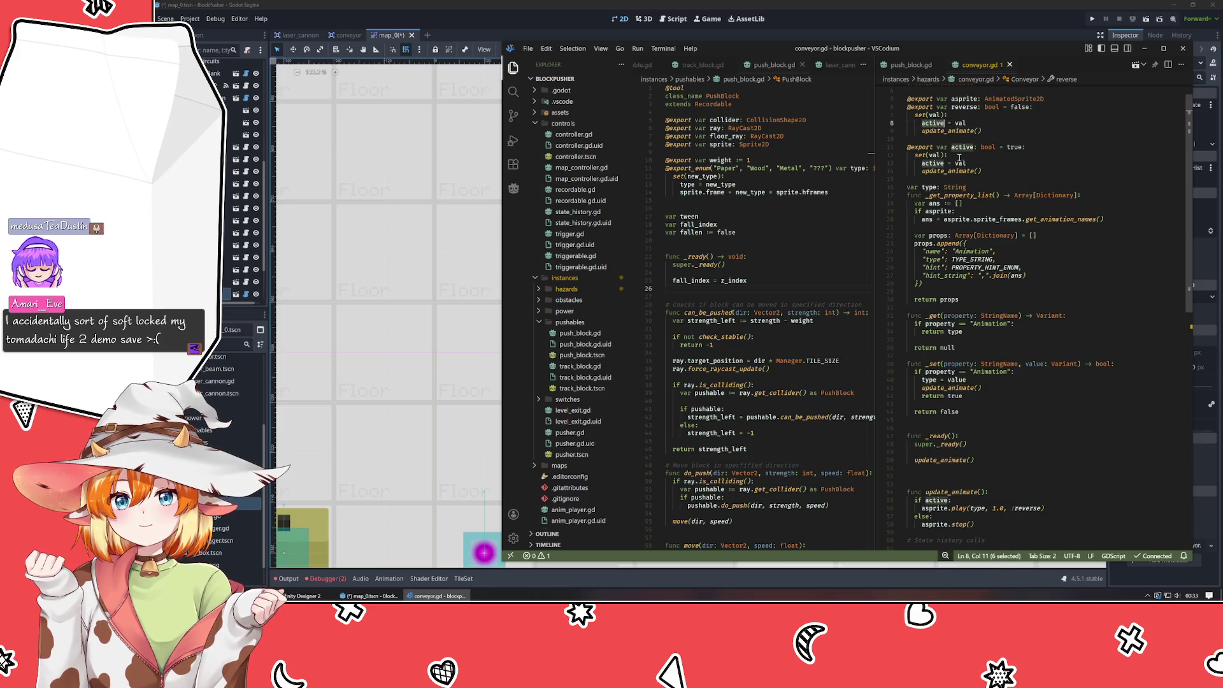
type("reverse")
left_click(981, 241)
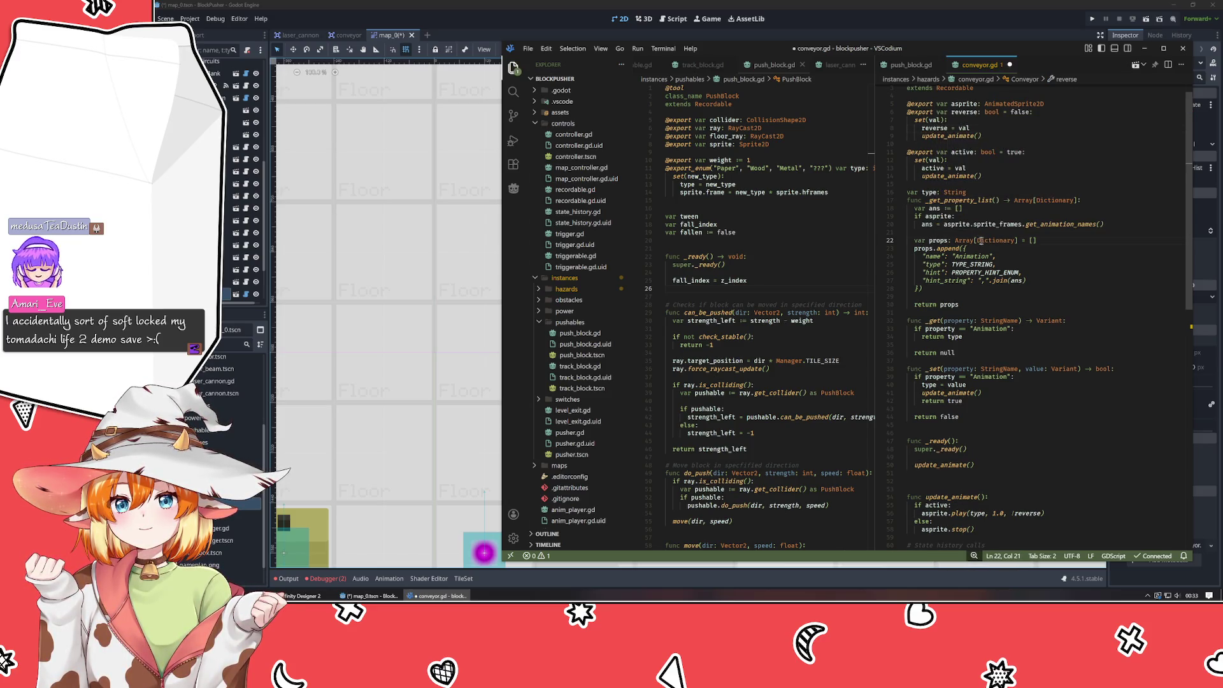
left_click(411, 35)
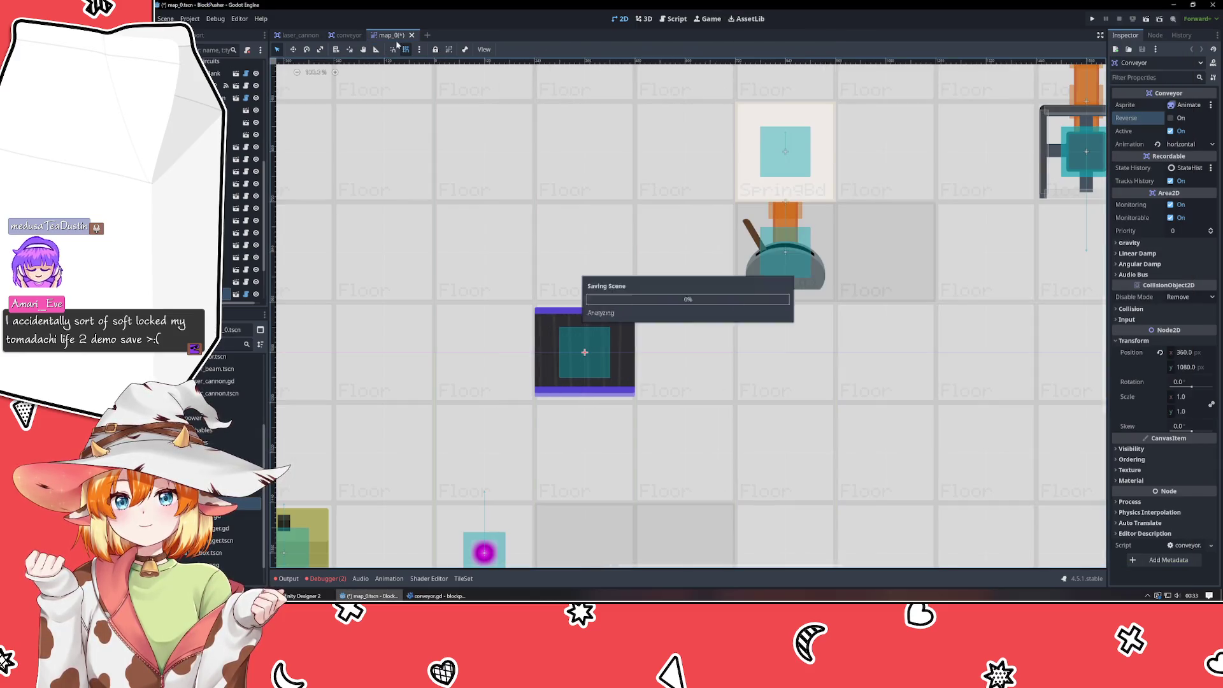
Save map_0 on closing, then reopen it with Ctrl+Shift+T
key("Return")
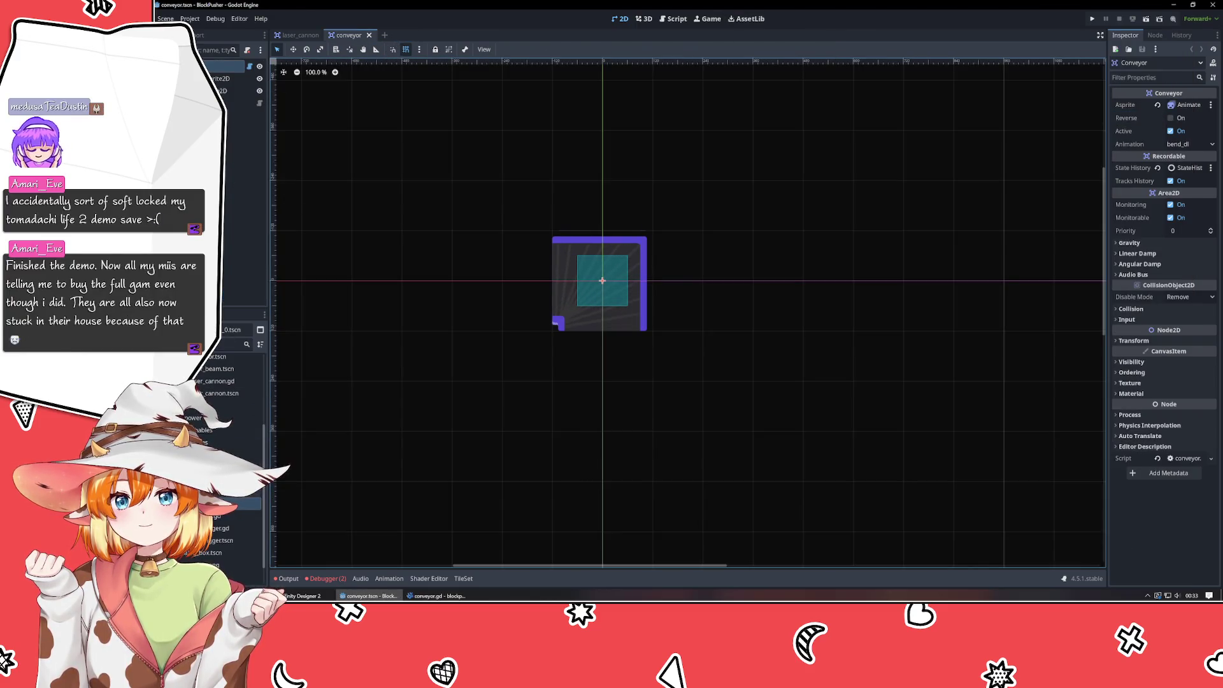
key("ctrl+shift+t")
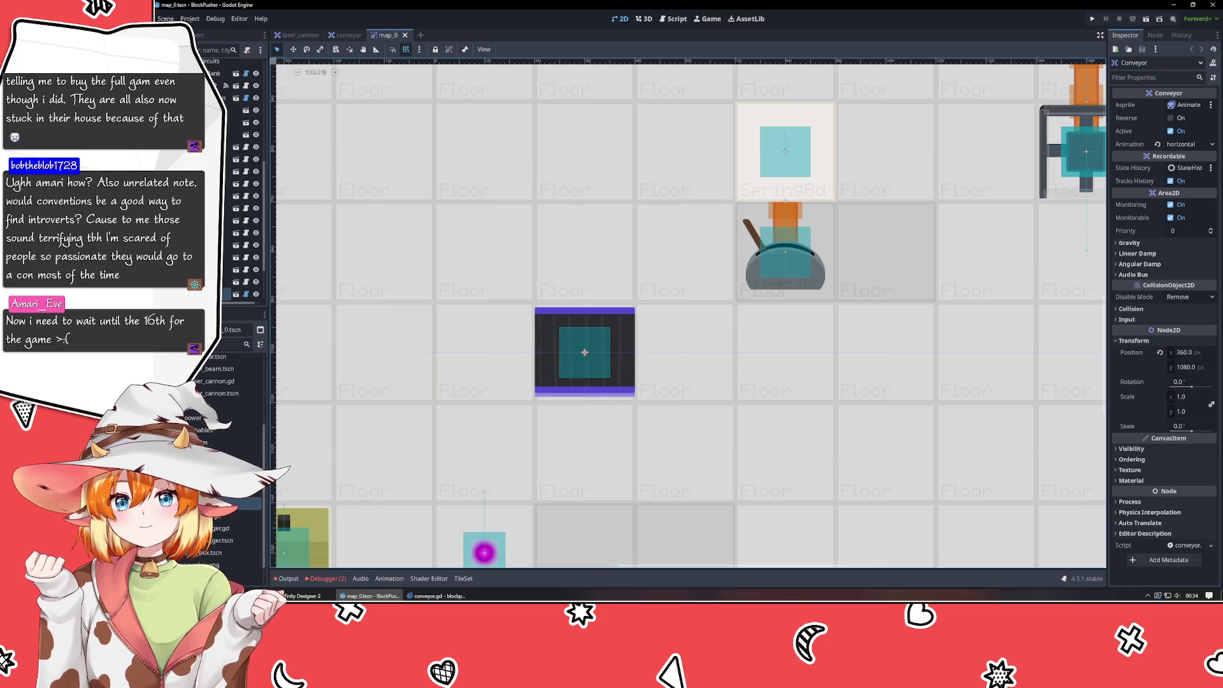
Select the Conveyor, toggle Active off/on and Reverse on/off, then set Animation to bend_ul
left_click(642, 378)
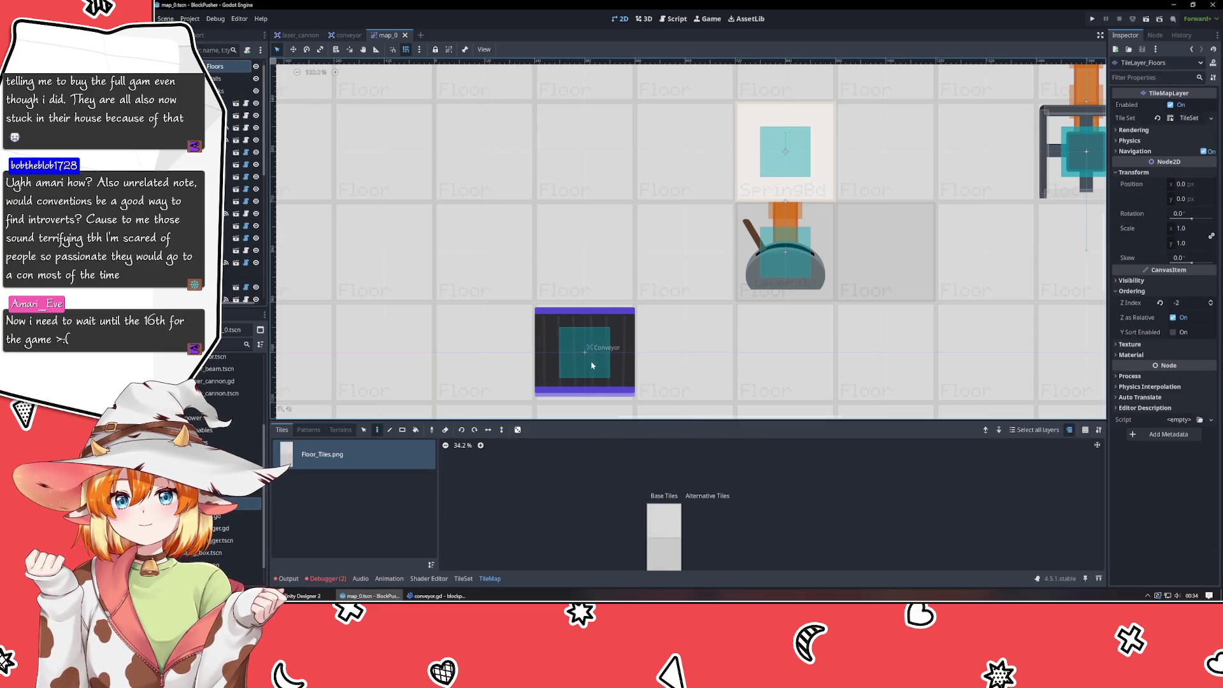
left_click(236, 299)
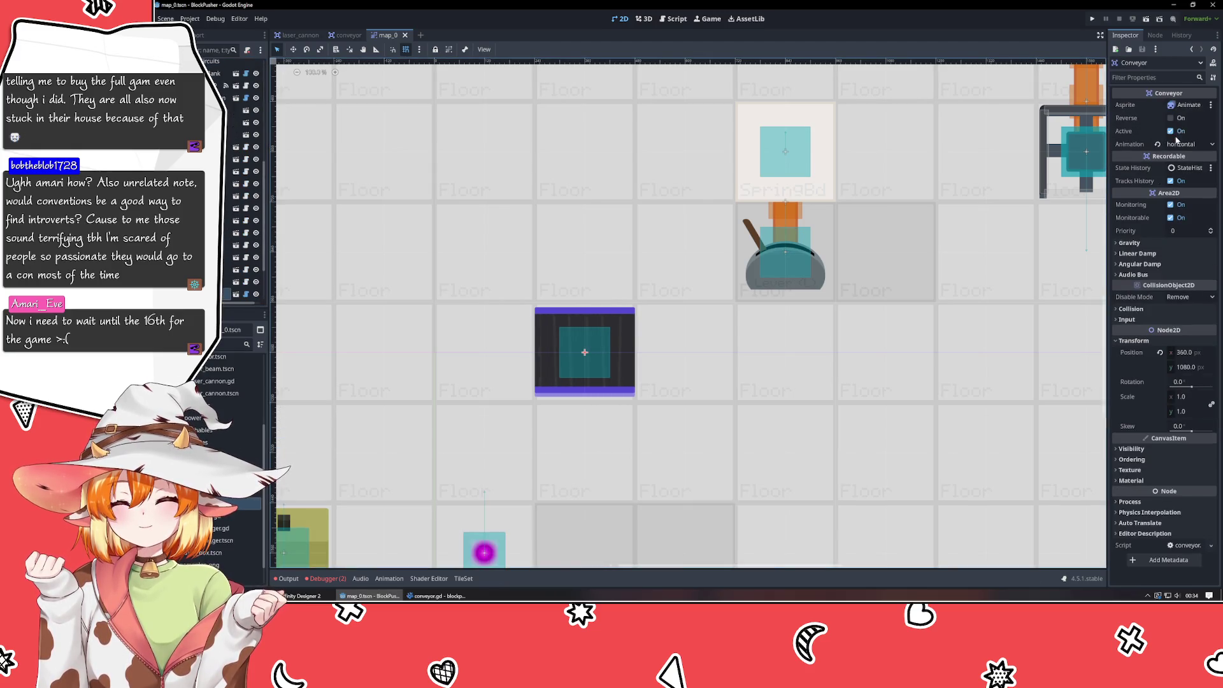
left_click(1176, 133)
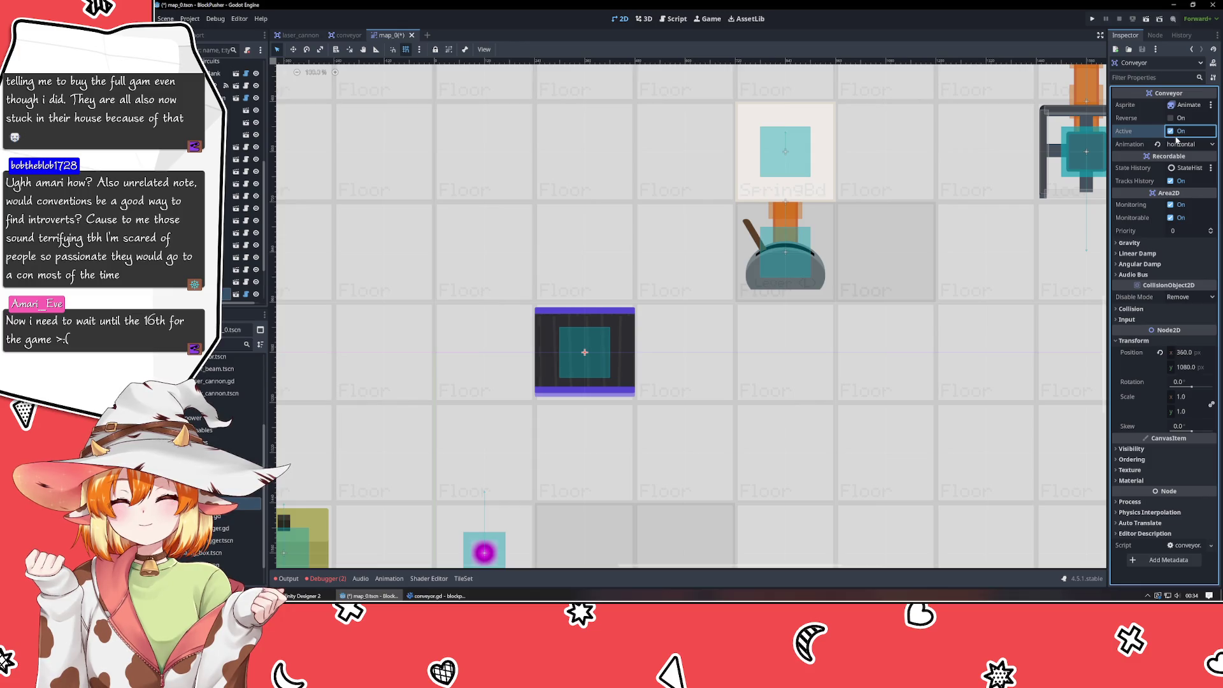
left_click(1178, 132)
left_click(1184, 118)
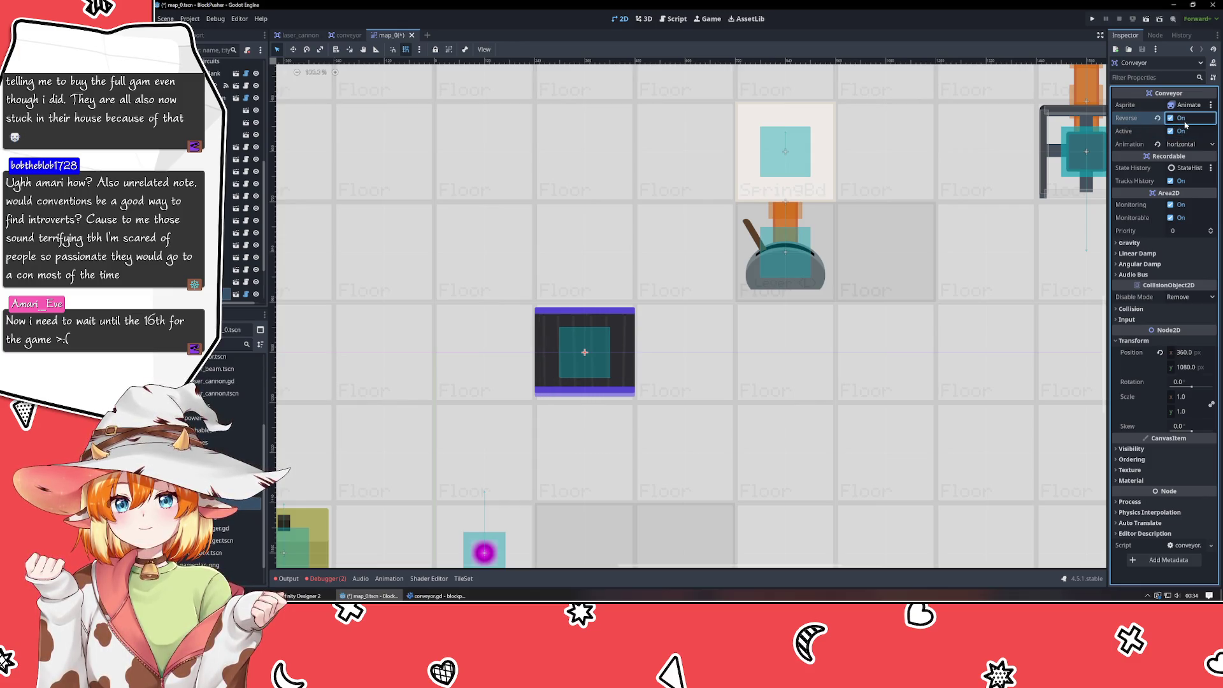
left_click(1185, 123)
left_click(1185, 144)
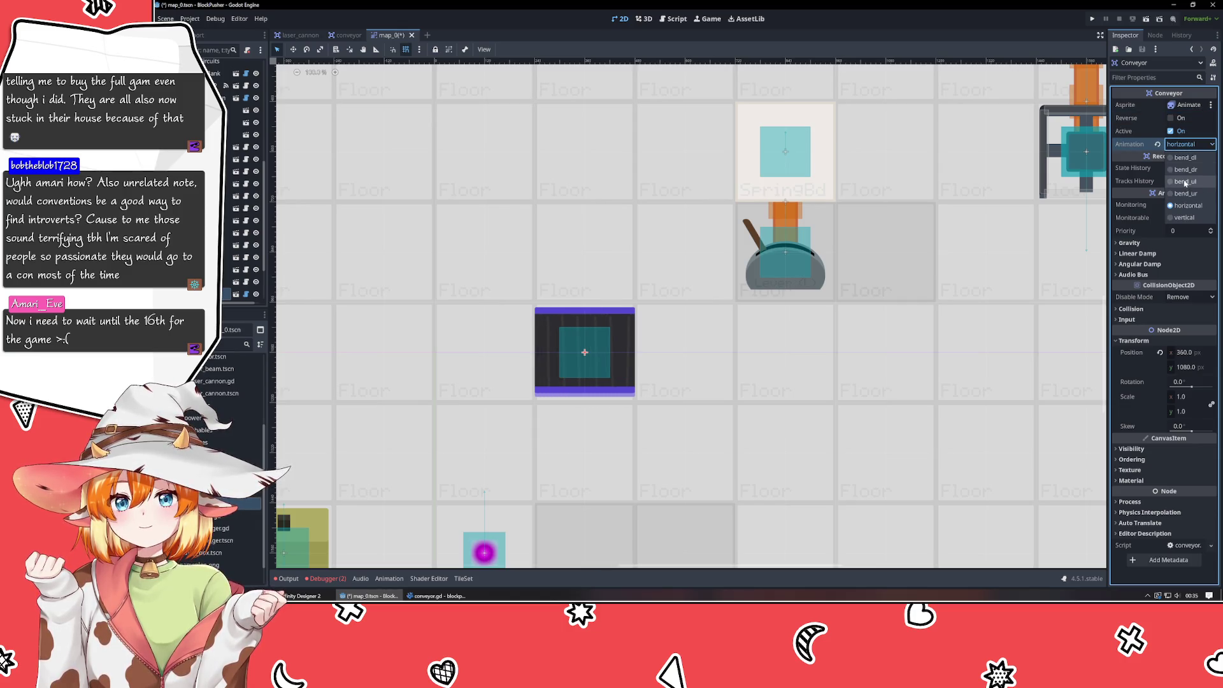
left_click(1183, 181)
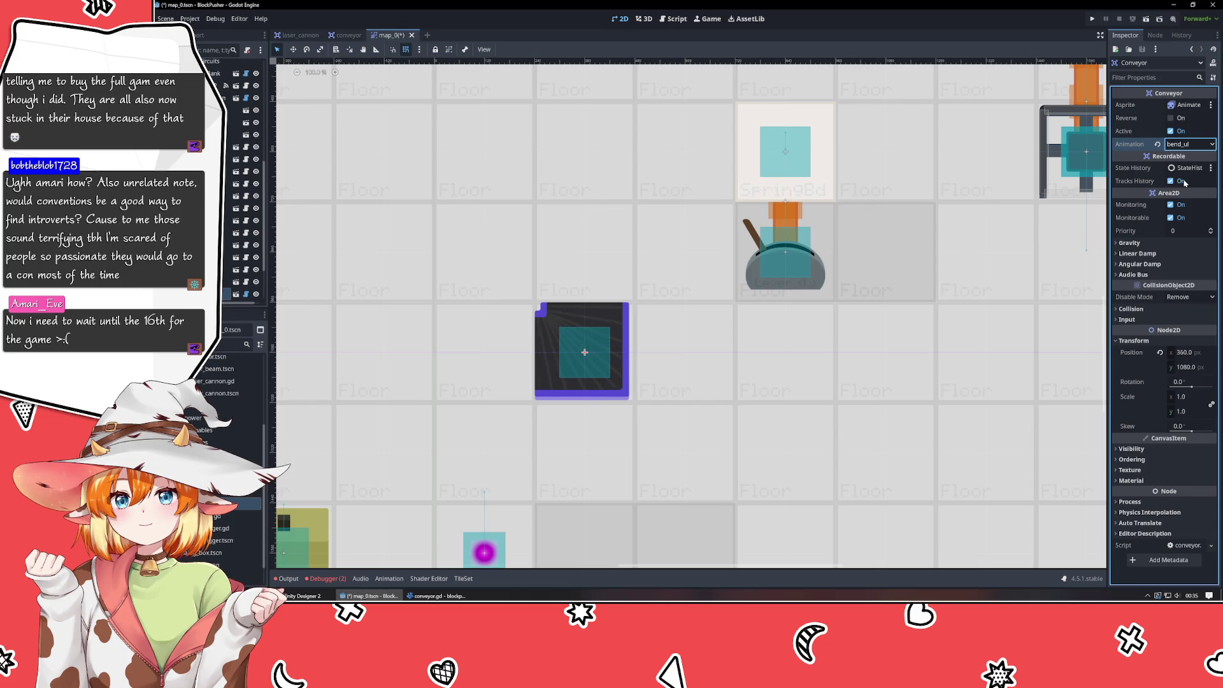
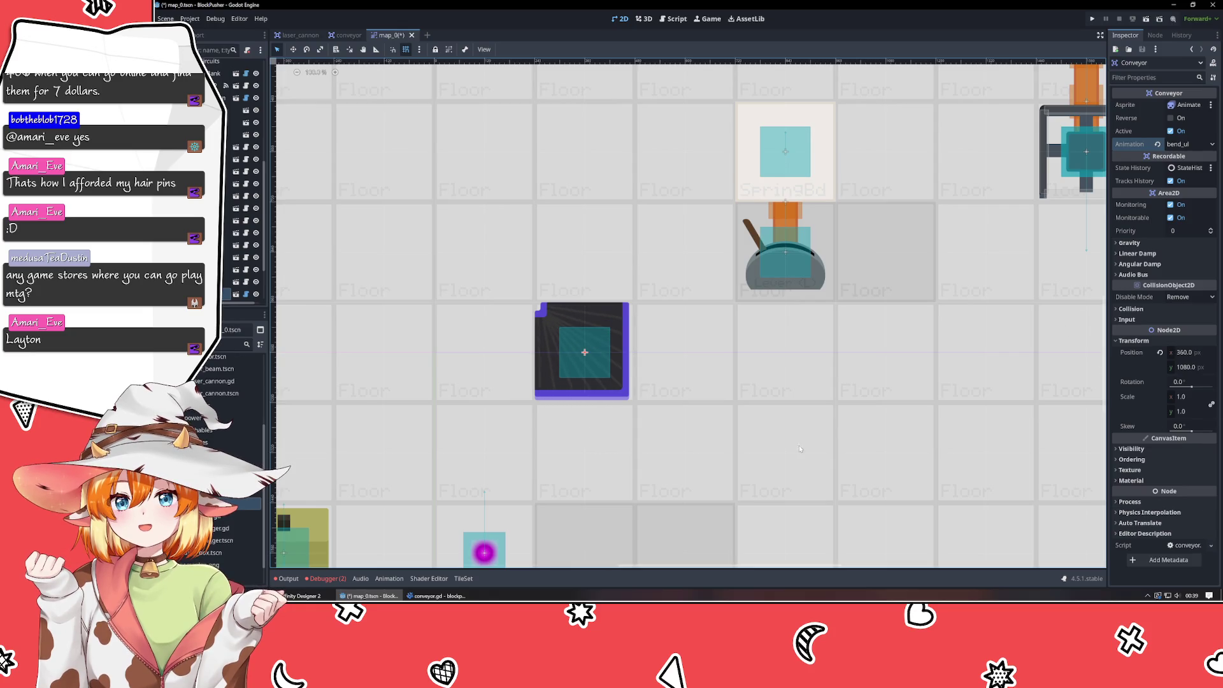
Select the Conveyor node, tick Reverse in the Inspector, and bring up conveyor.gd in VSCodium
left_click(644, 407)
left_click(600, 346)
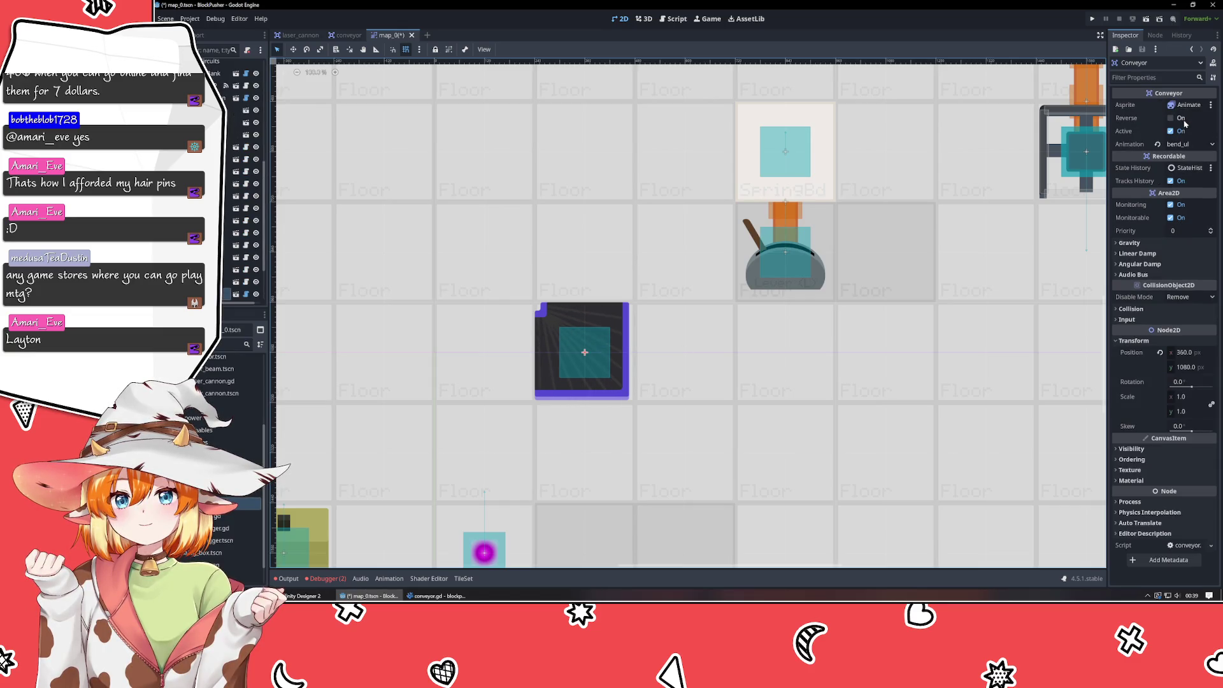
left_click(1182, 121)
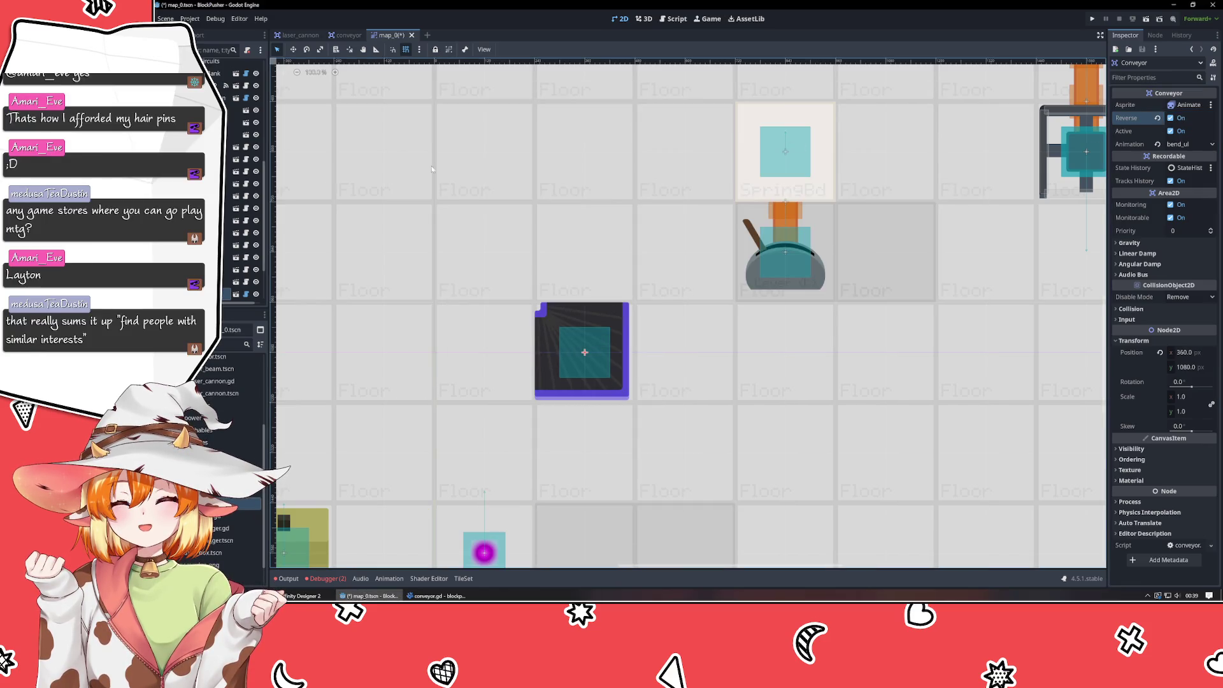
left_click(436, 596)
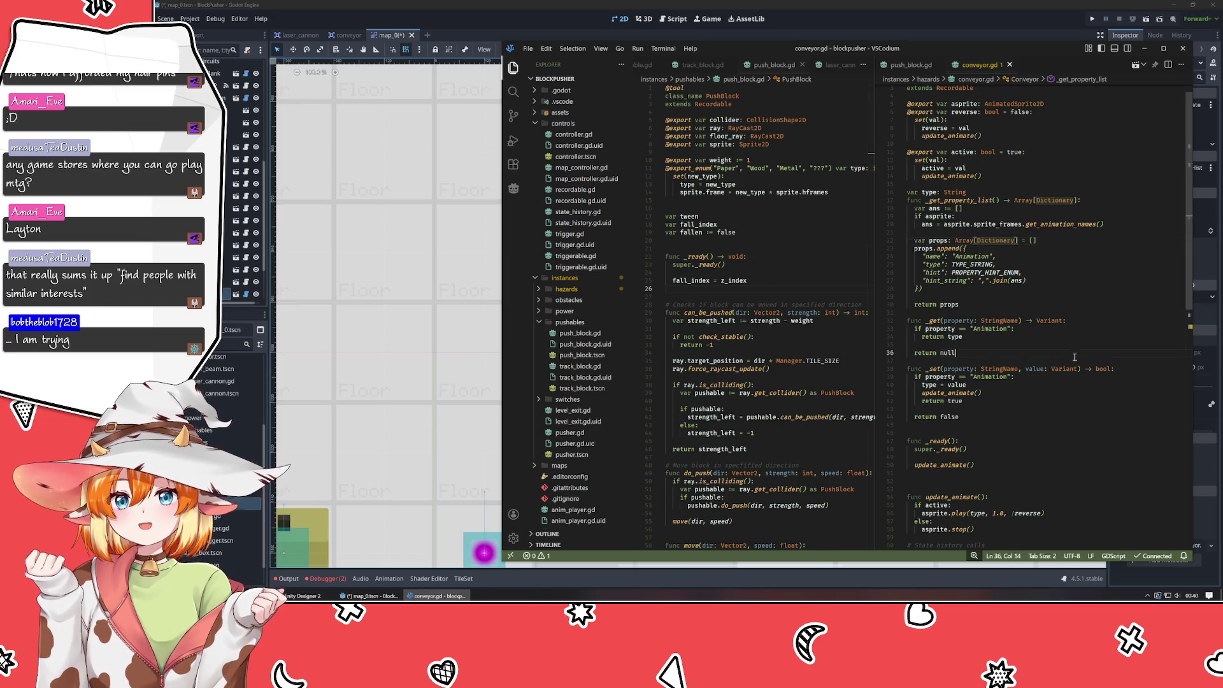
left_click(1061, 314)
left_click(1056, 298)
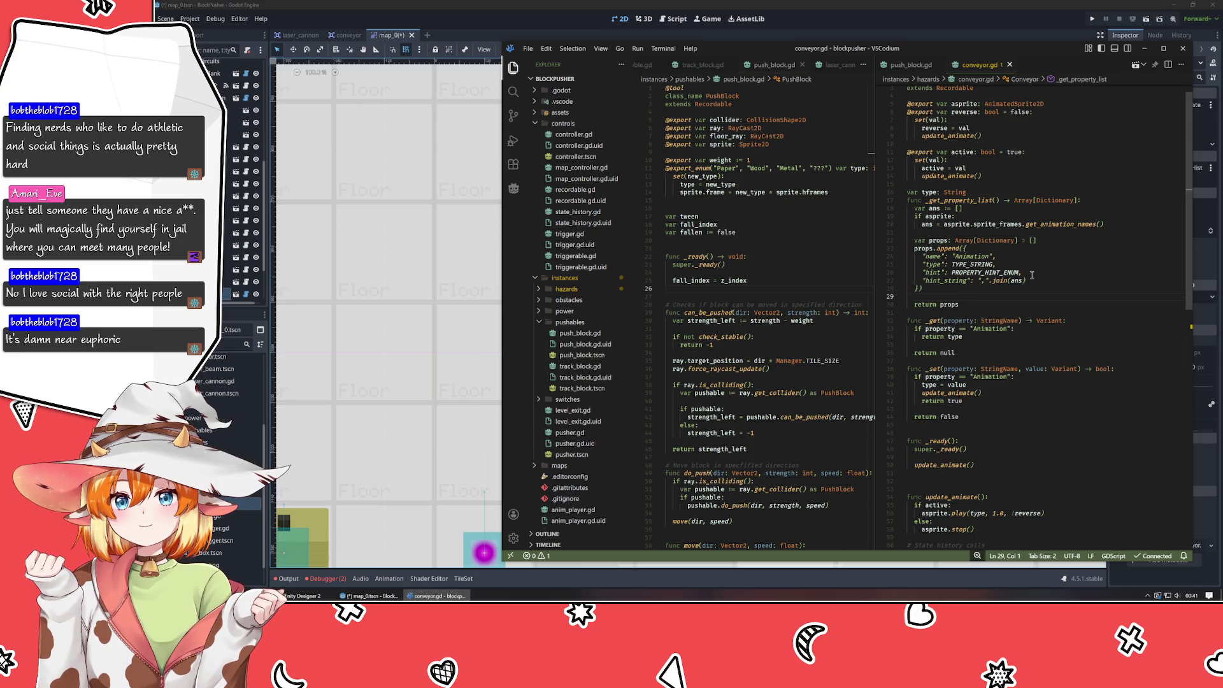
left_click(1061, 344)
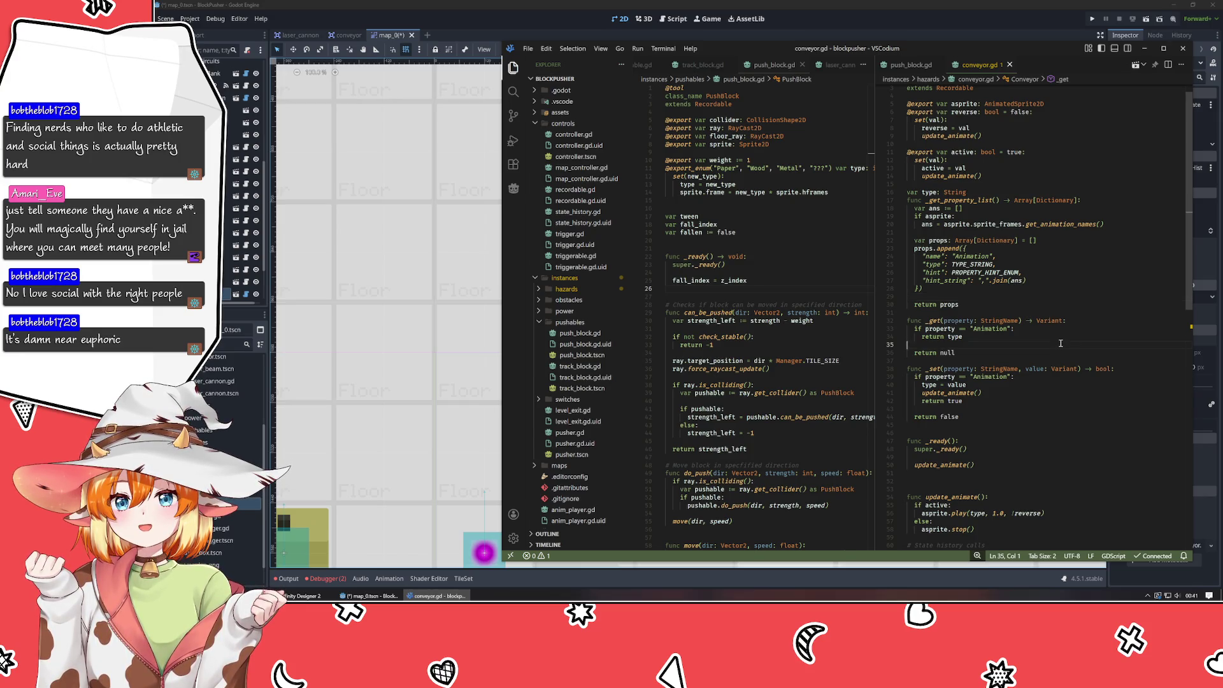
scroll(1061, 343, "down", 5)
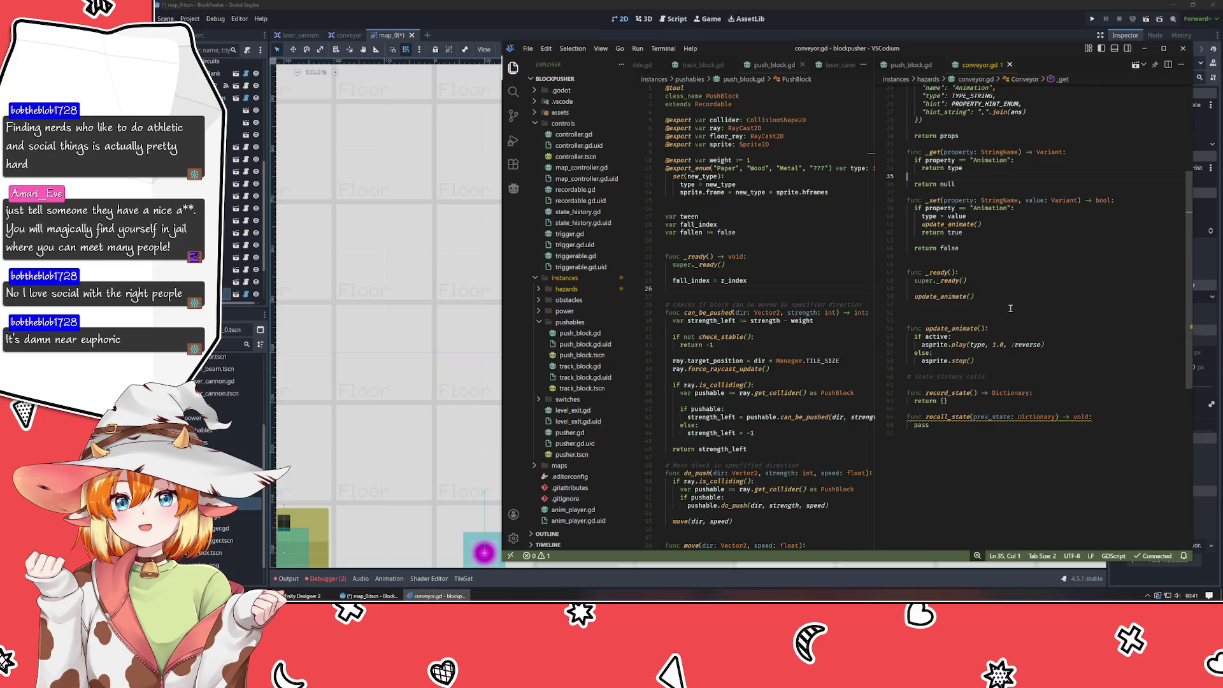
left_click(1110, 419)
scroll(1110, 419, "up", 5)
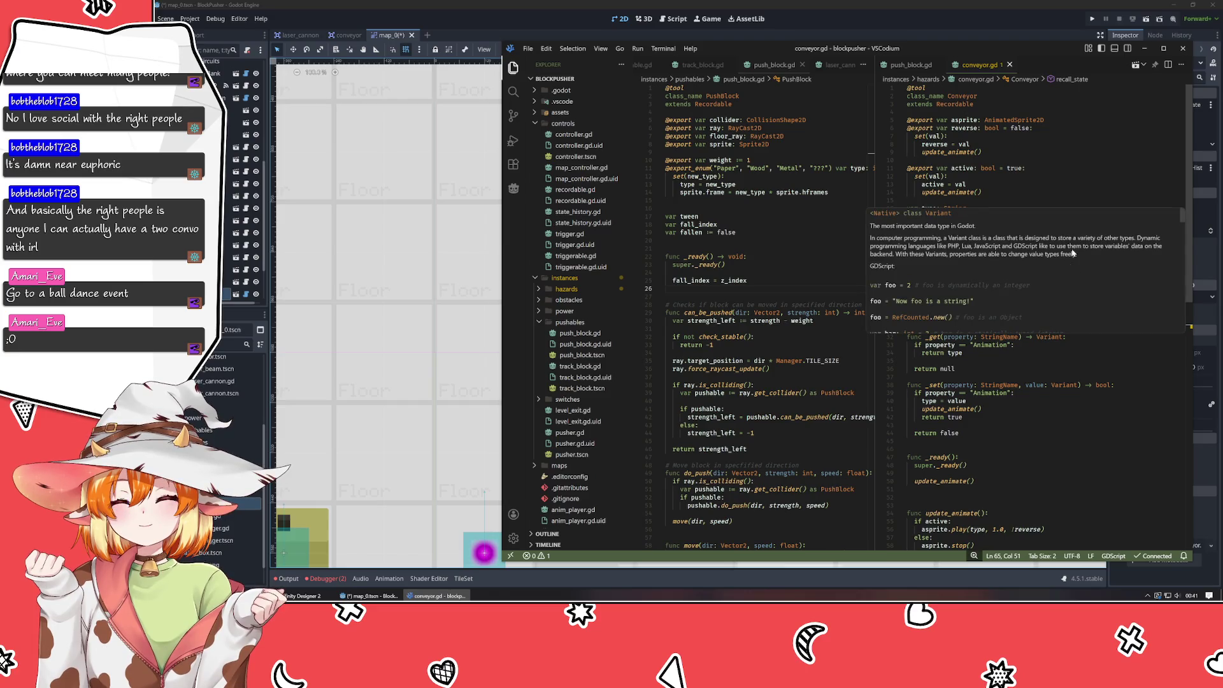
left_click(1064, 384)
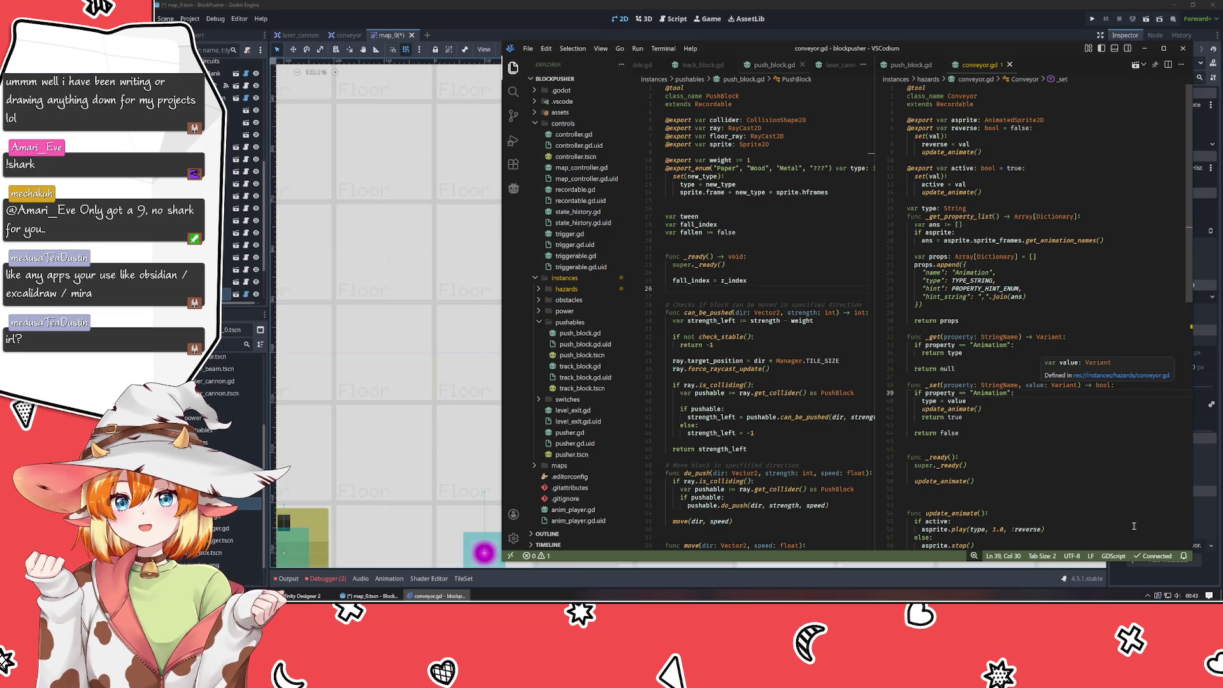
key("super")
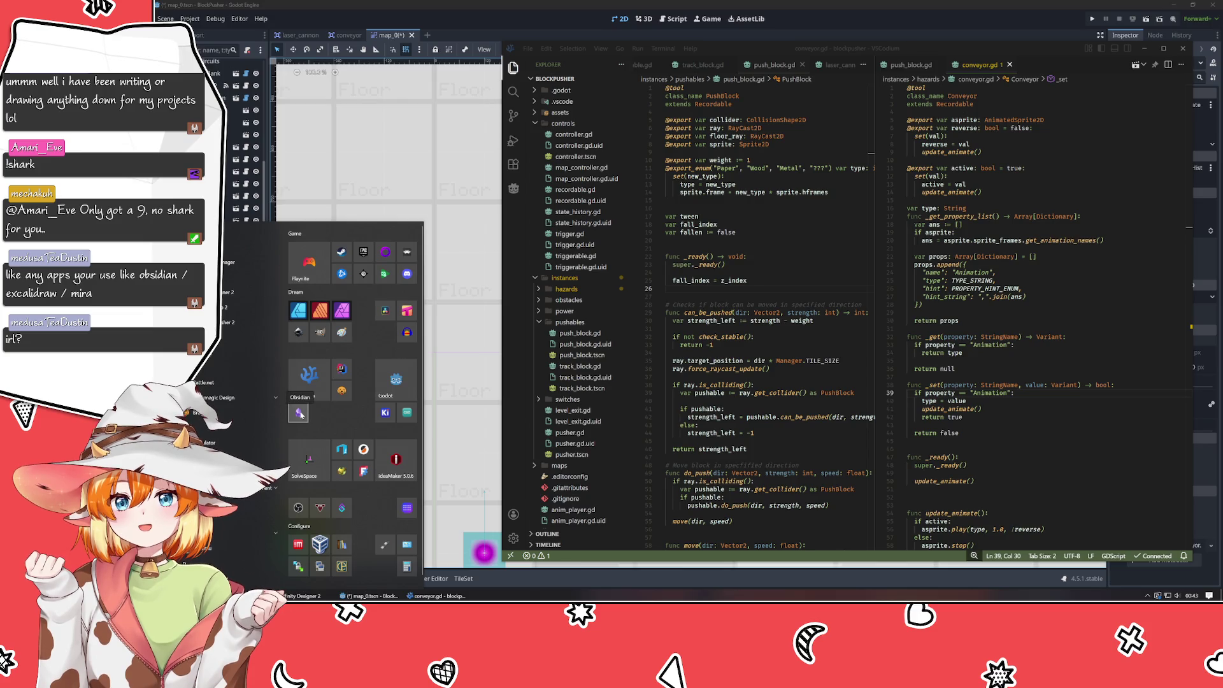
left_click(760, 400)
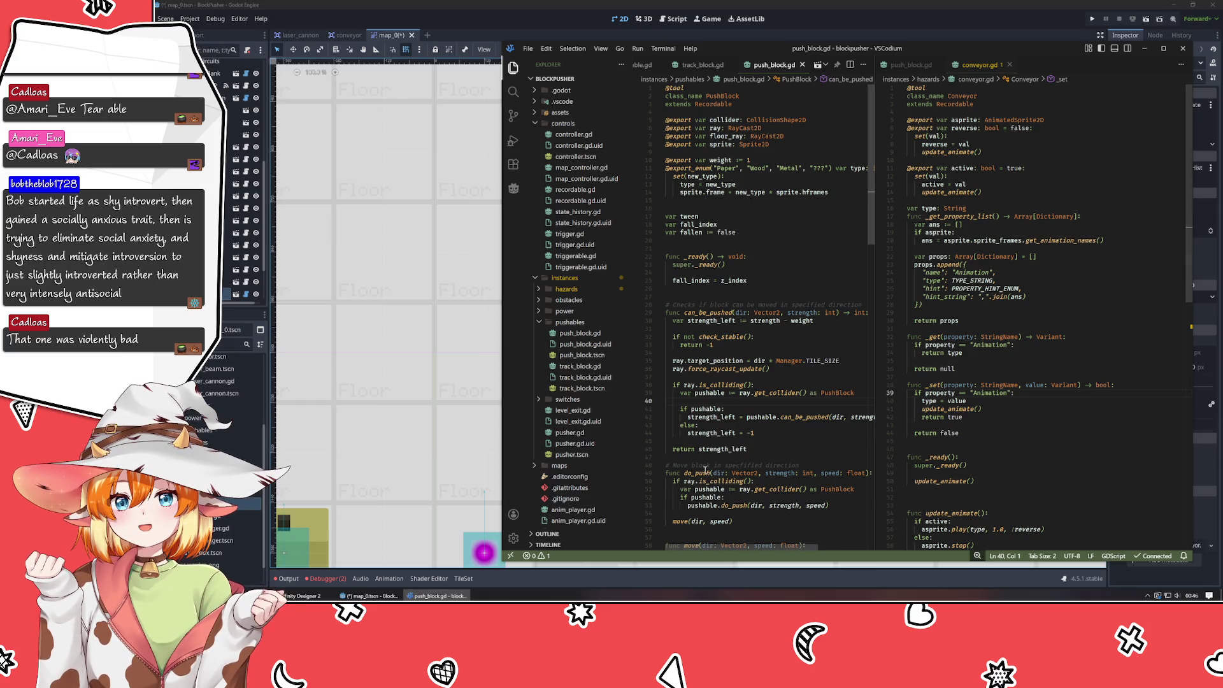
left_click(785, 443)
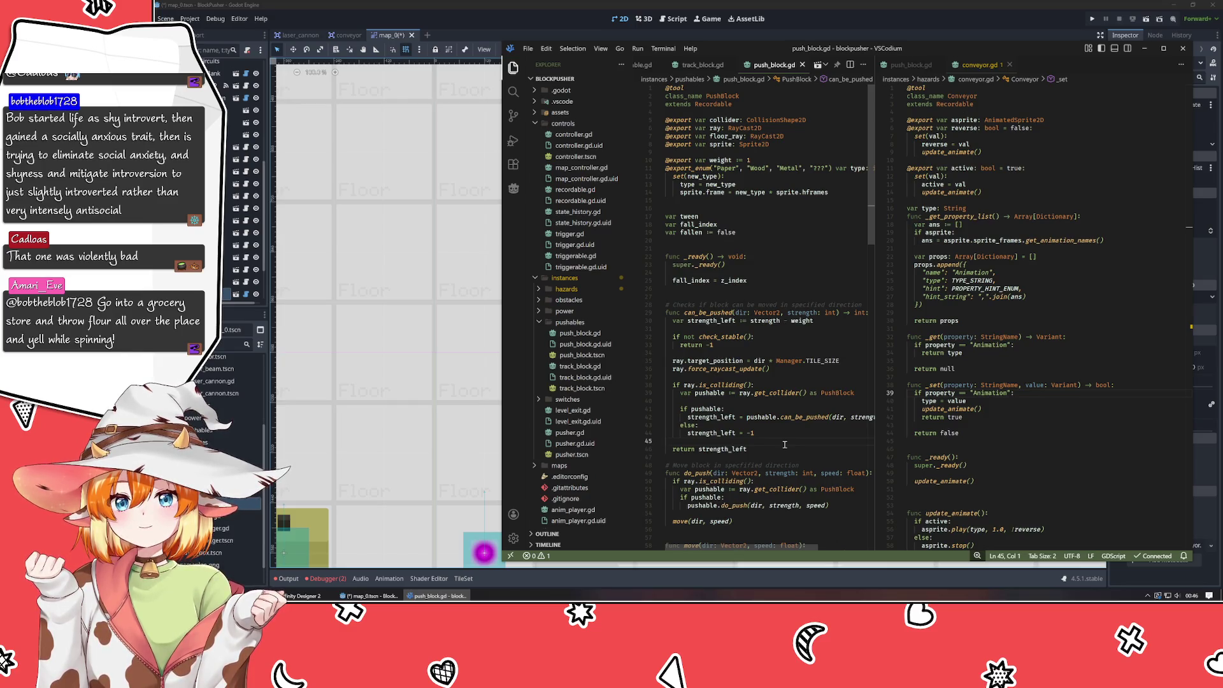
left_click(725, 459)
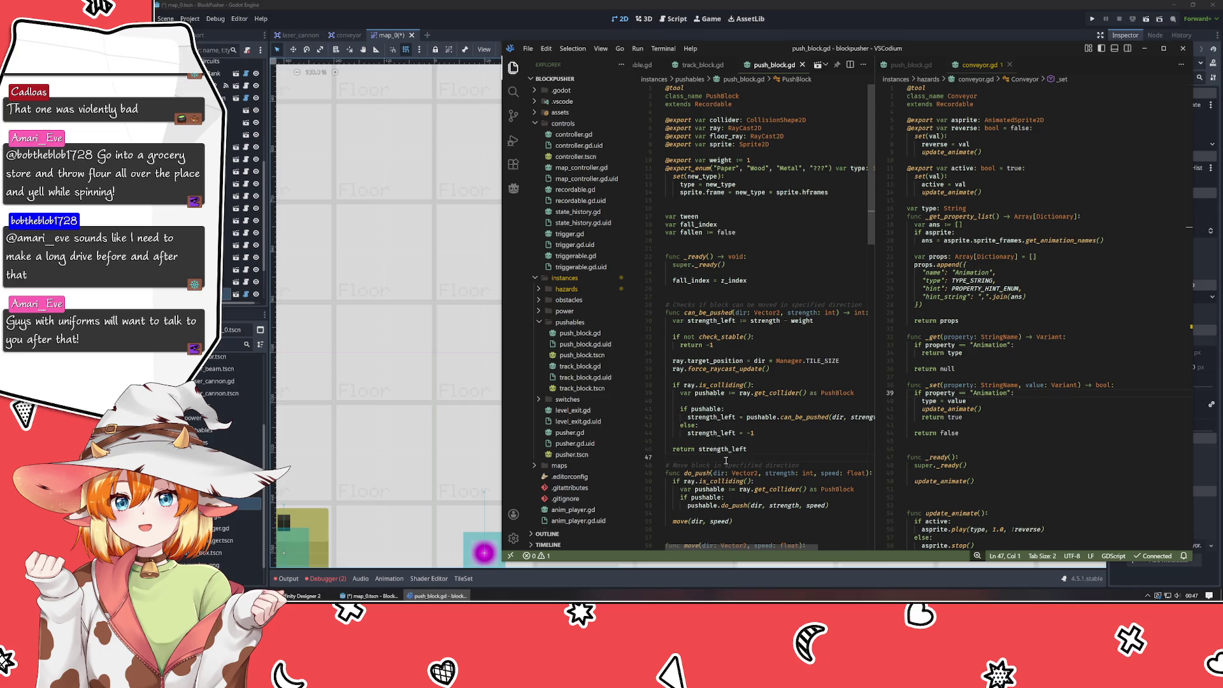
left_click(783, 286)
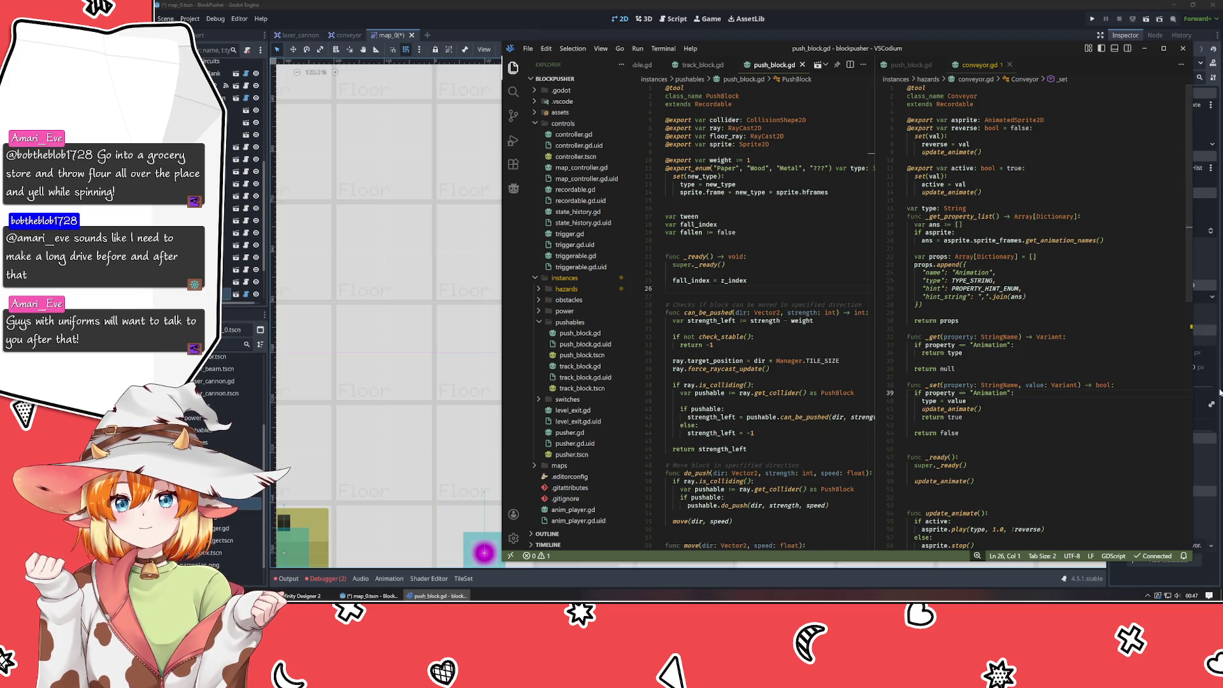
left_click(1008, 472)
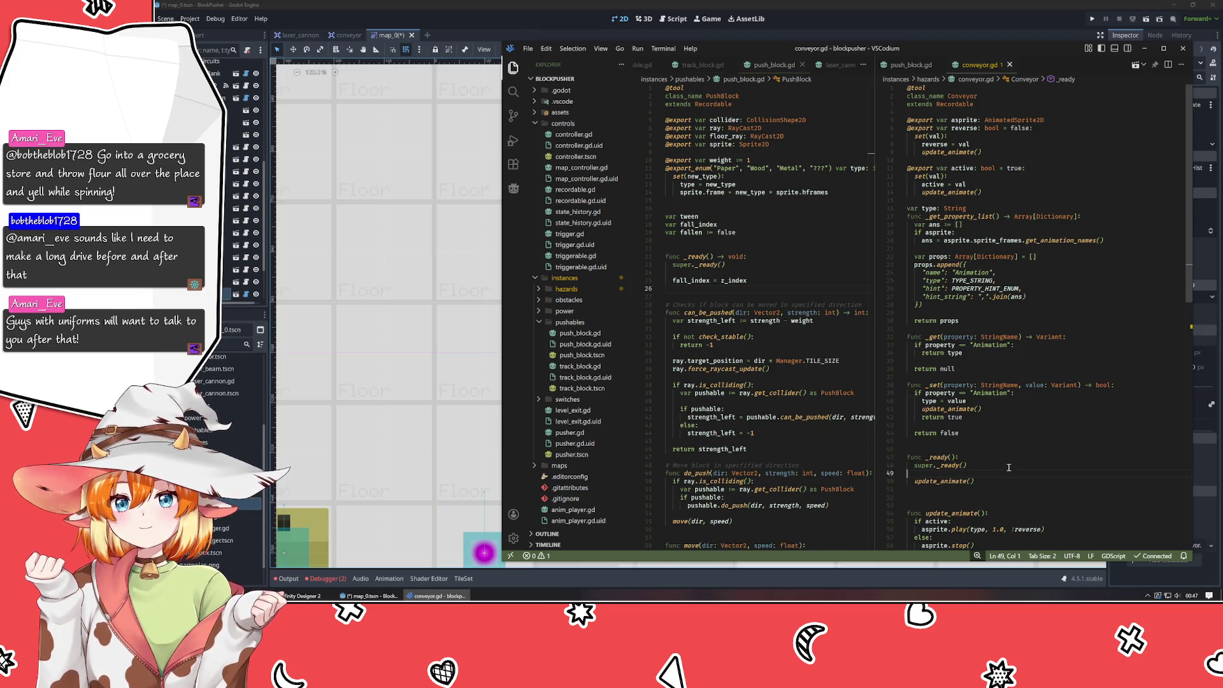
Under 'if active:' add print("Animating ", type, " backwards" if reverse else "") and save conveyor.gd
scroll(1008, 467, "down", 5)
left_click(1013, 344)
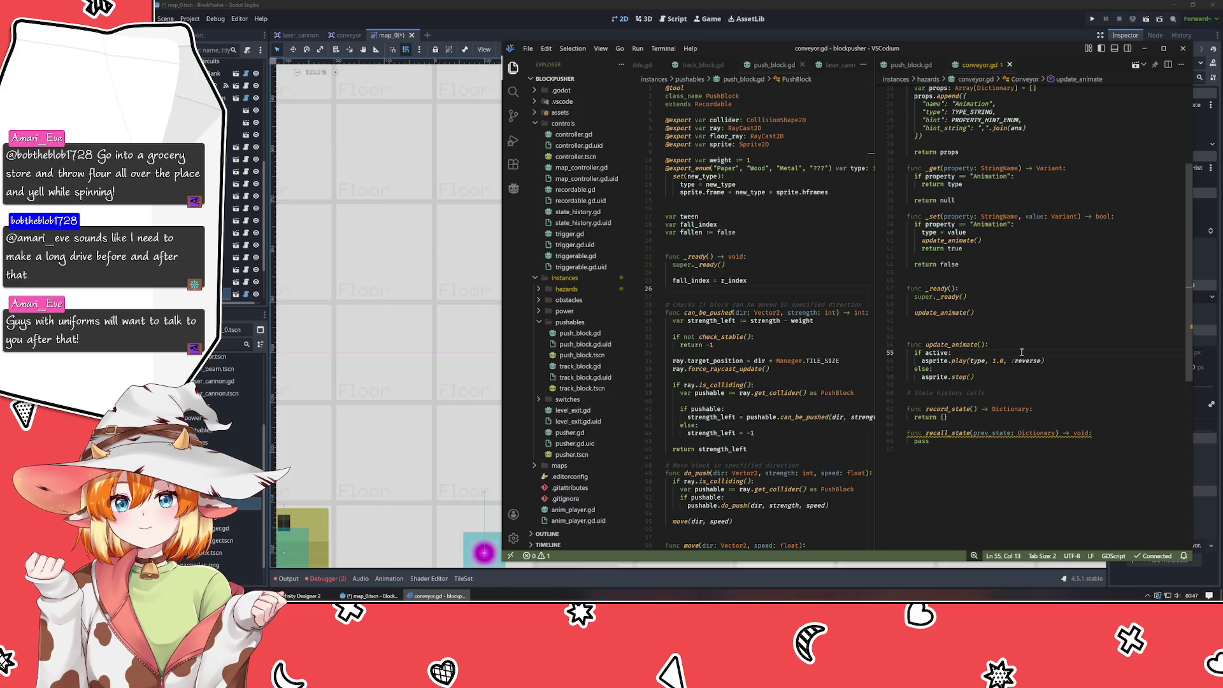
key("Return")
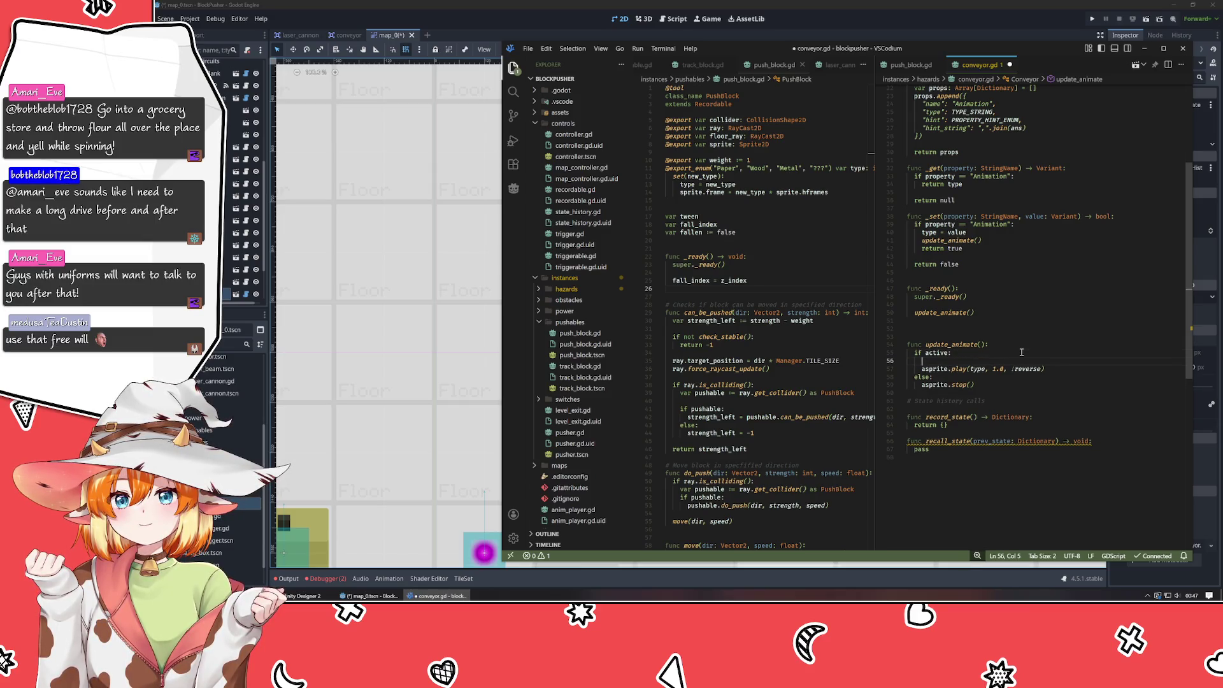
type("rint(")
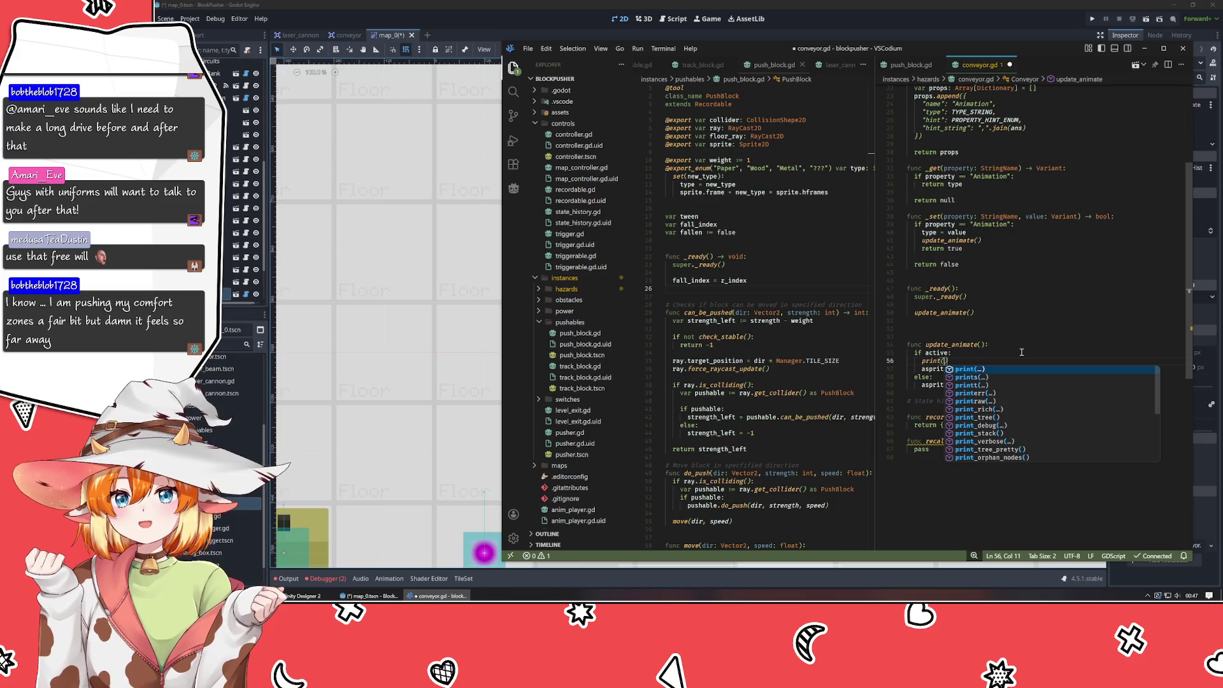
type("\",")
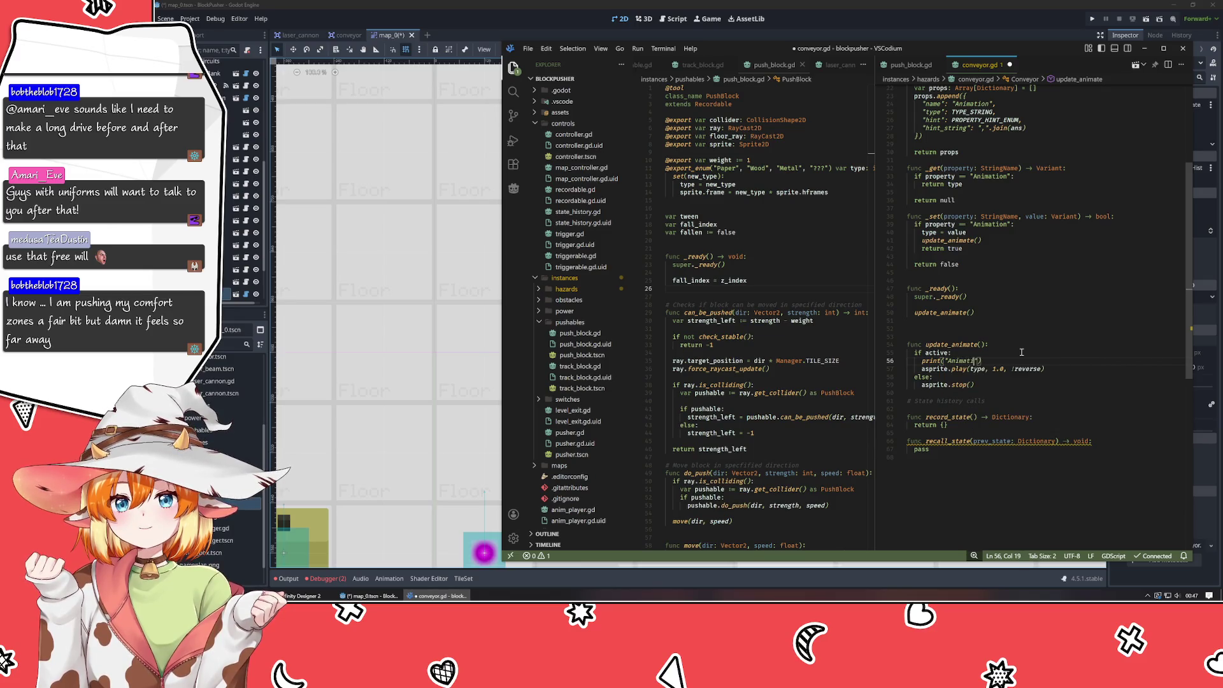
type(" type")
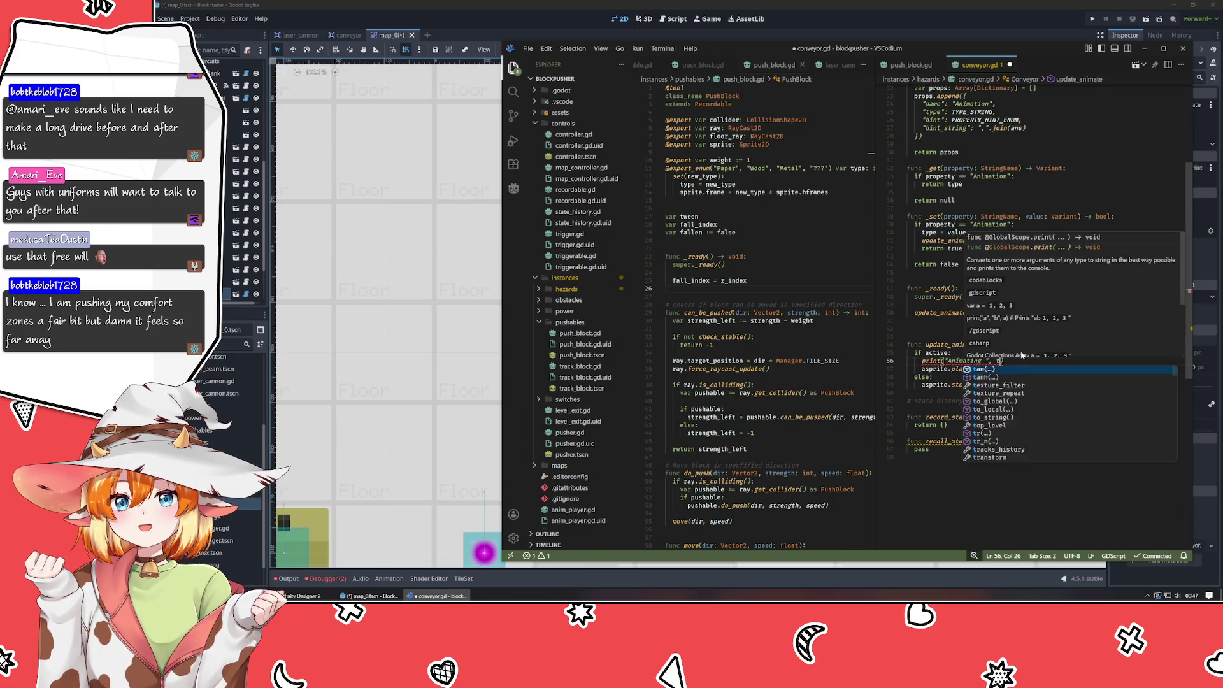
type(", \"back")
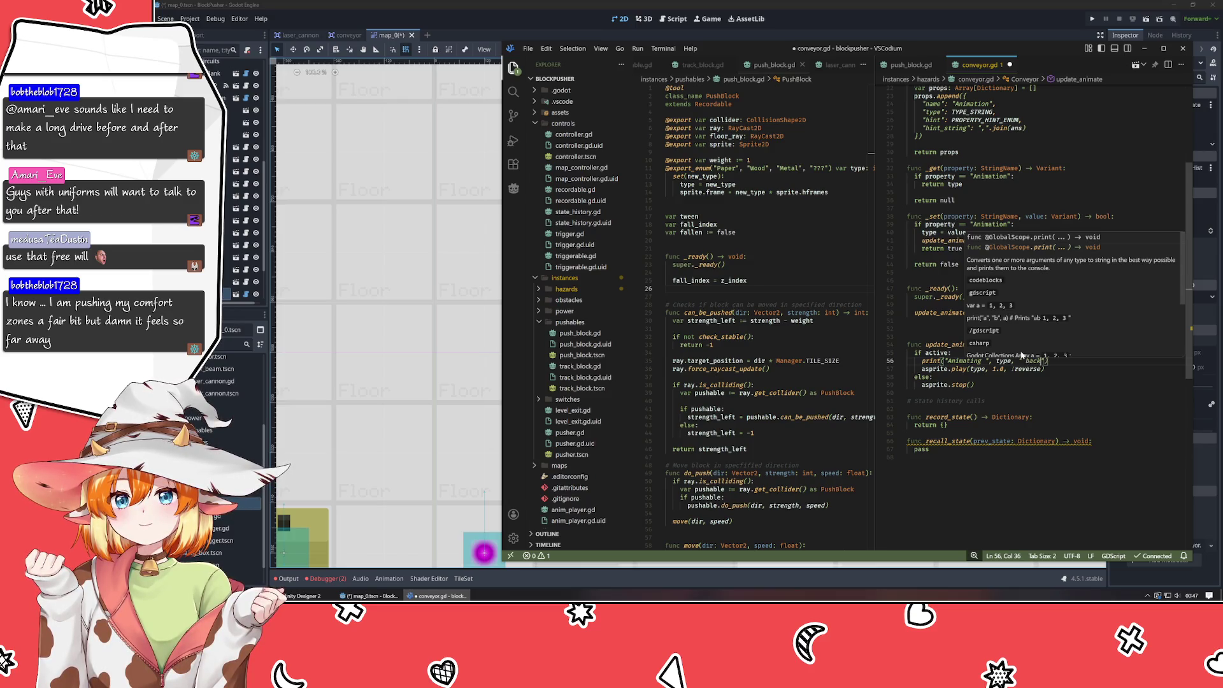
type("if reverse")
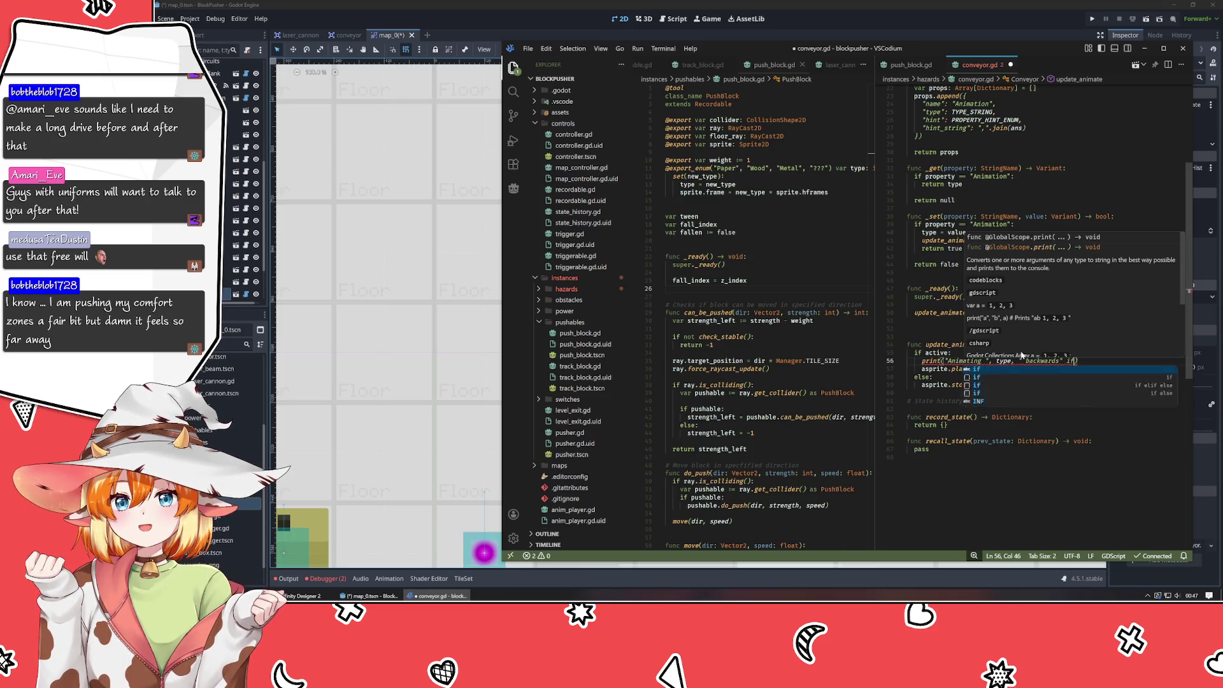
type(" else \"\"")
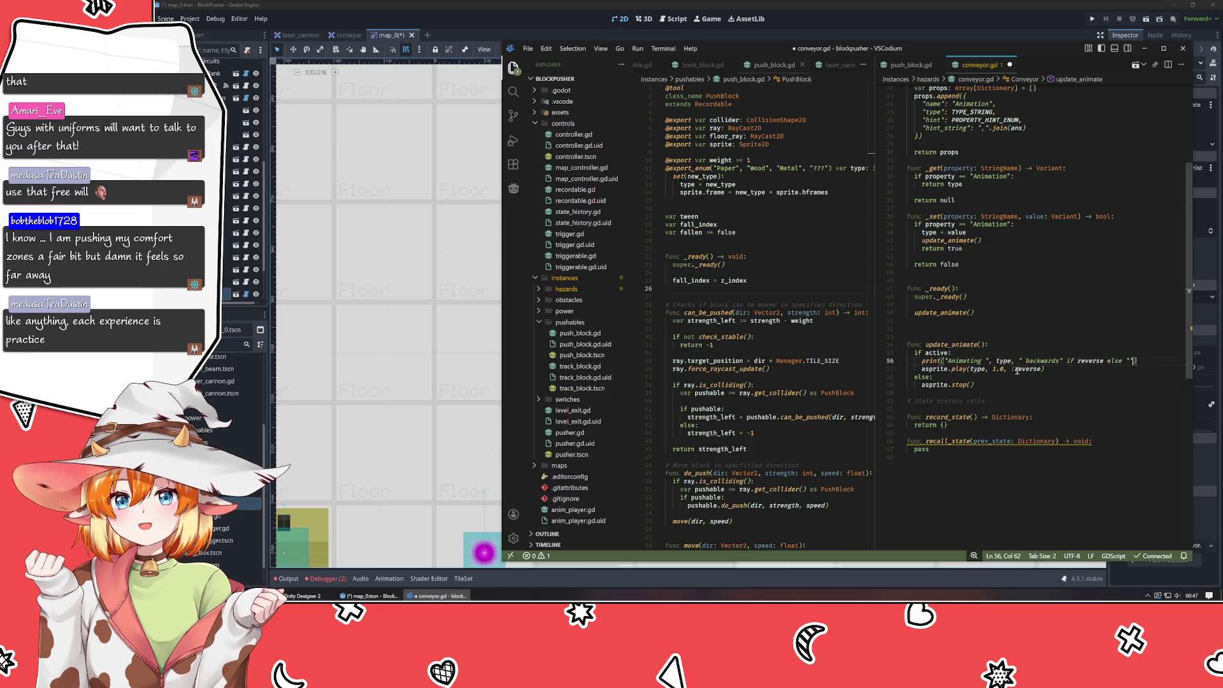
key("ctrl+s")
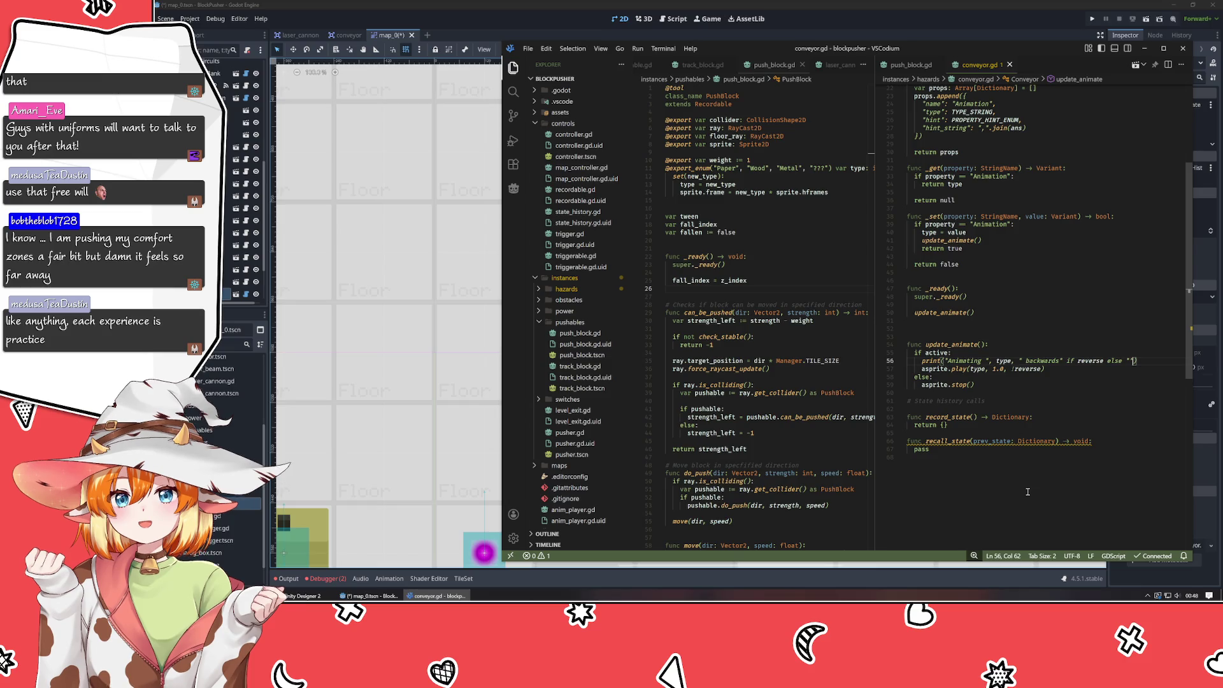
Return to the Godot editor and save the map_0 scene
left_click(1054, 379)
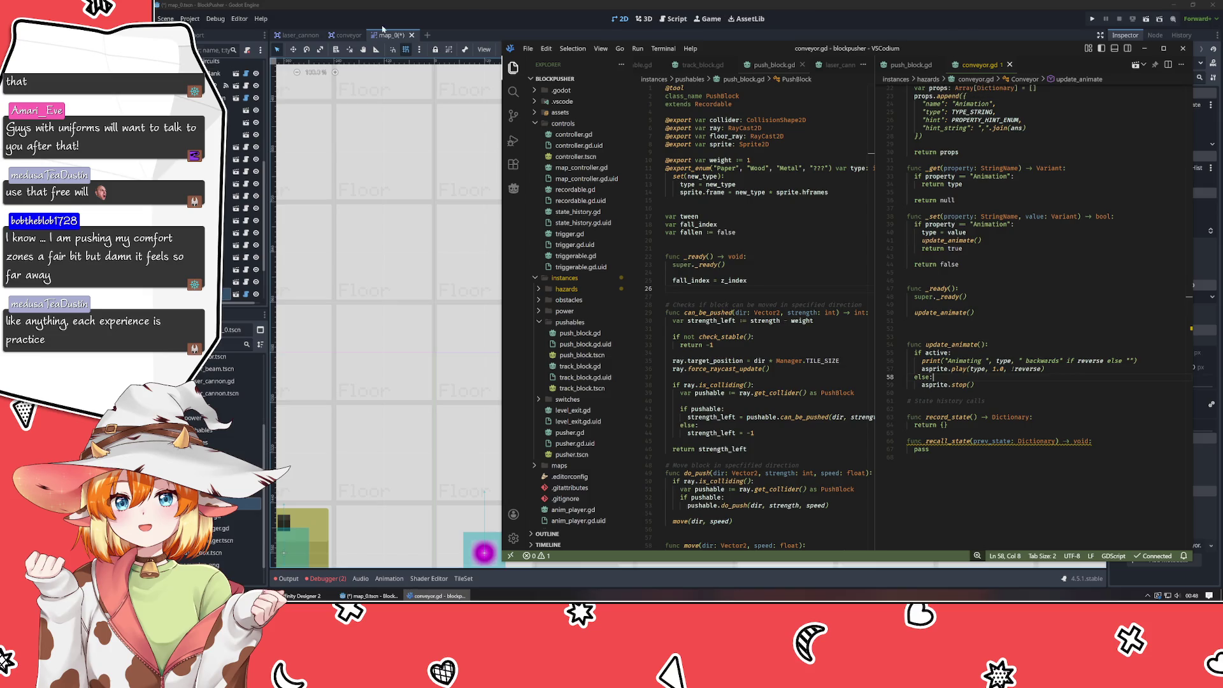
left_click(469, 9)
key("ctrl+s")
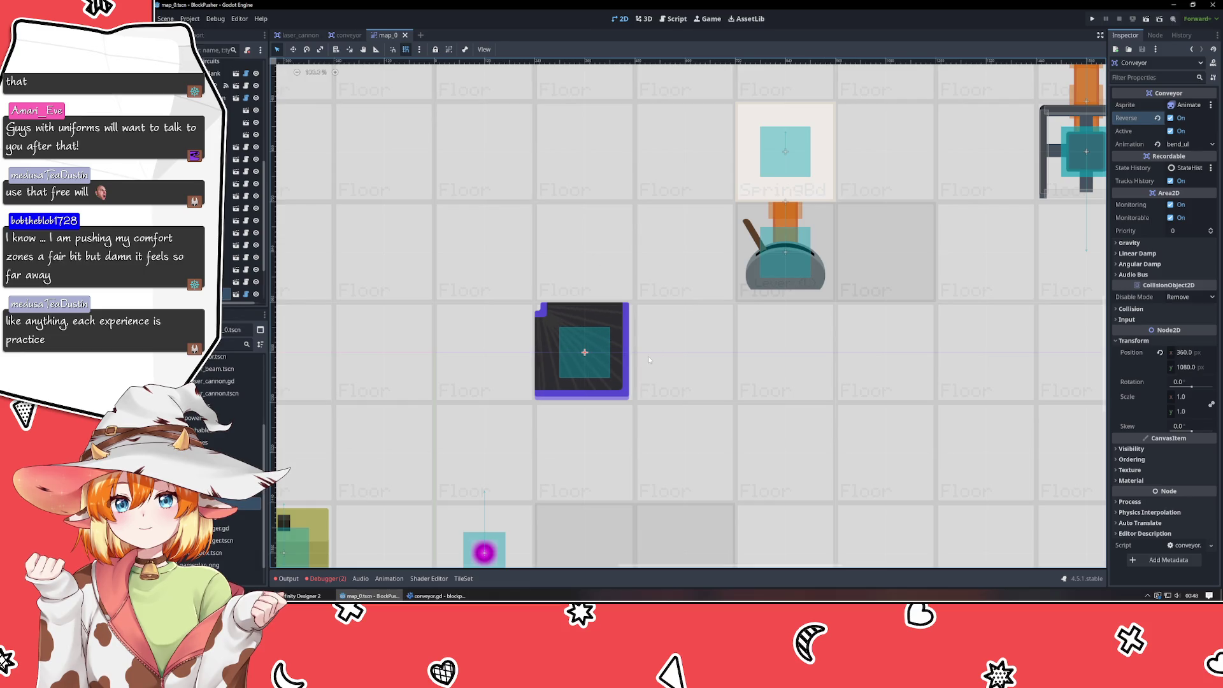
Show the output log and set the conveyor's Animation to bend_dr
left_click(289, 579)
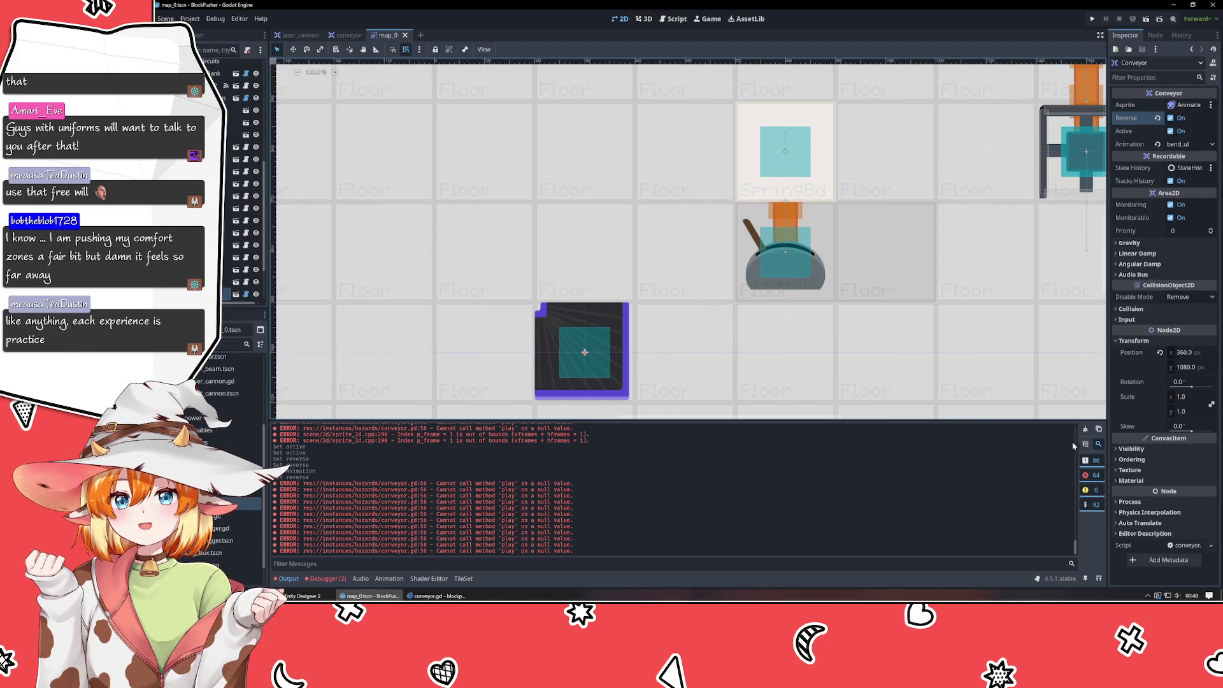
left_click(1197, 146)
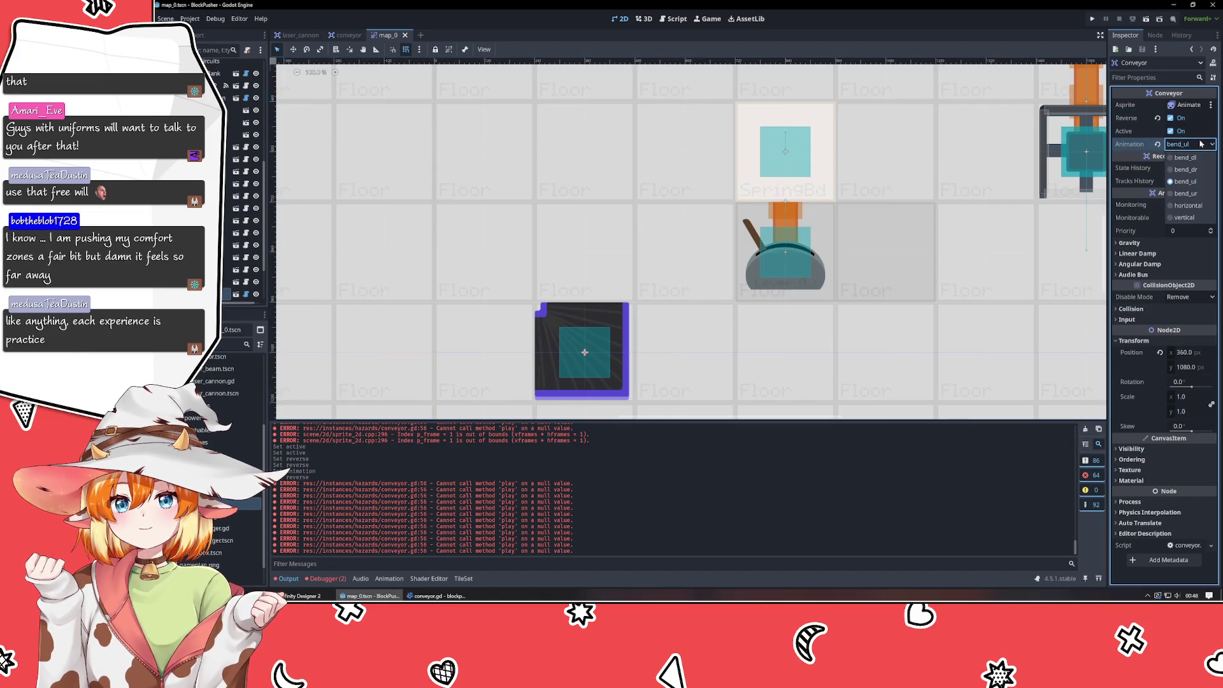
left_click(1186, 169)
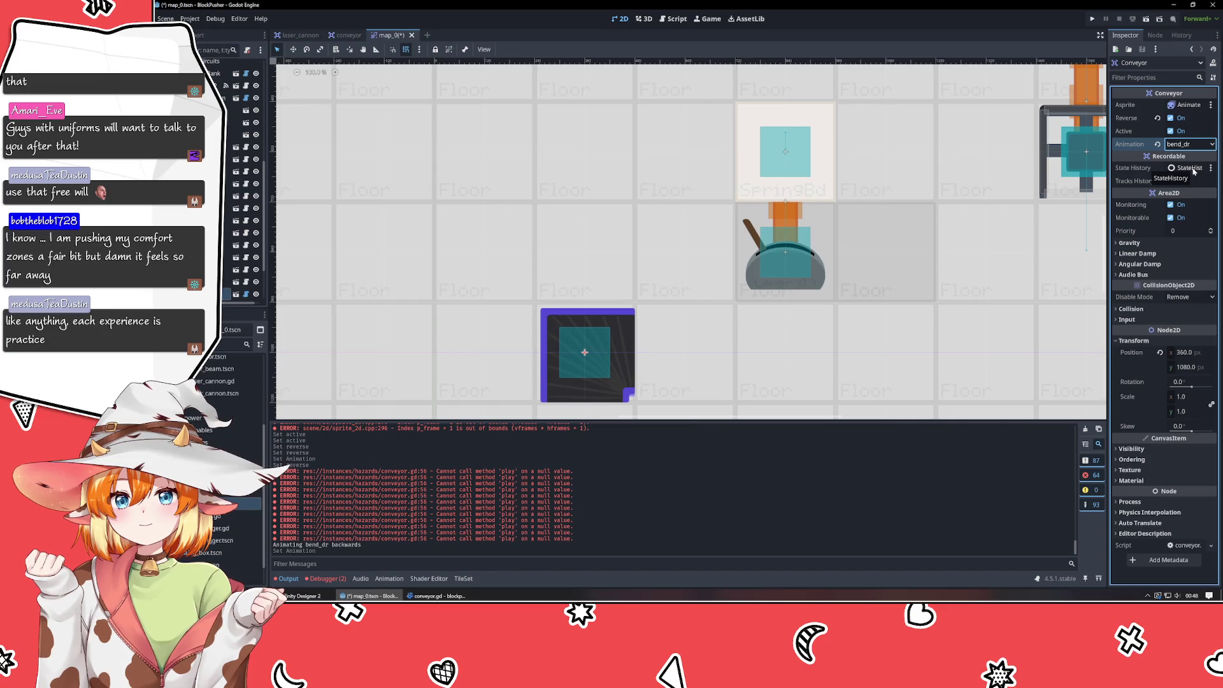
Toggle the conveyor's Reverse checkbox until it ends up on, then close the map_0 scene
left_click(1178, 120)
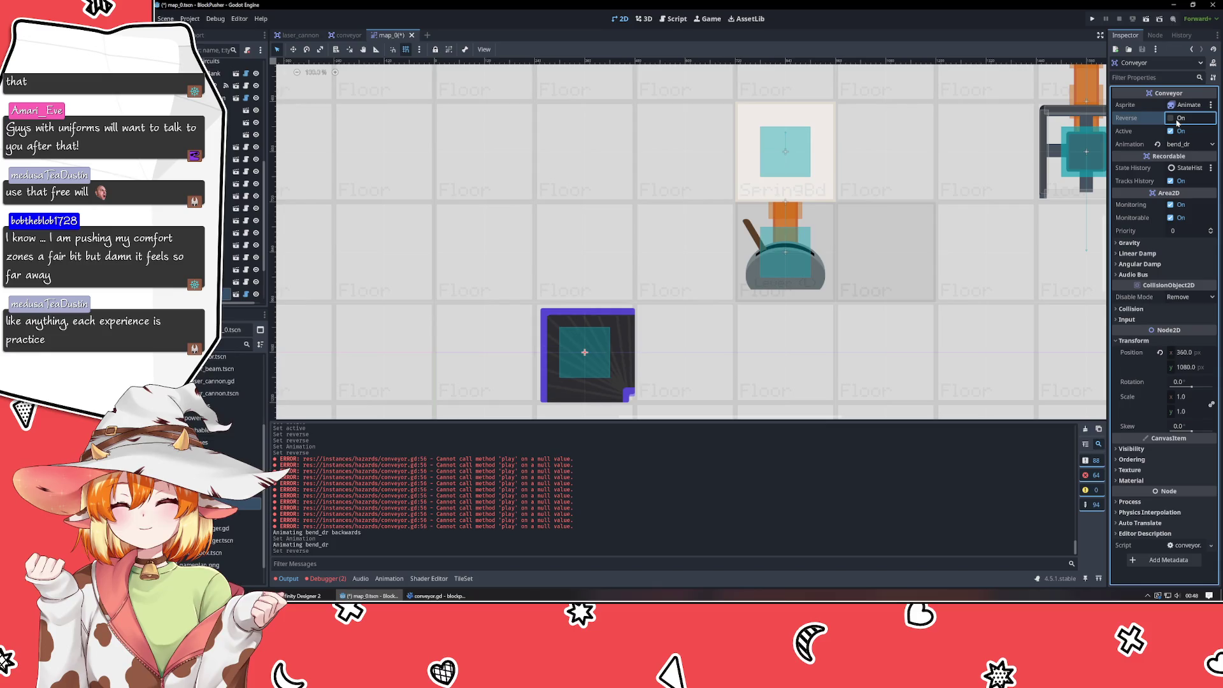
left_click(1177, 122)
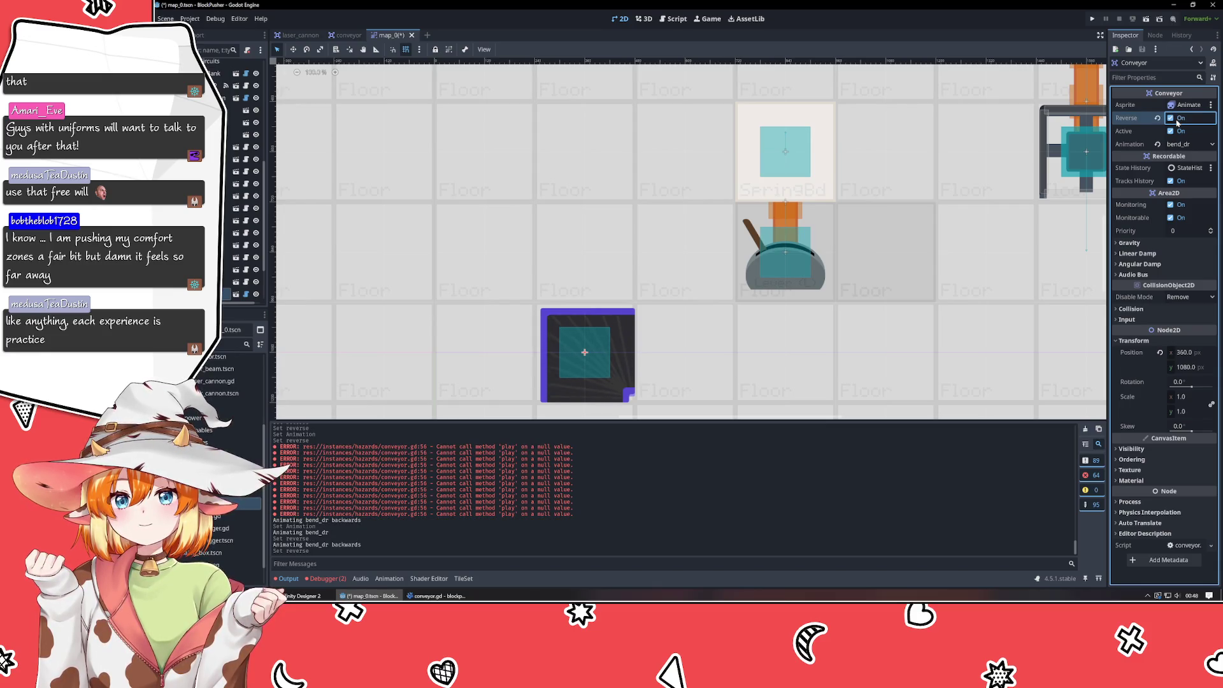
left_click(1178, 123)
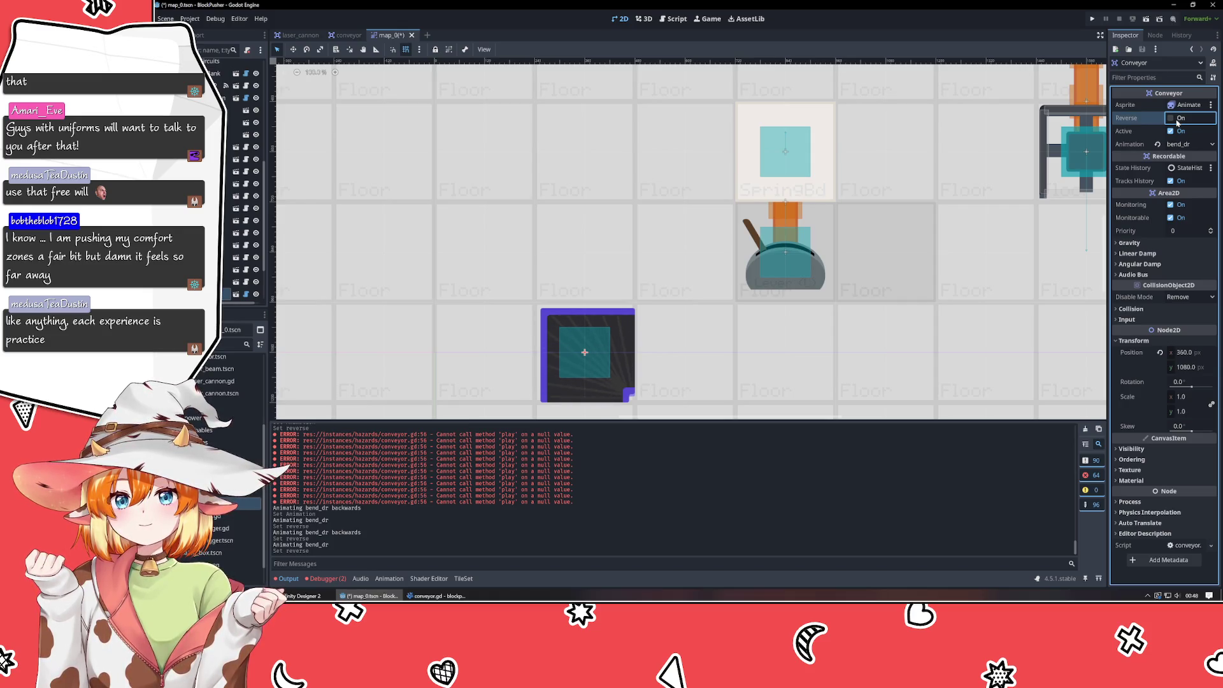
left_click(1177, 122)
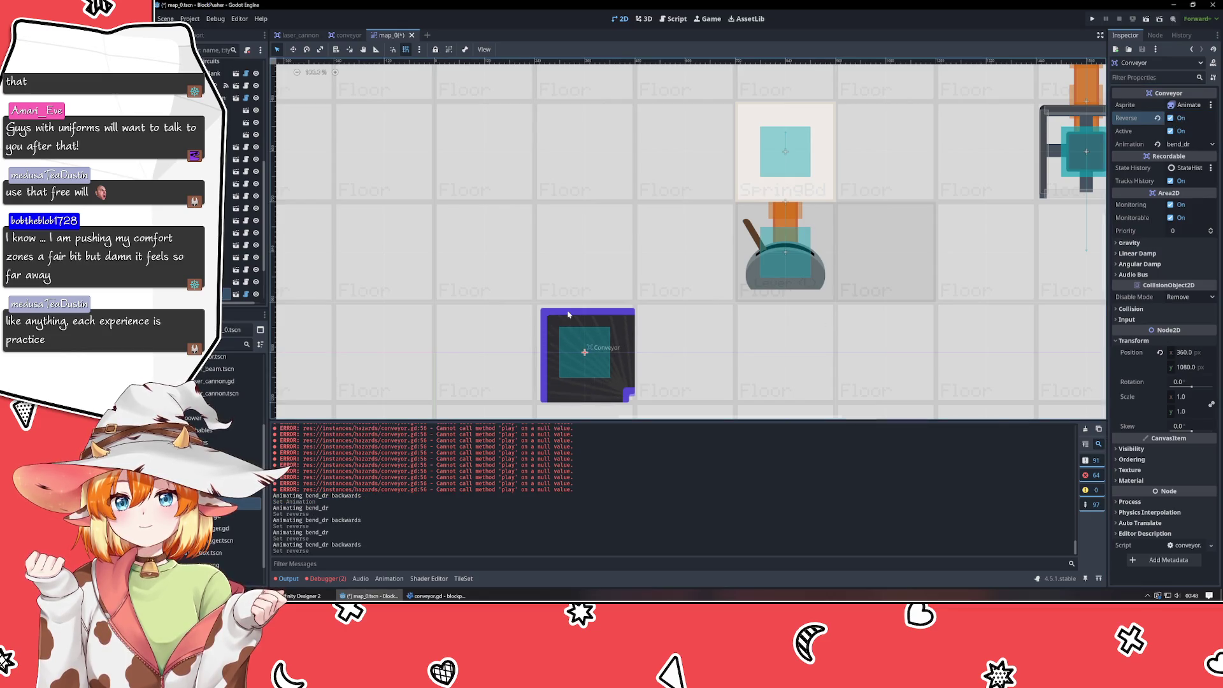
scroll(568, 313, "down", 1)
middle_click(400, 36)
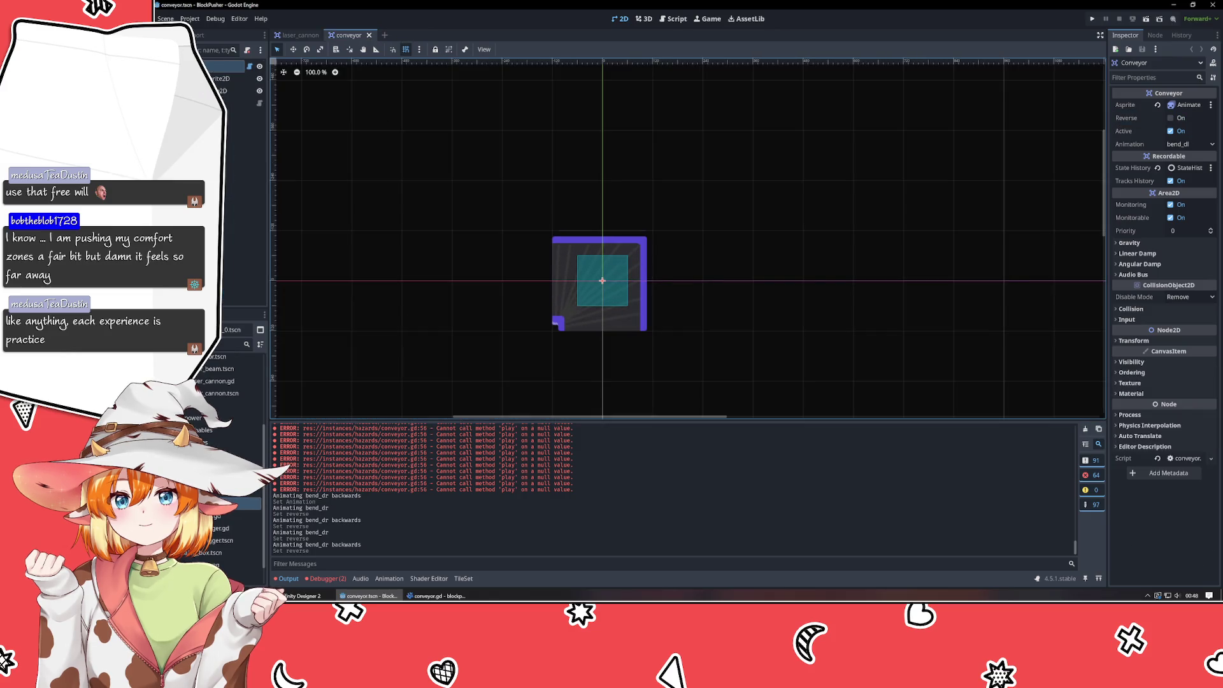
Reopen map_0 and review the two push_block.gd errors in the Debugger's Errors list
key("ctrl+shift+t")
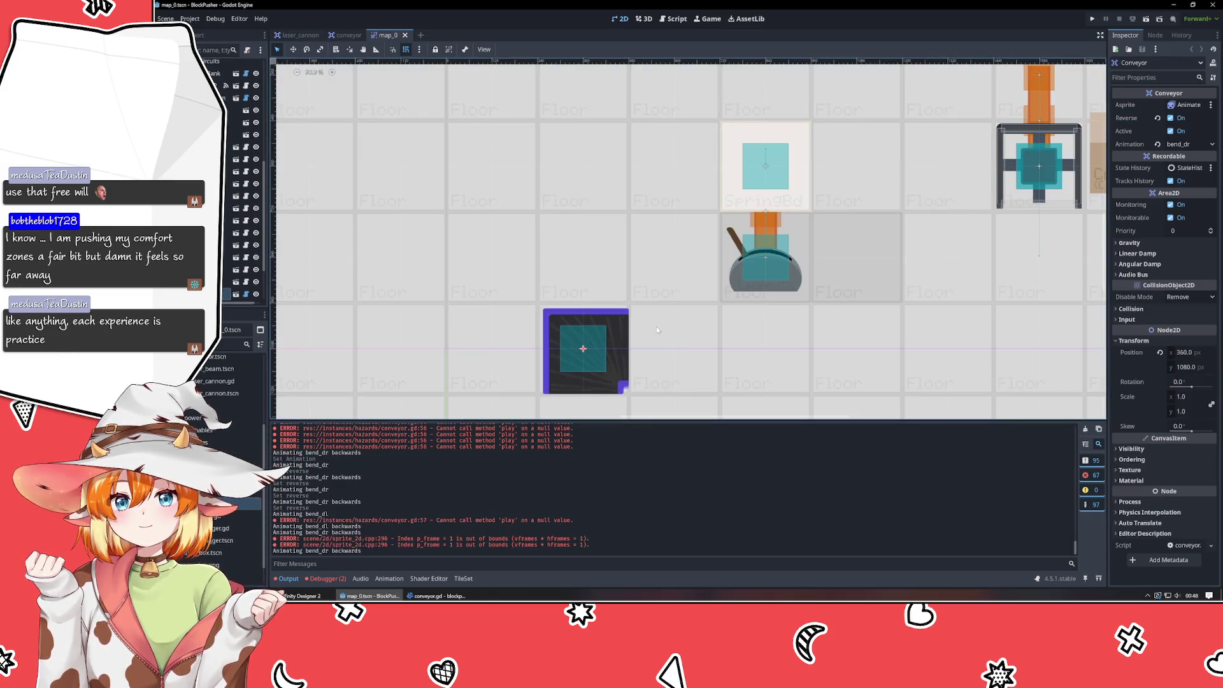
scroll(656, 326, "up", 7)
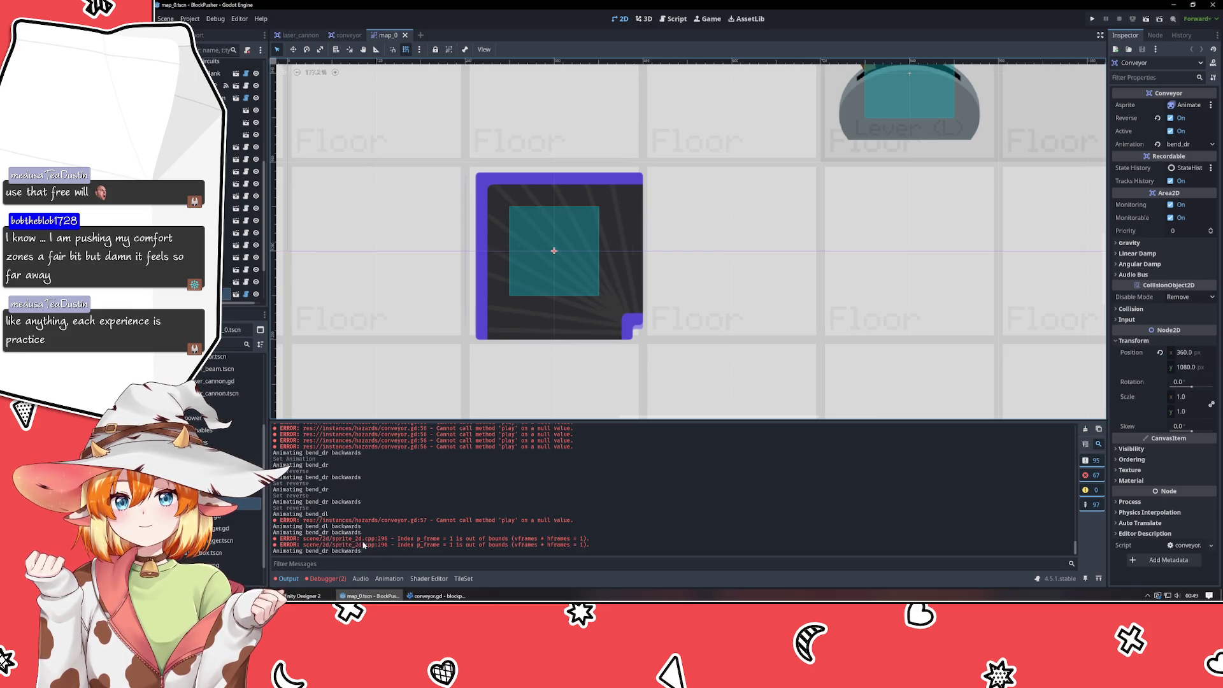
left_click(327, 578)
left_click(335, 428)
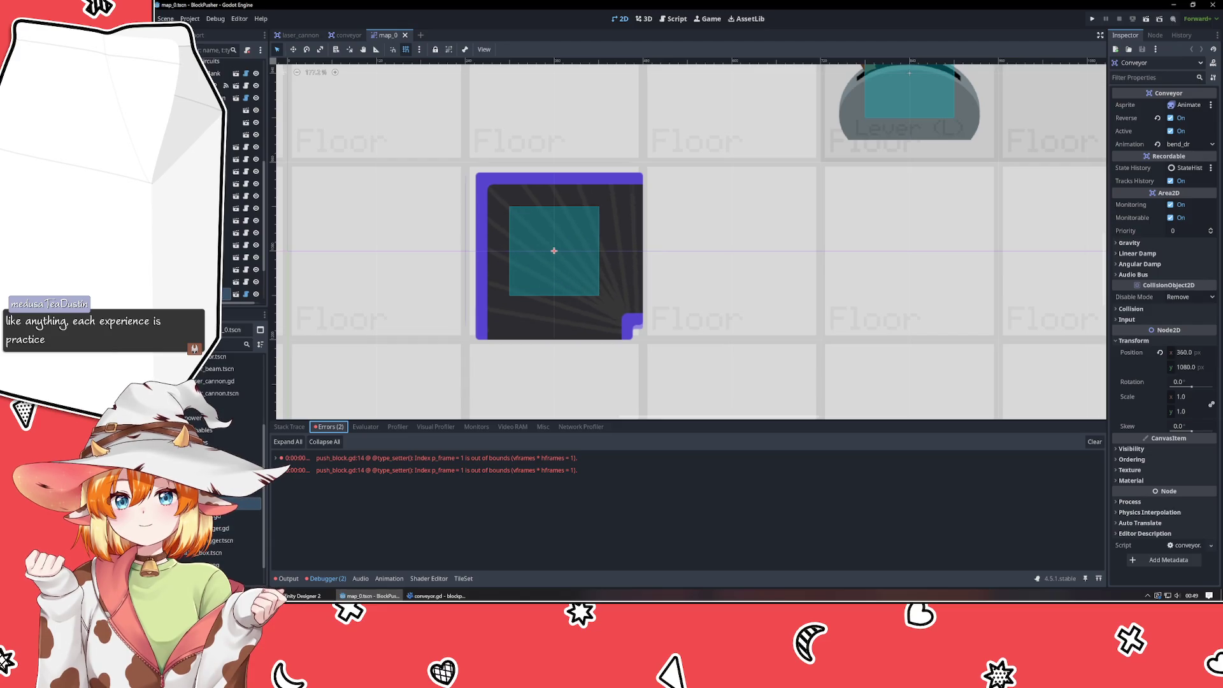
scroll(233, 152, "down", 3)
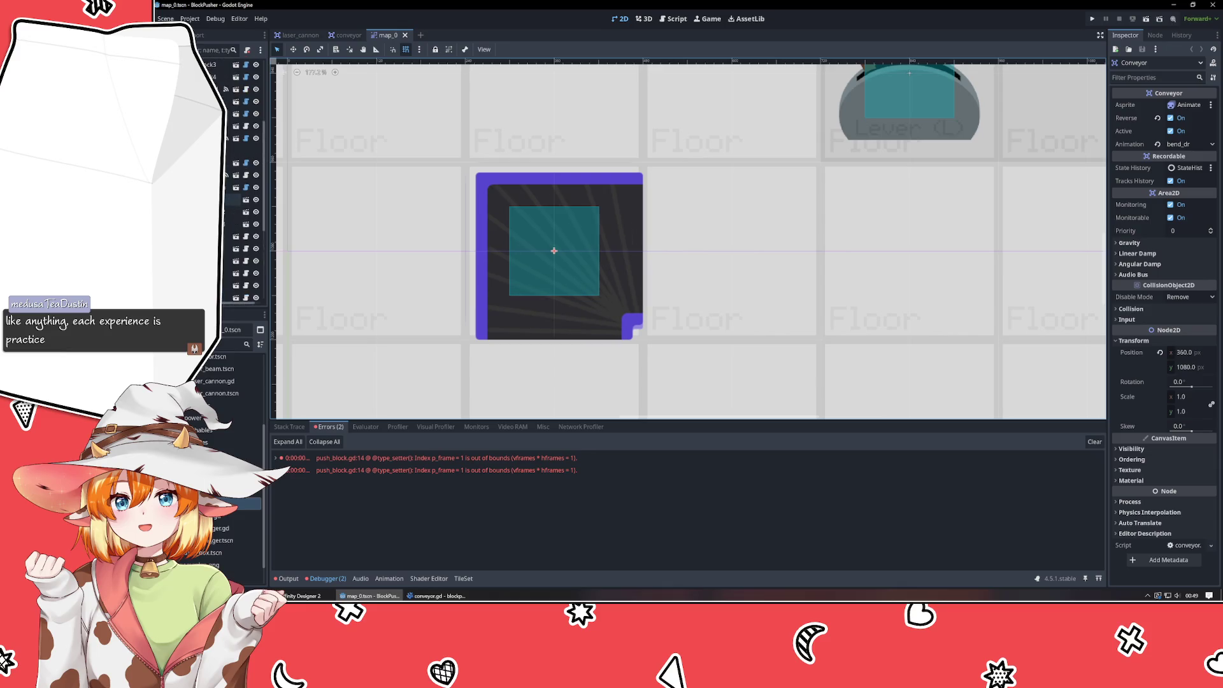
scroll(233, 152, "up", 3)
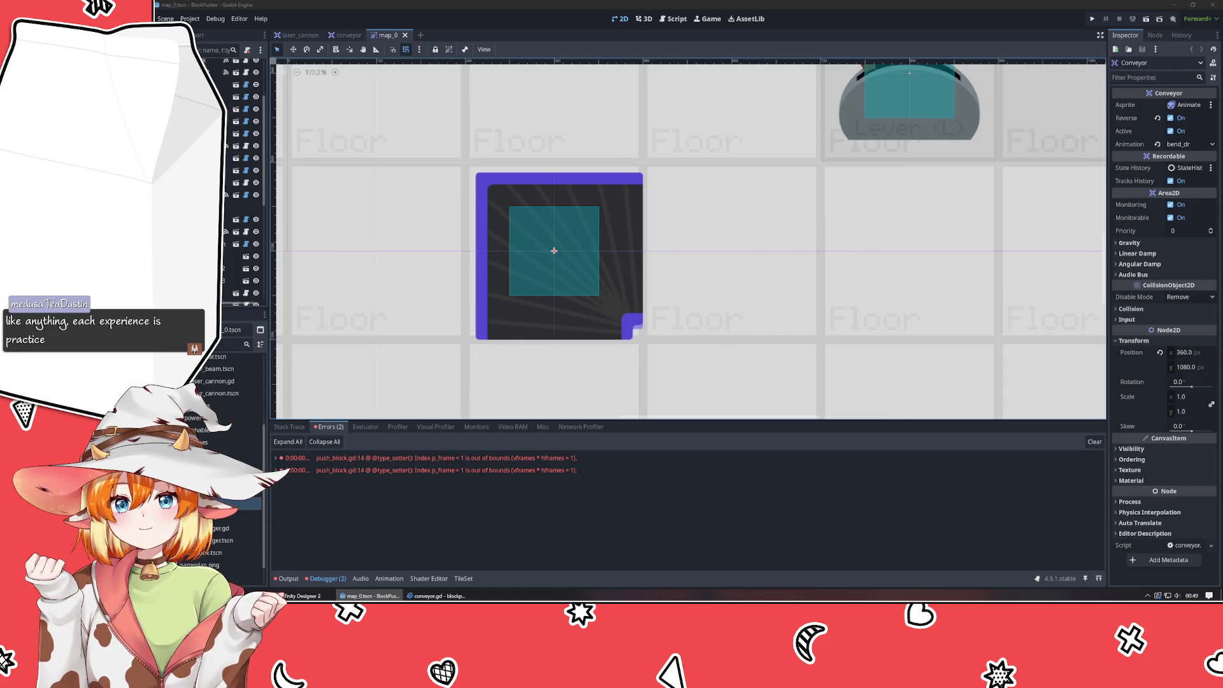
left_click(464, 24)
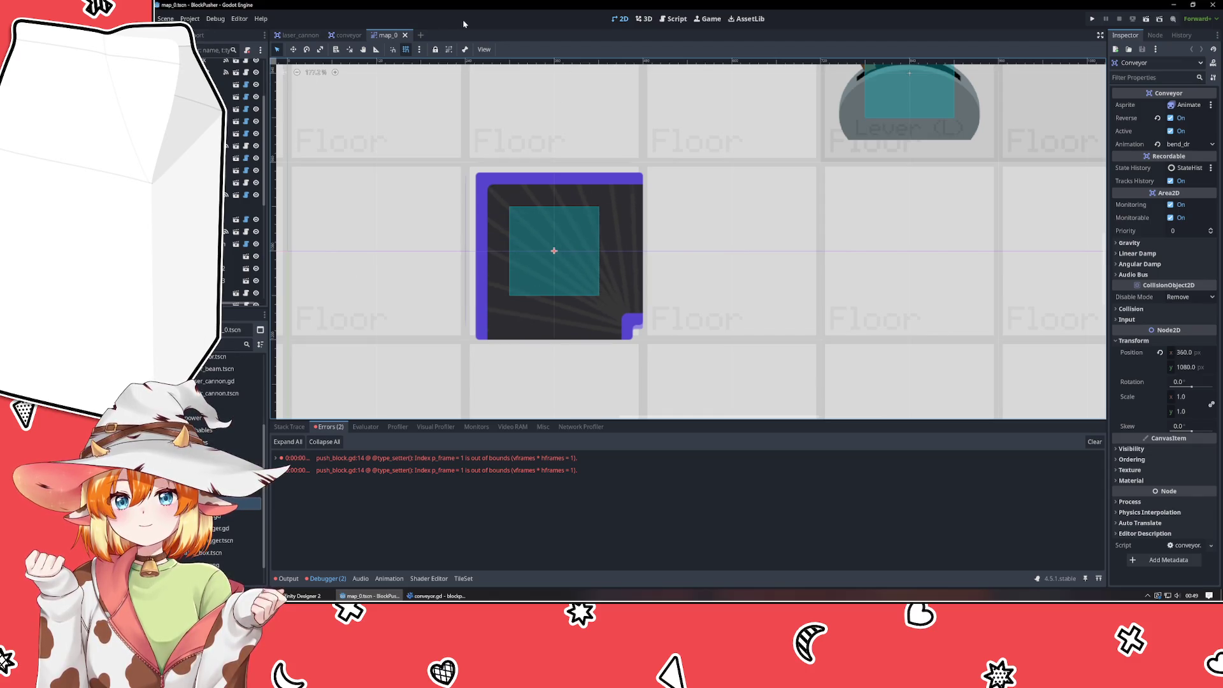
scroll(242, 179, "up", 1)
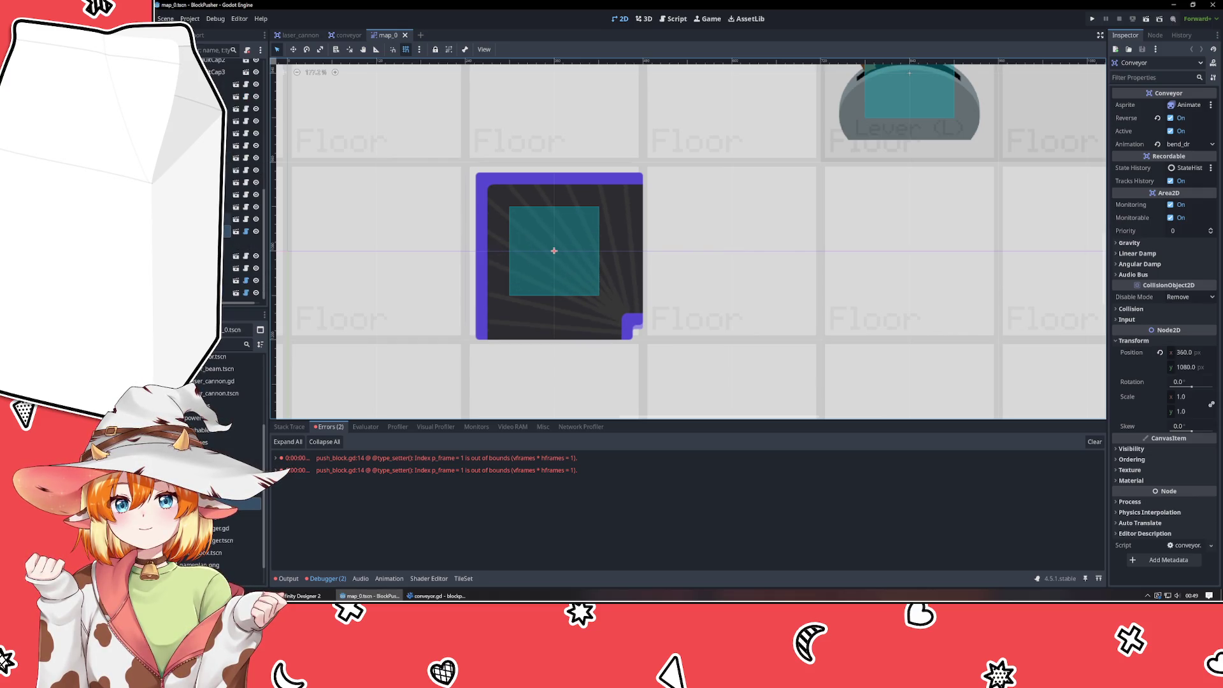
scroll(242, 179, "up", 5)
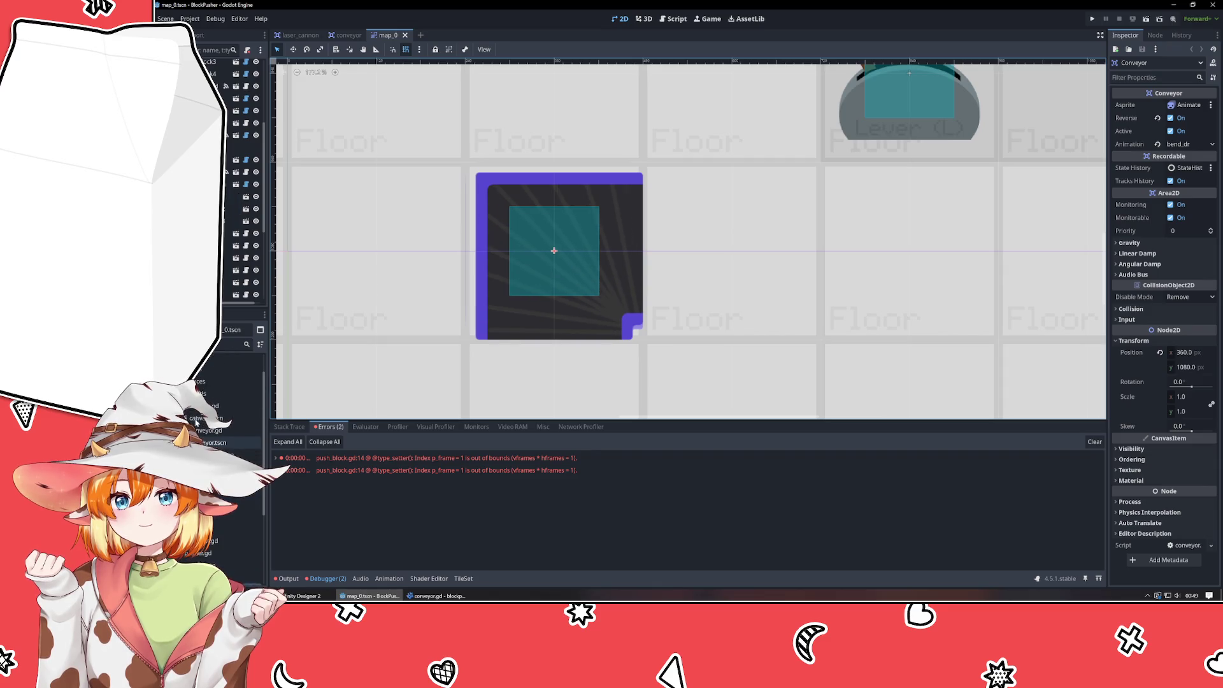
Open push_block.tscn and track_block.tscn from the pushables folder and open track_block.gd
left_click(195, 421)
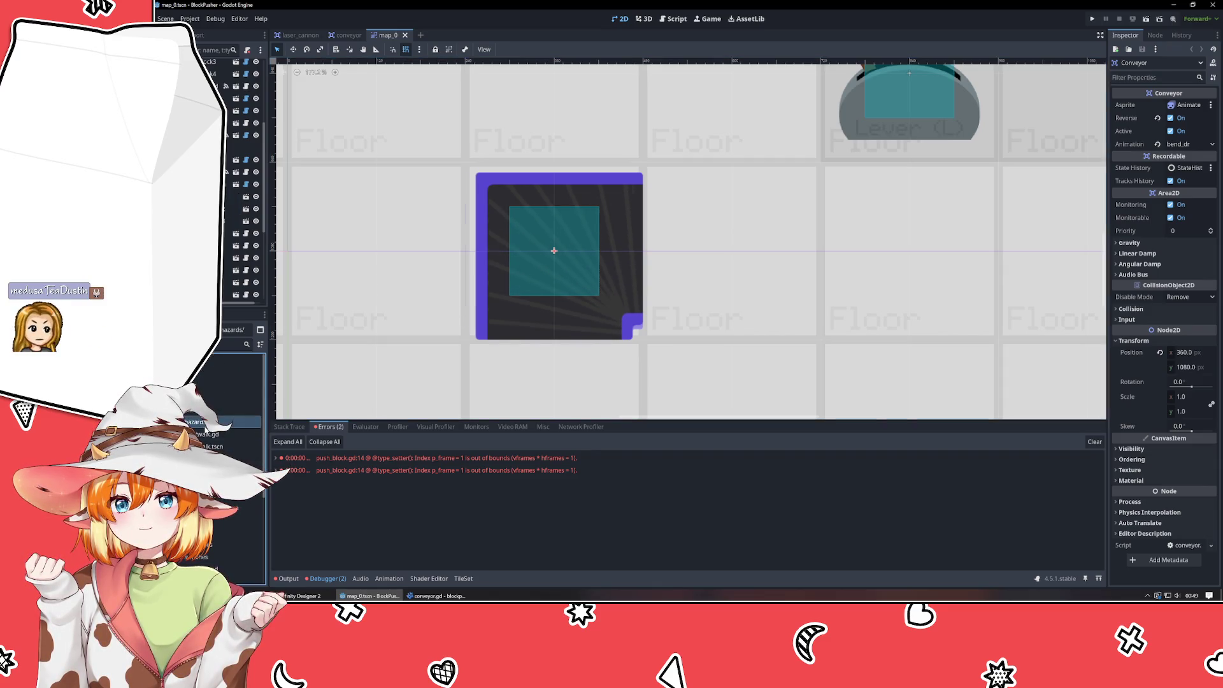
left_click(194, 458)
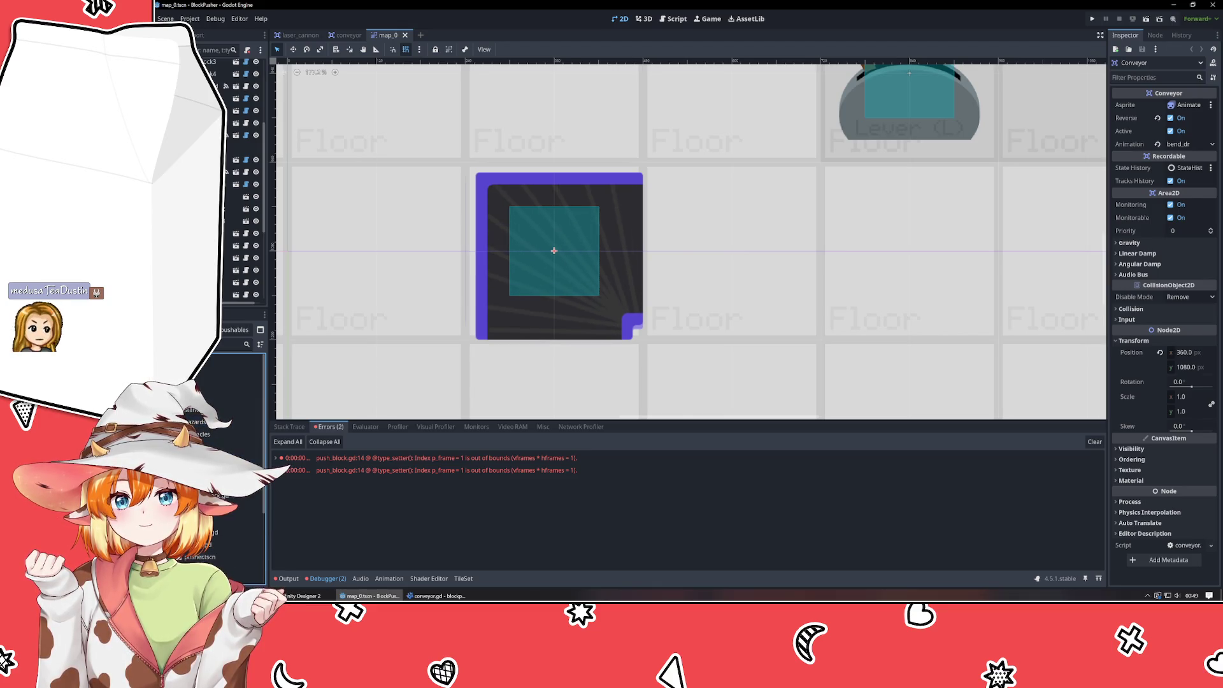
double_click(242, 458)
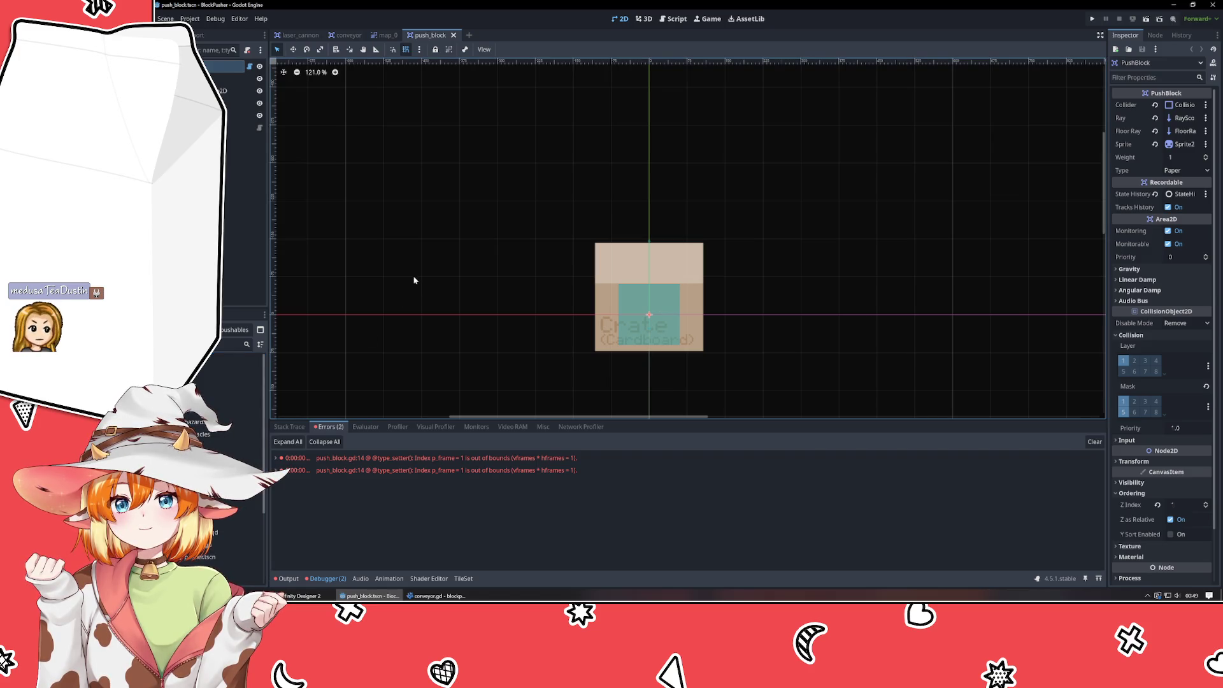
double_click(242, 508)
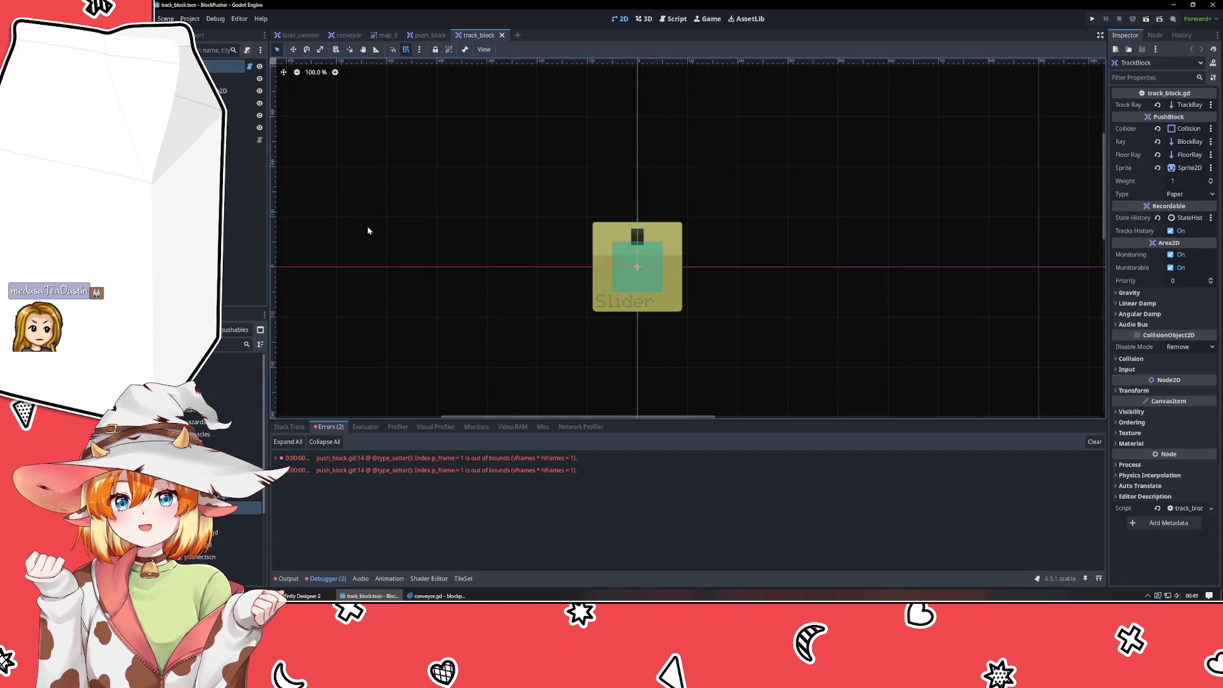
left_click(249, 66)
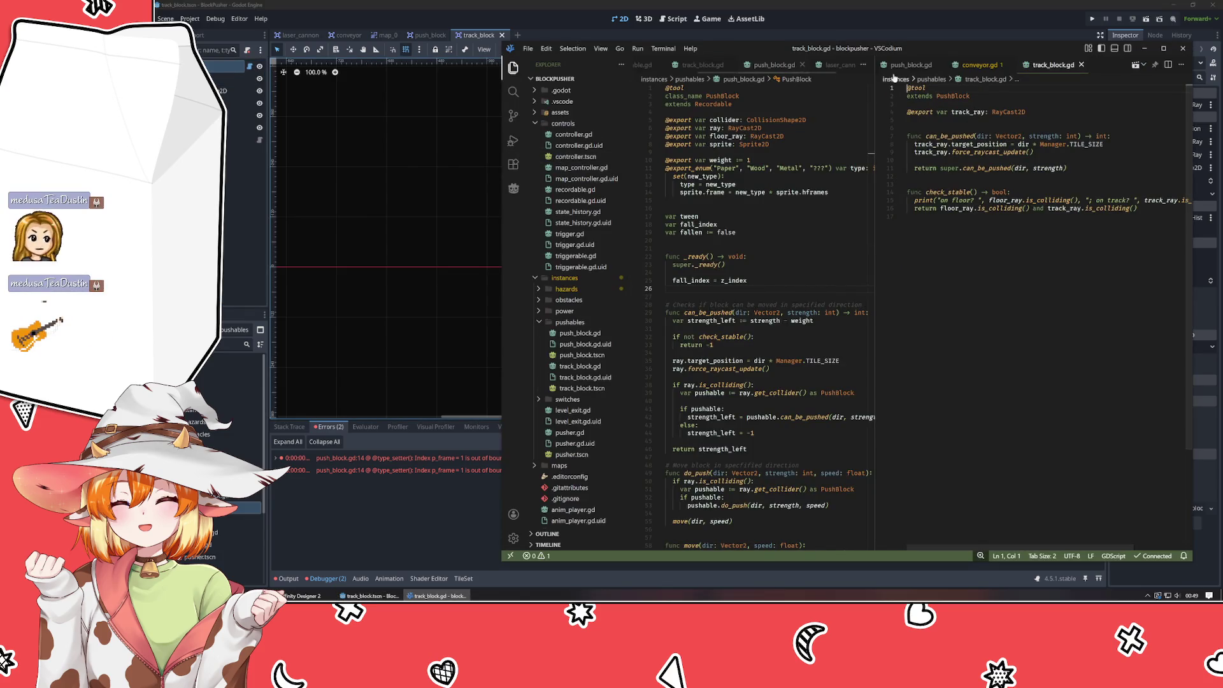
Merge push_block.gd into the left editor group and inspect its type setter on line 11
left_click_drag(908, 64, 861, 83)
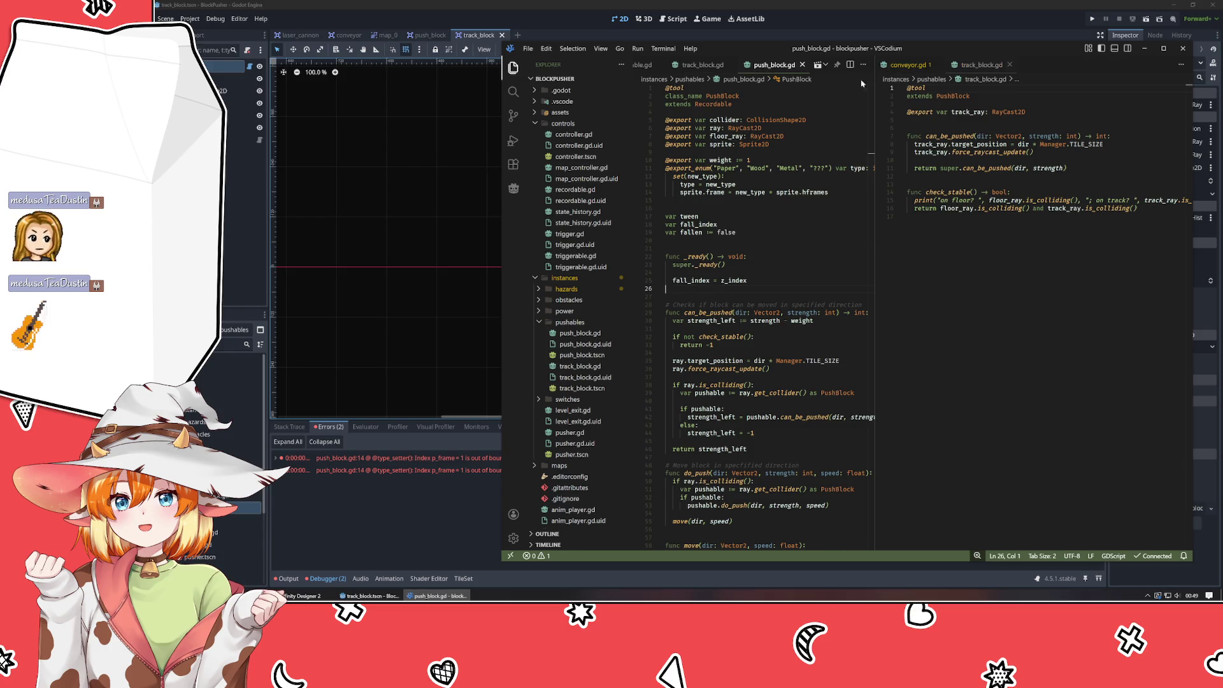
left_click(786, 280)
scroll(786, 280, "down", 3)
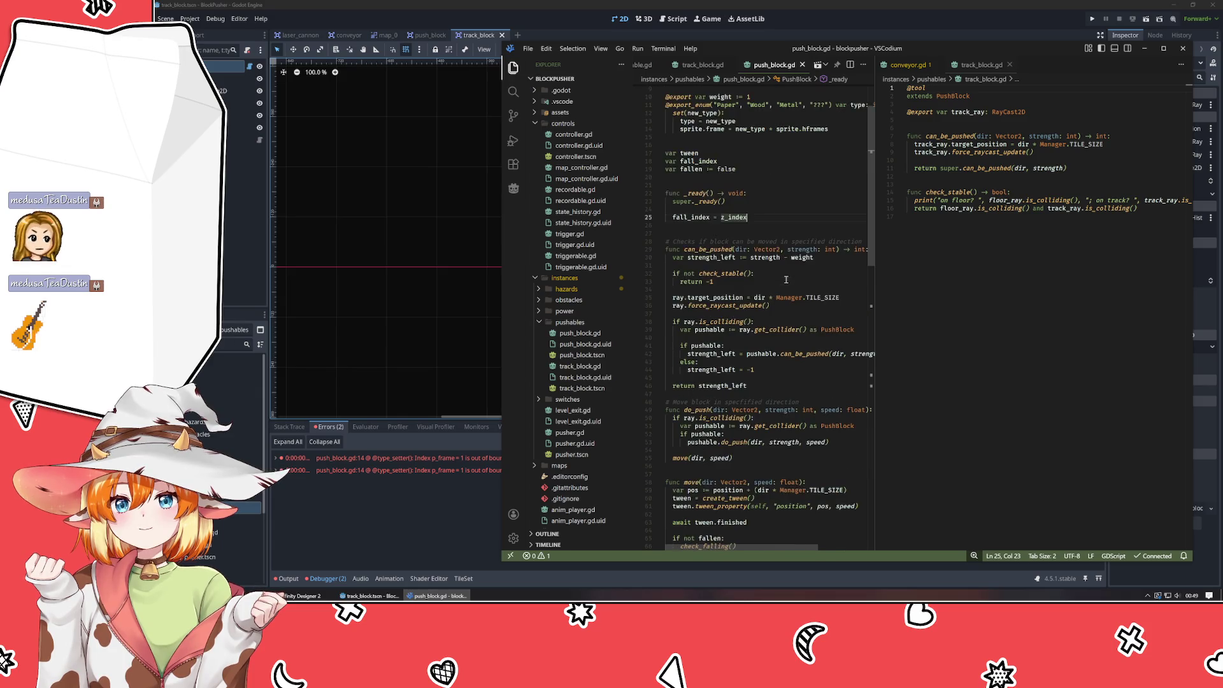
scroll(785, 280, "up", 3)
left_click(701, 169)
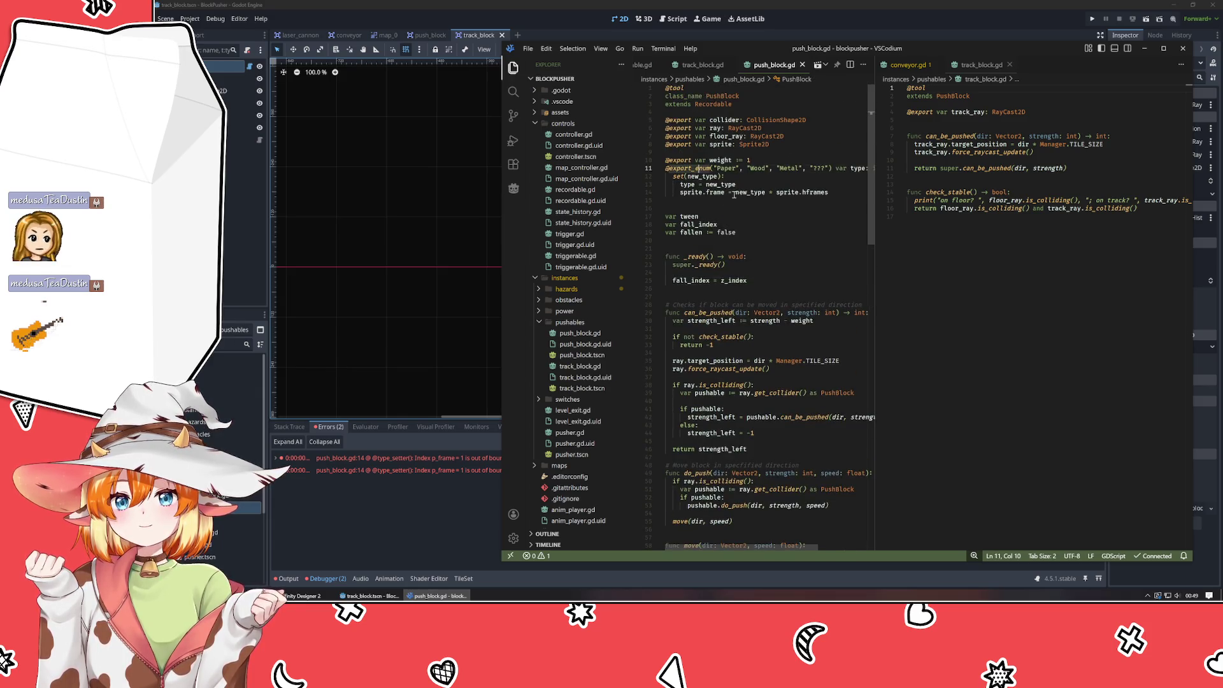
key("End")
key("Home")
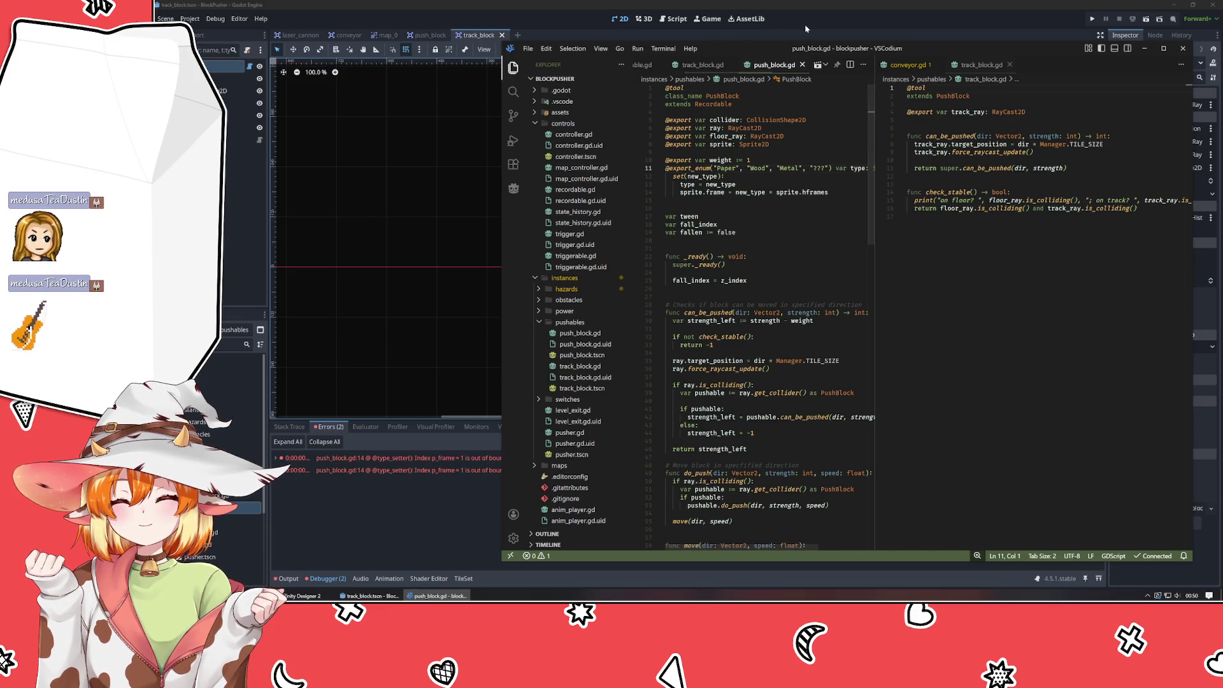
Jump to the first push_block.gd error's source from Godot, then switch to track_block.gd
key("alt+Tab")
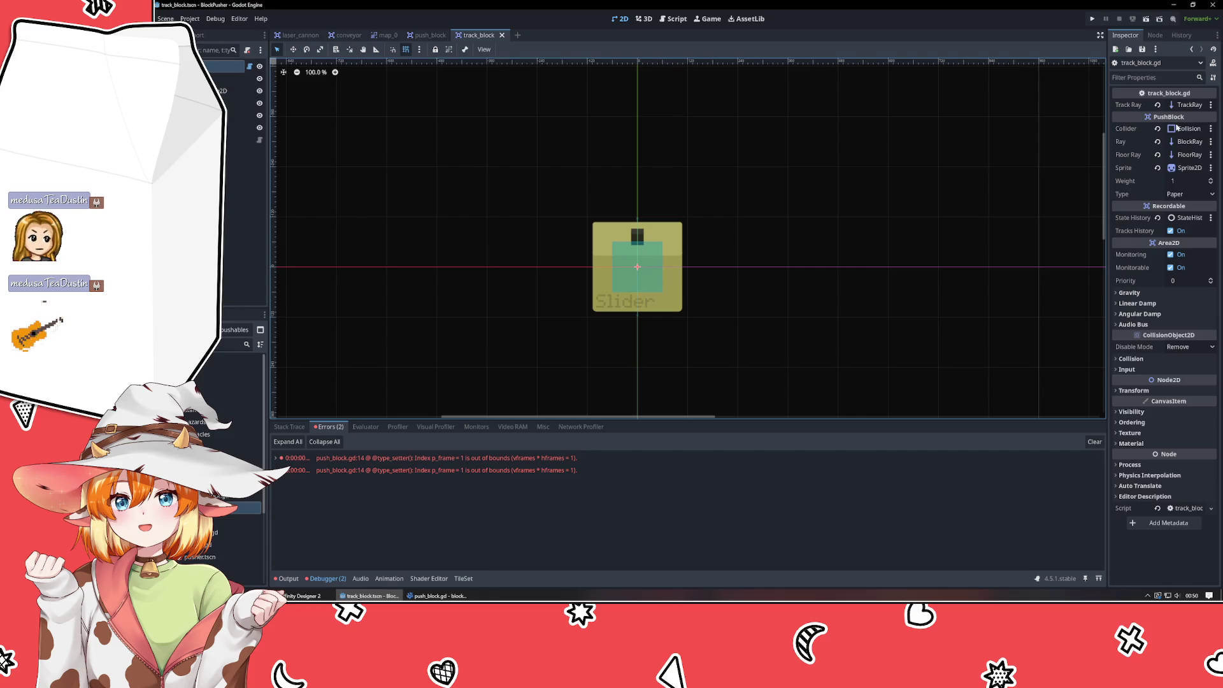
double_click(486, 458)
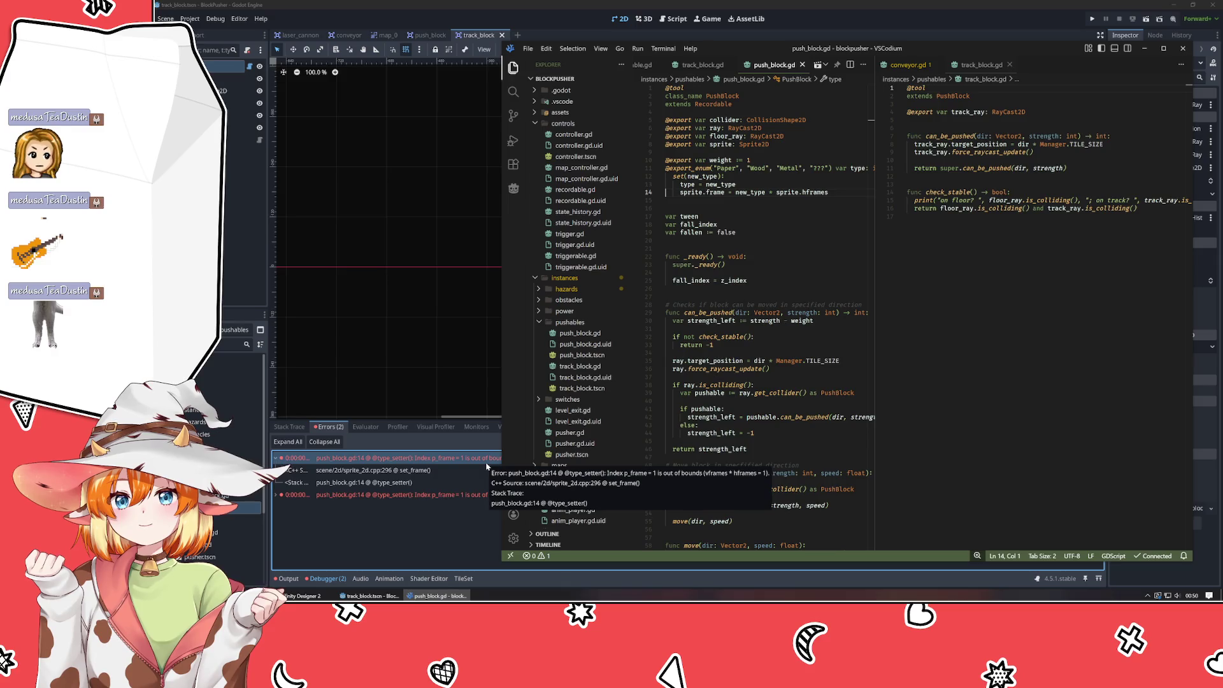
left_click(744, 203)
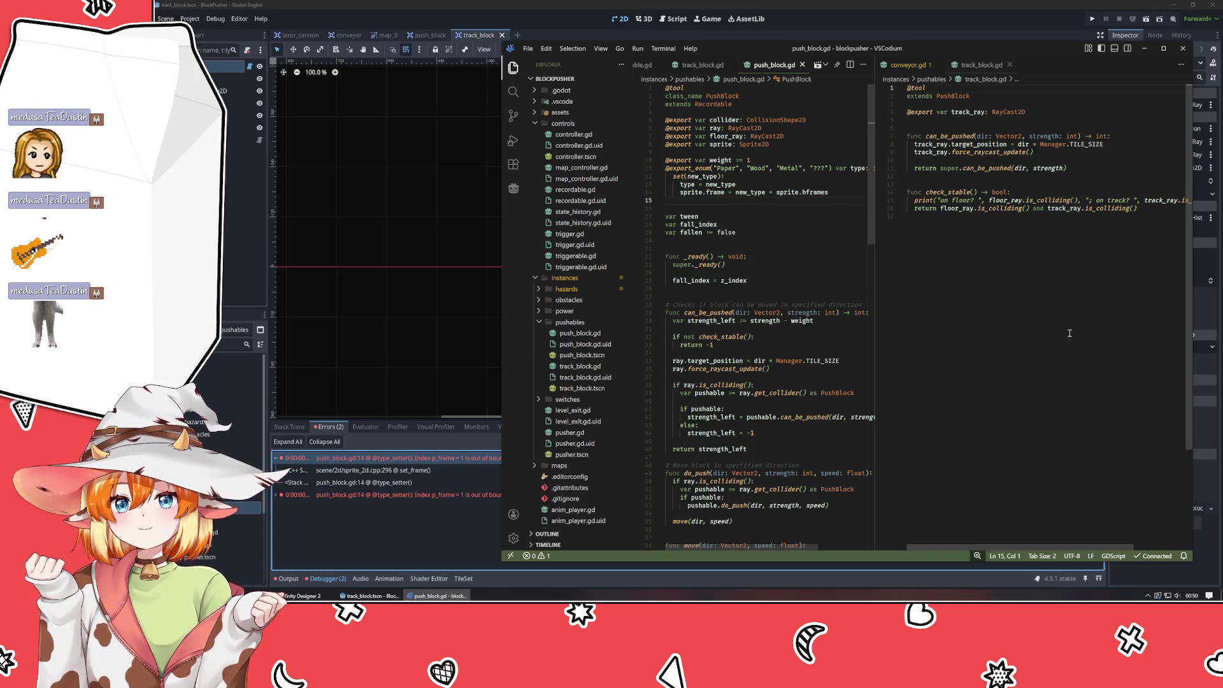
left_click(1020, 272)
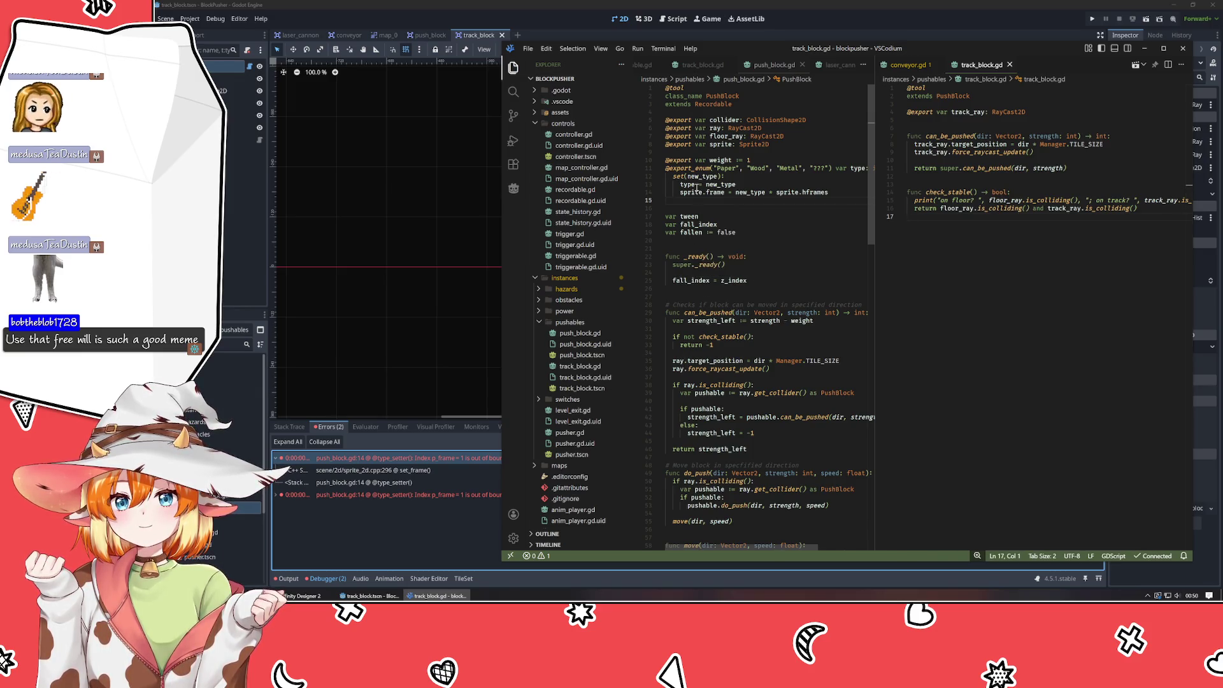
Review the weight and type exports, the new_type setter and movement code, then return to Godot
left_click(732, 160)
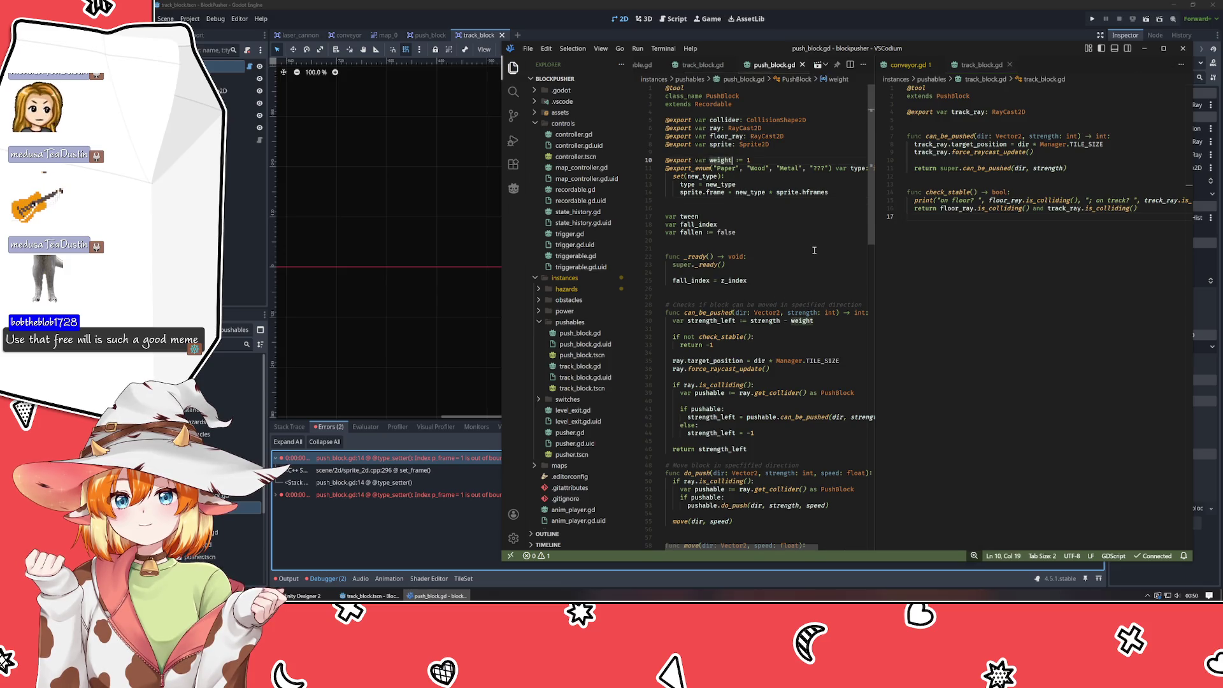
left_click(862, 168)
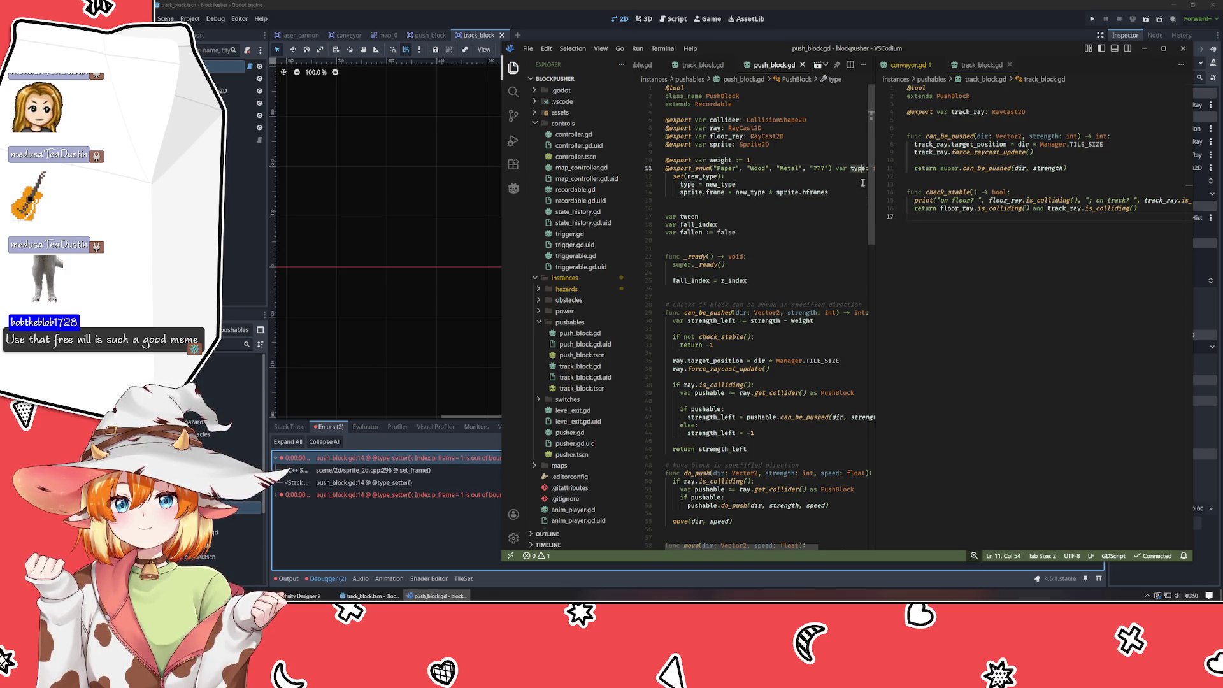
scroll(823, 272, "down", 5)
scroll(823, 272, "down", 15)
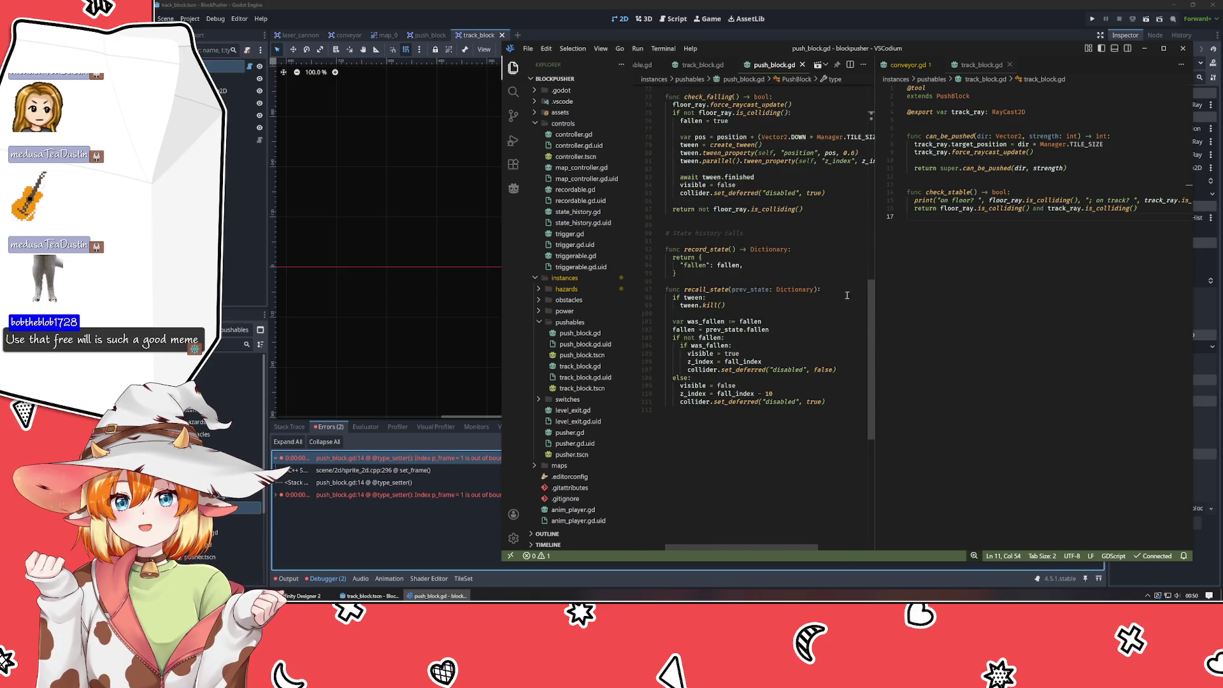
scroll(825, 292, "up", 5)
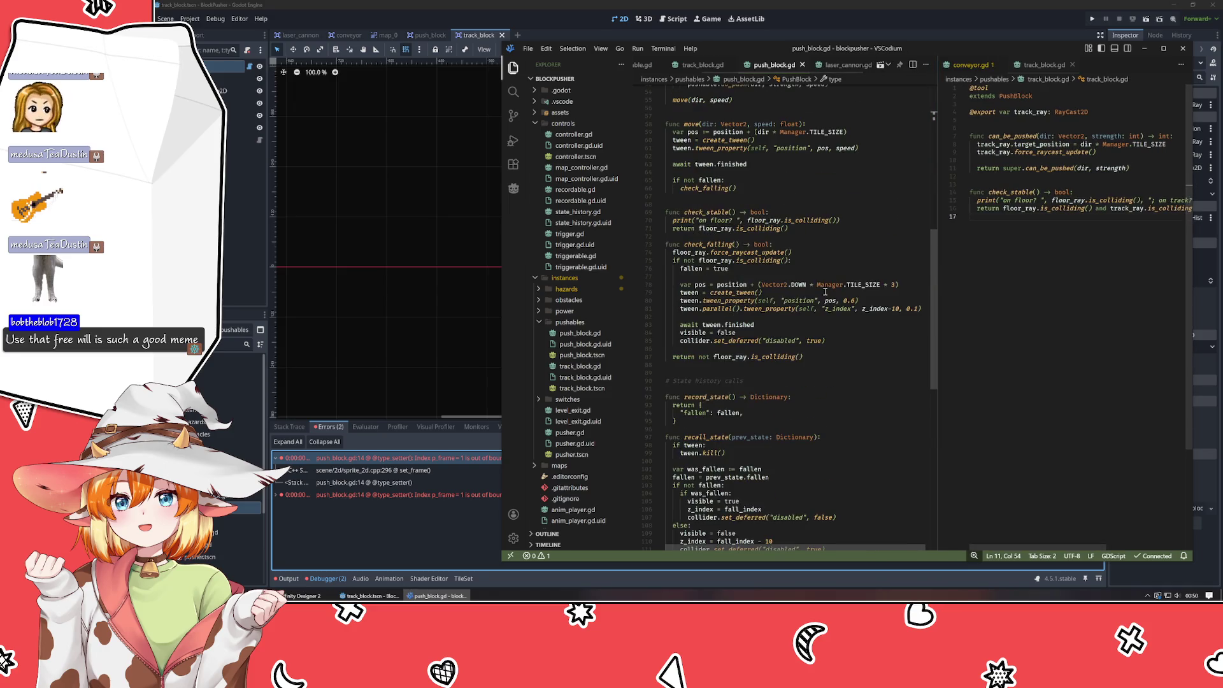
scroll(825, 292, "up", 10)
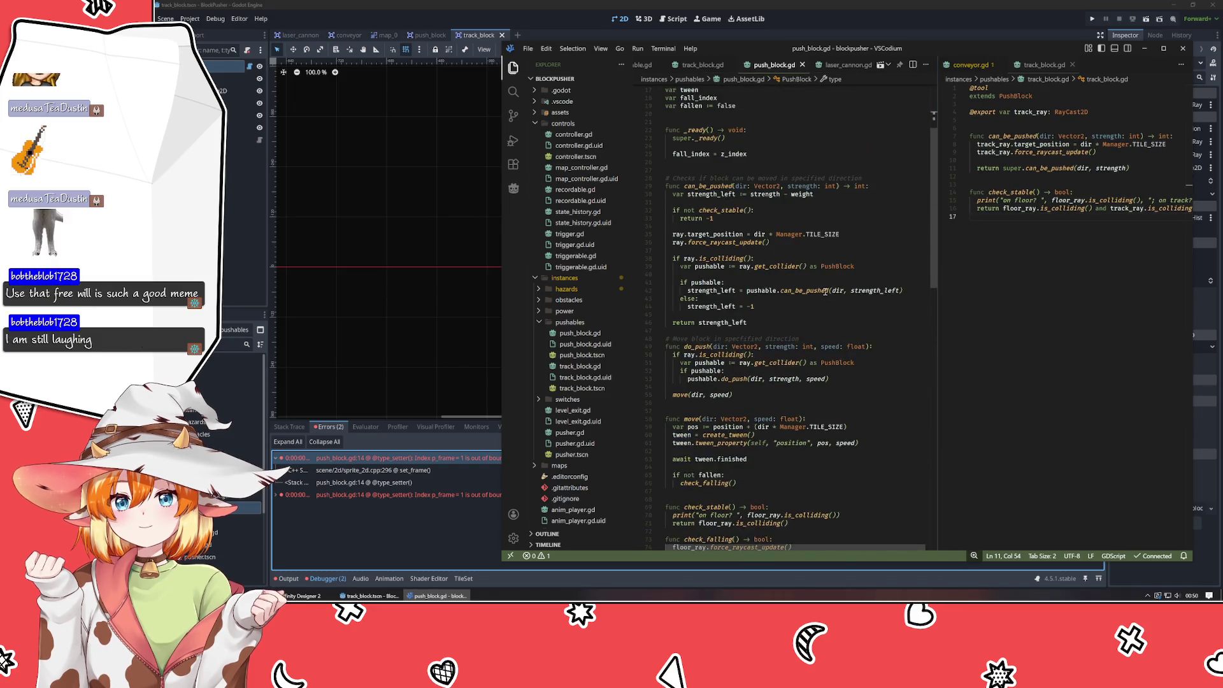
scroll(824, 292, "up", 4)
scroll(801, 292, "up", 1)
left_click(755, 192)
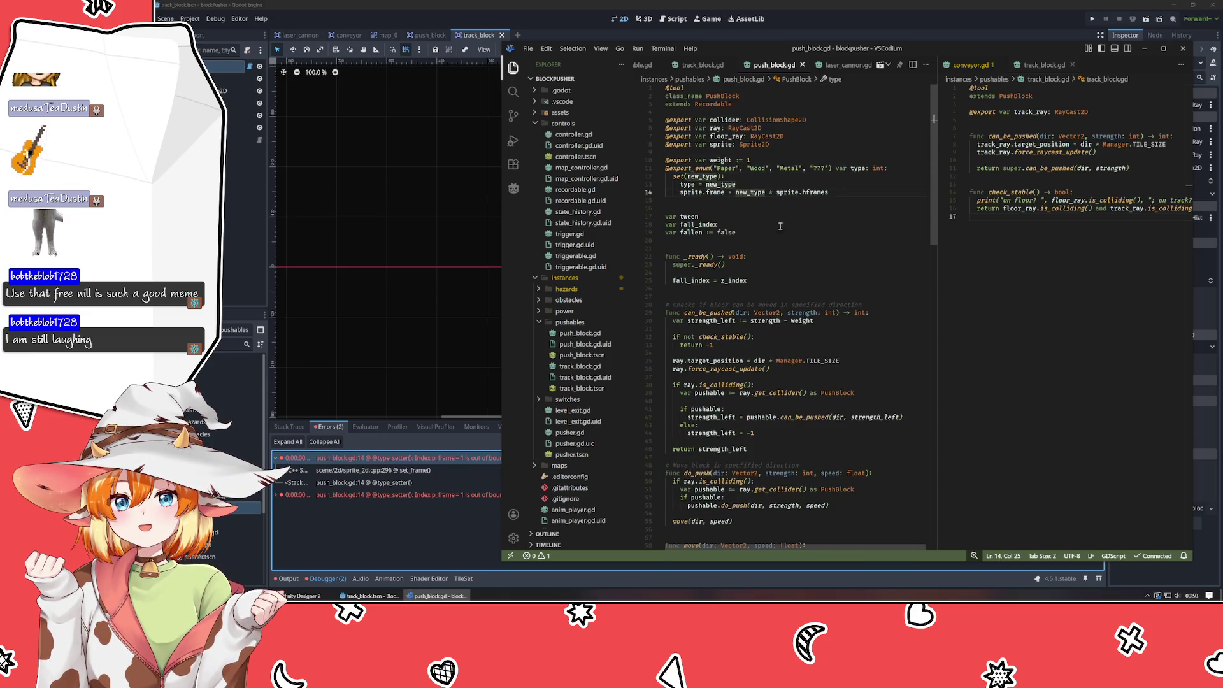
left_click(745, 211)
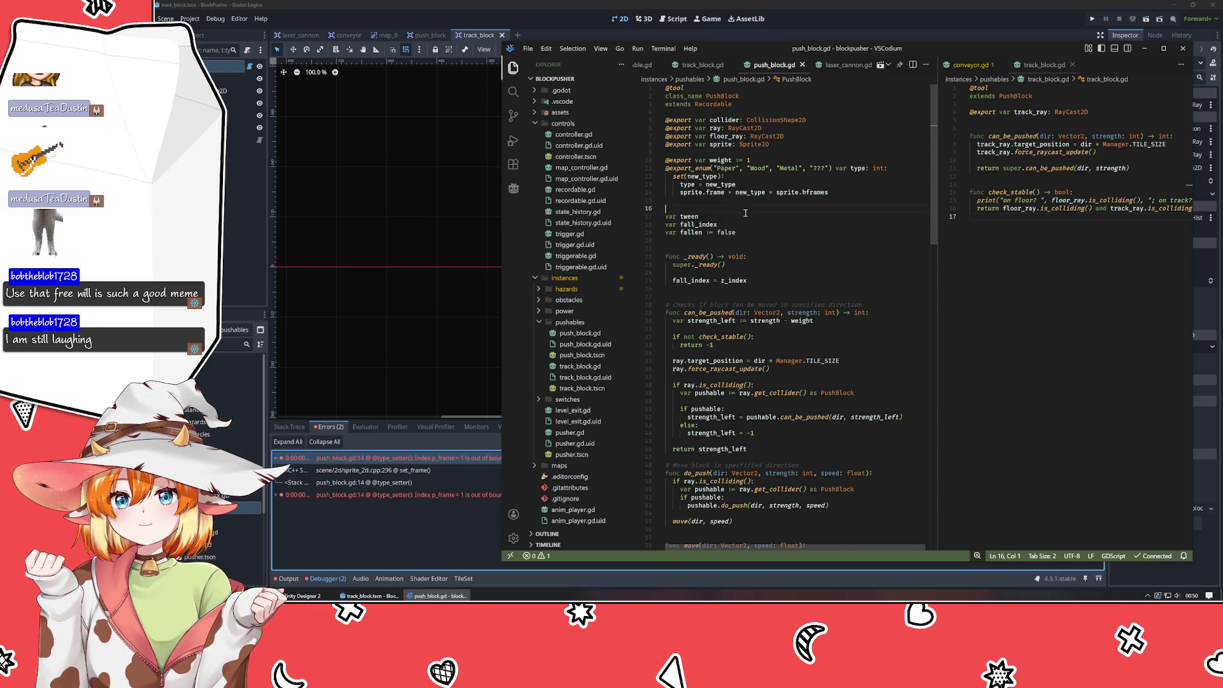
left_click(230, 239)
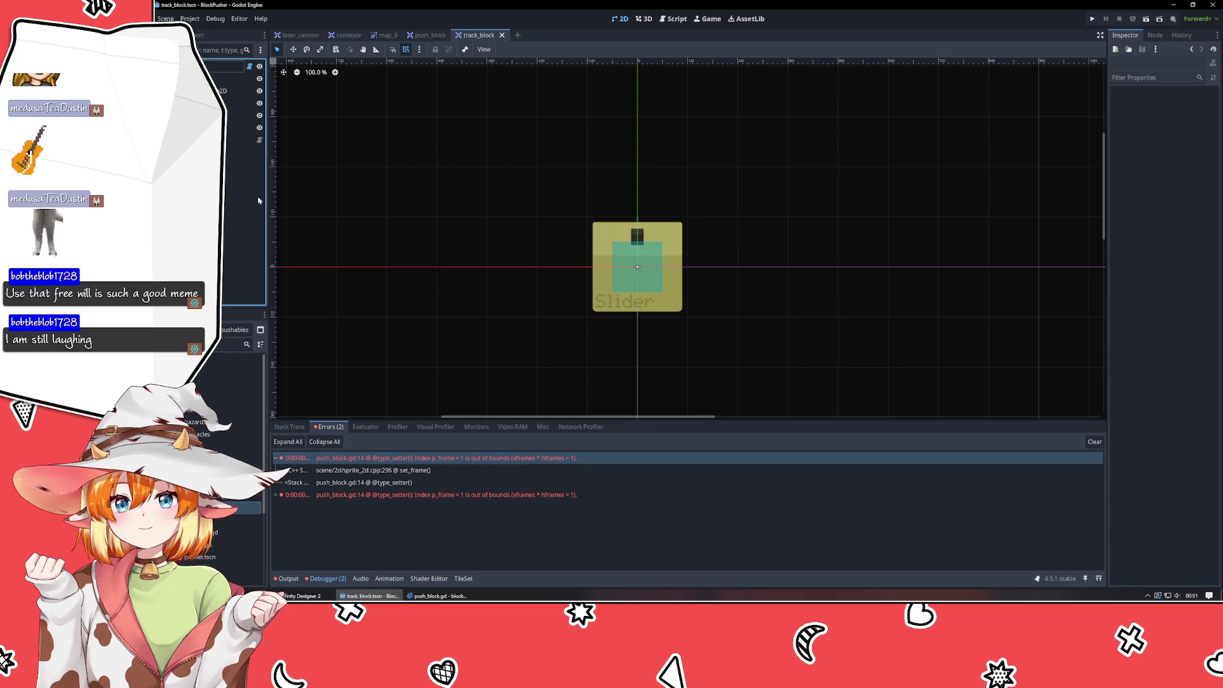
Open map_0, zoom onto the bent conveyor, show the Output log, and bring push_block.gd back up
left_click(396, 36)
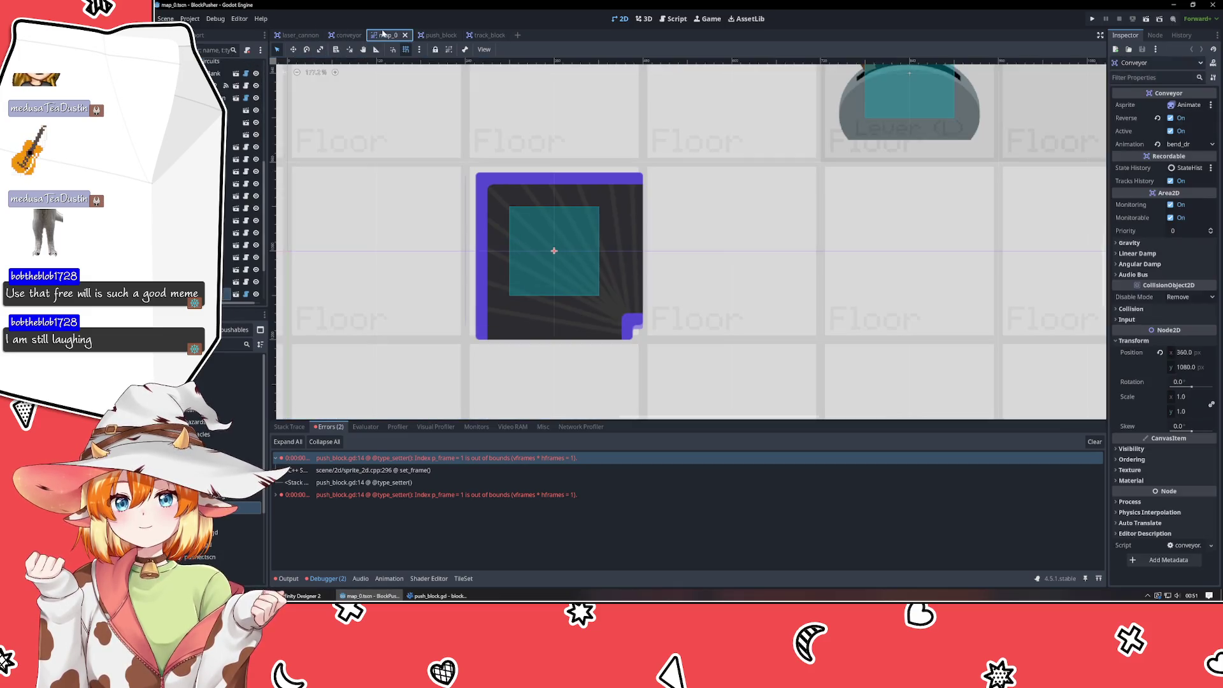
scroll(389, 197, "down", 2)
scroll(390, 202, "left", 2)
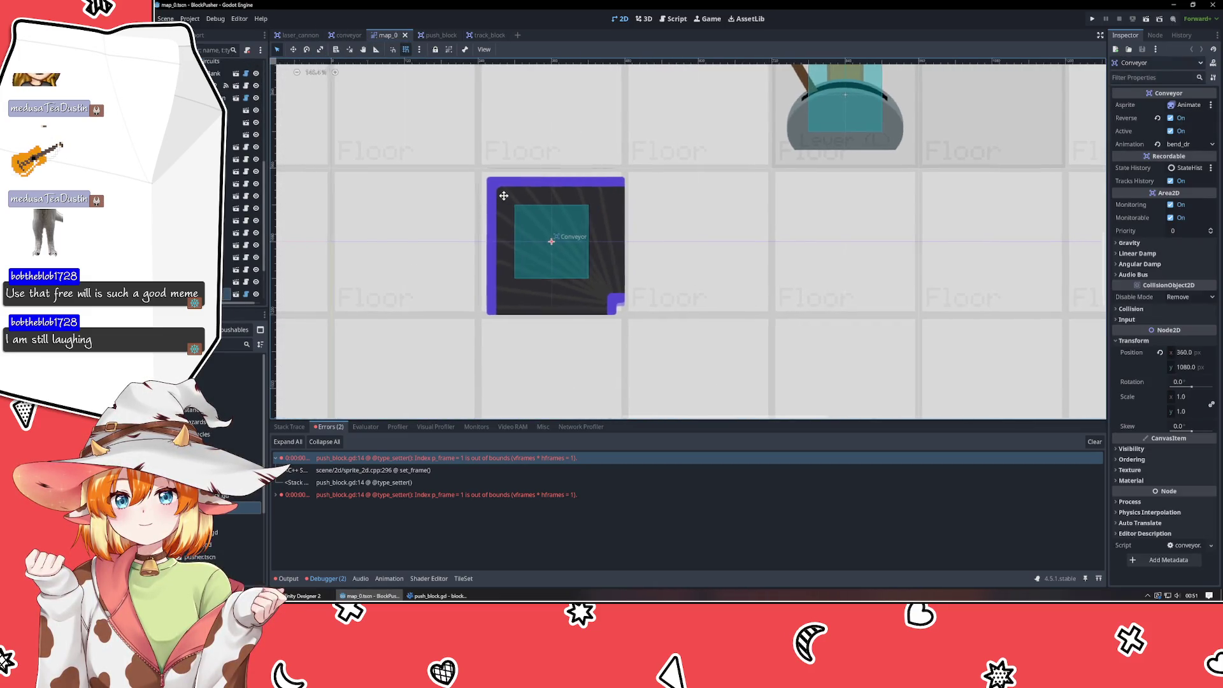
left_click(276, 458)
double_click(275, 458)
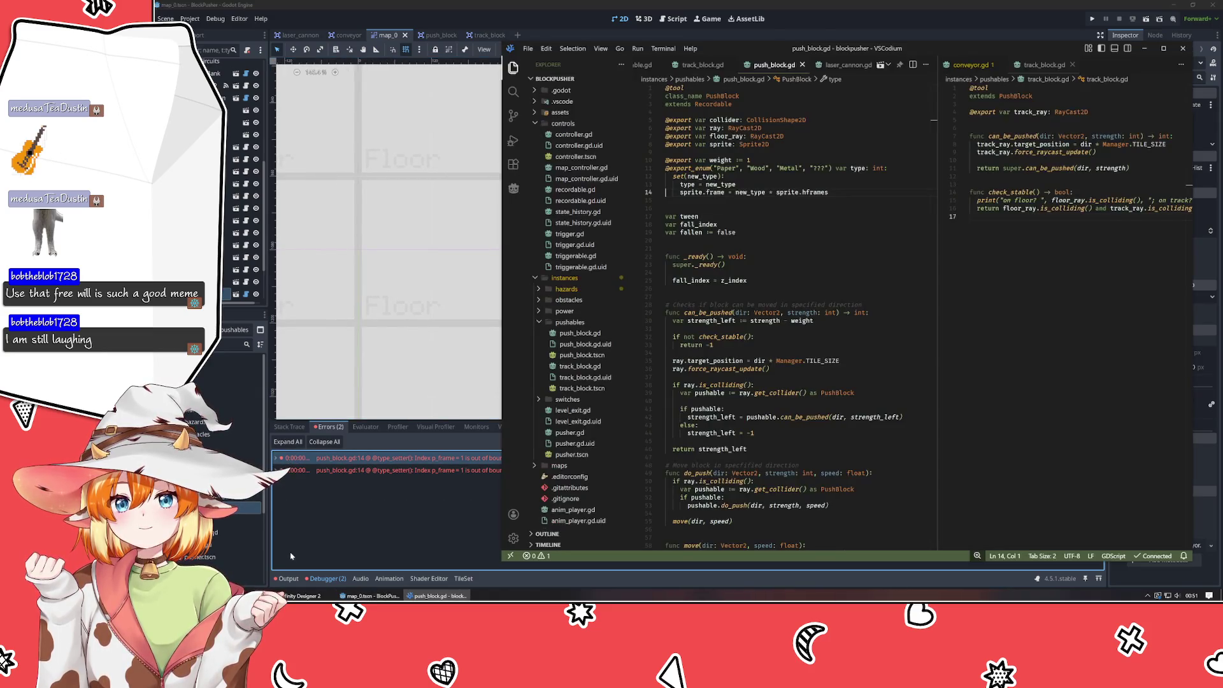
left_click(287, 578)
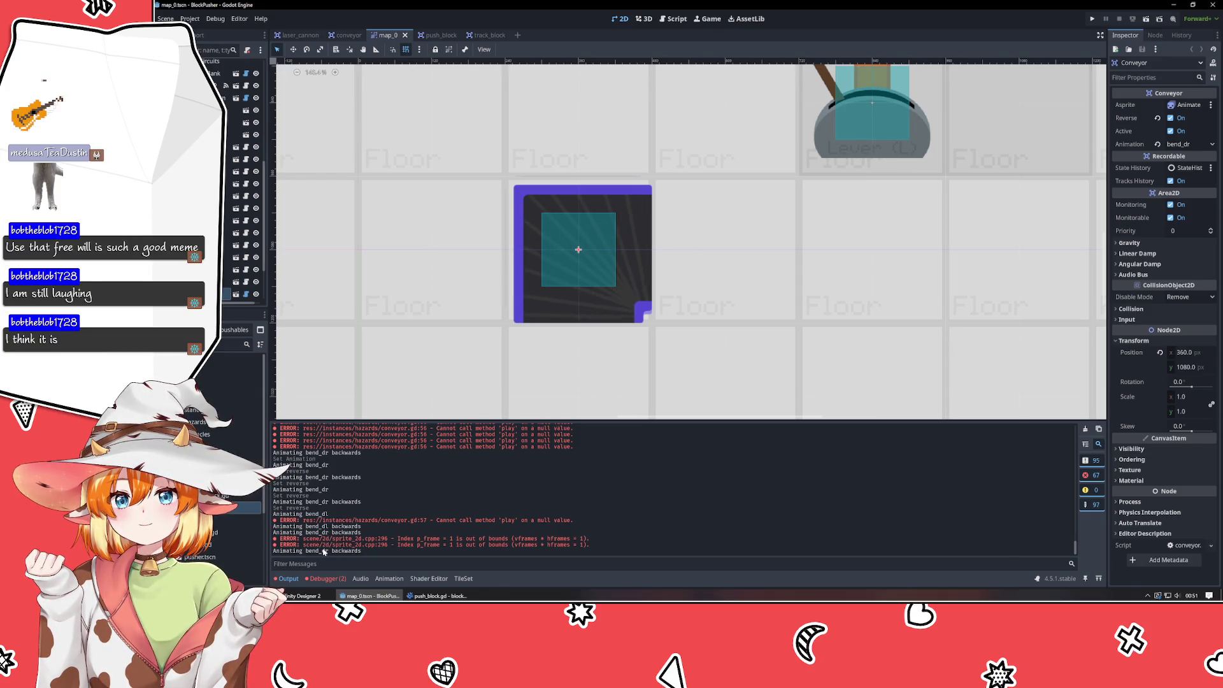
left_click(438, 596)
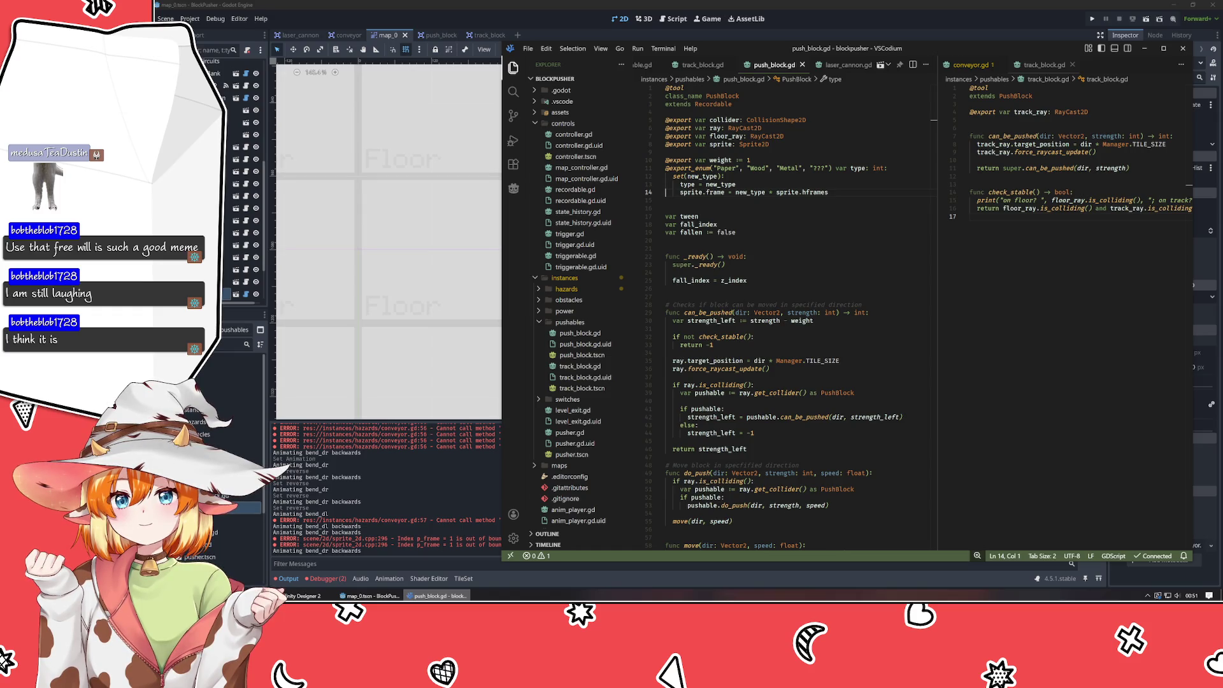
Pan the map to the slider track circuit and check the output log alongside push_block.gd
scroll(379, 338, "down", 5)
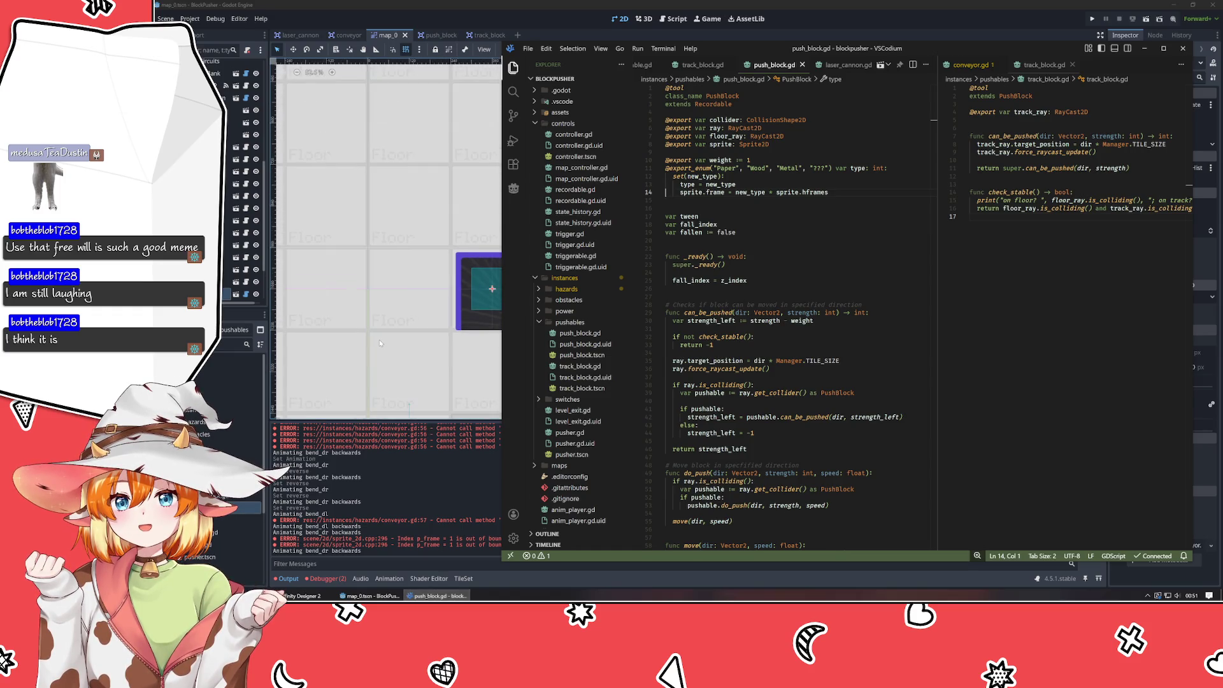
left_click_drag(380, 339, 739, 249)
left_click_drag(605, 358, 611, 235)
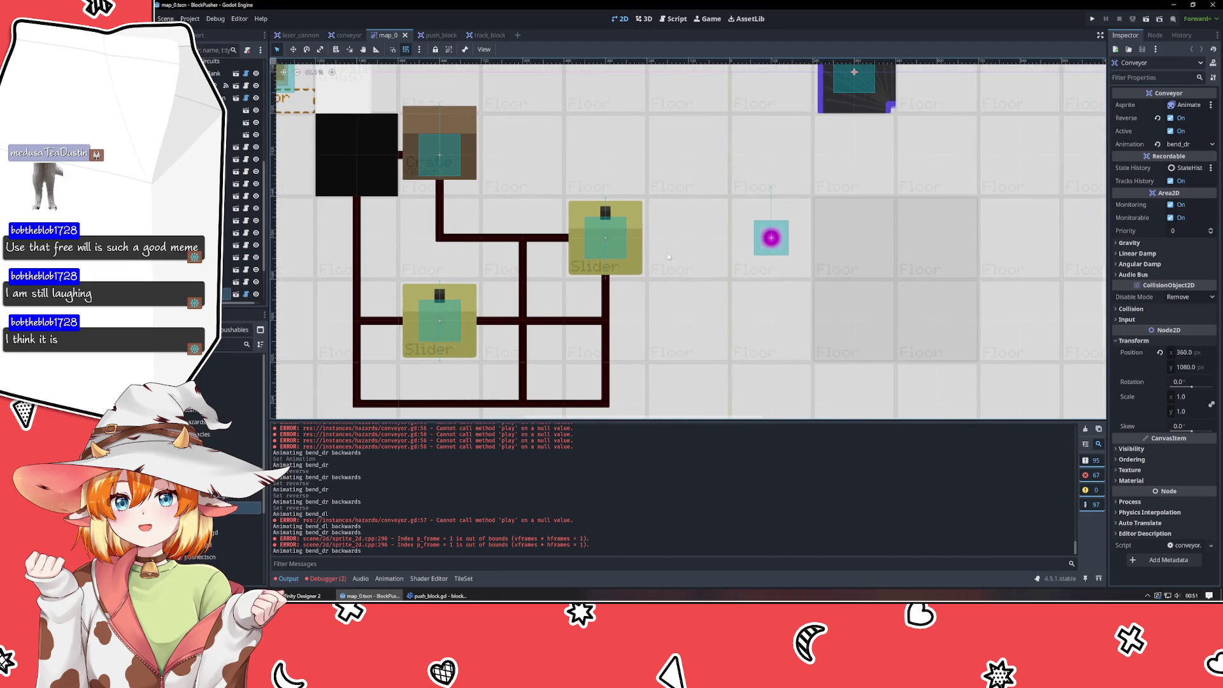
left_click(414, 596)
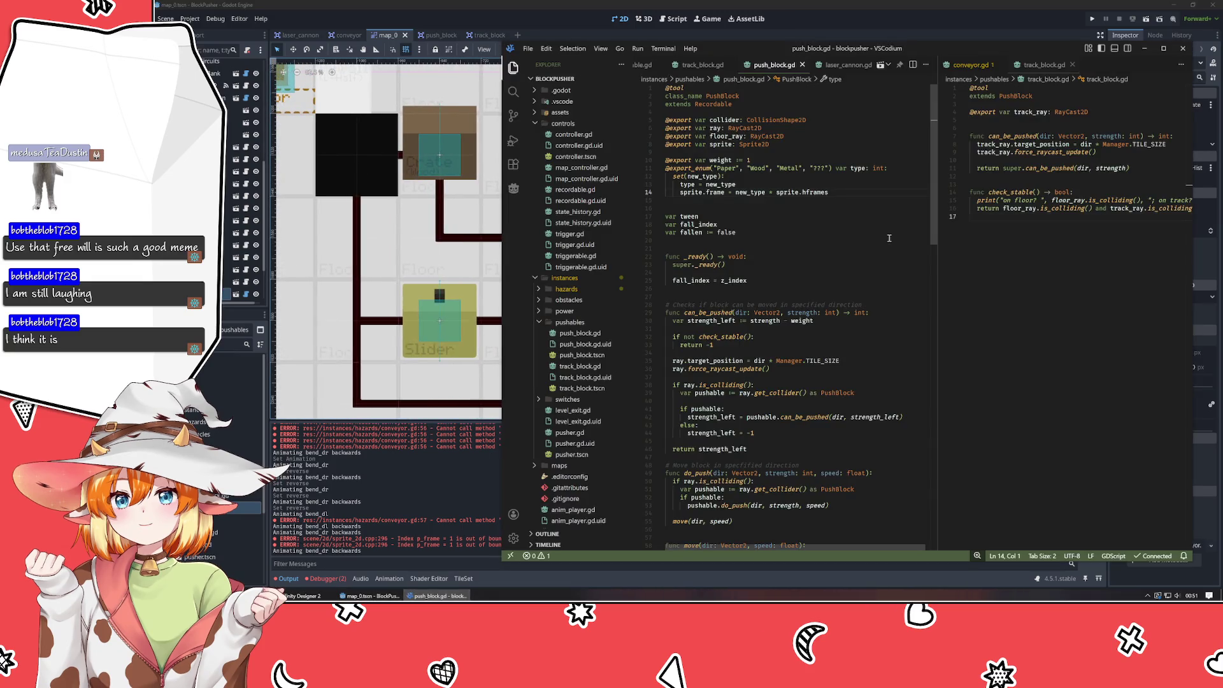
left_click(781, 216)
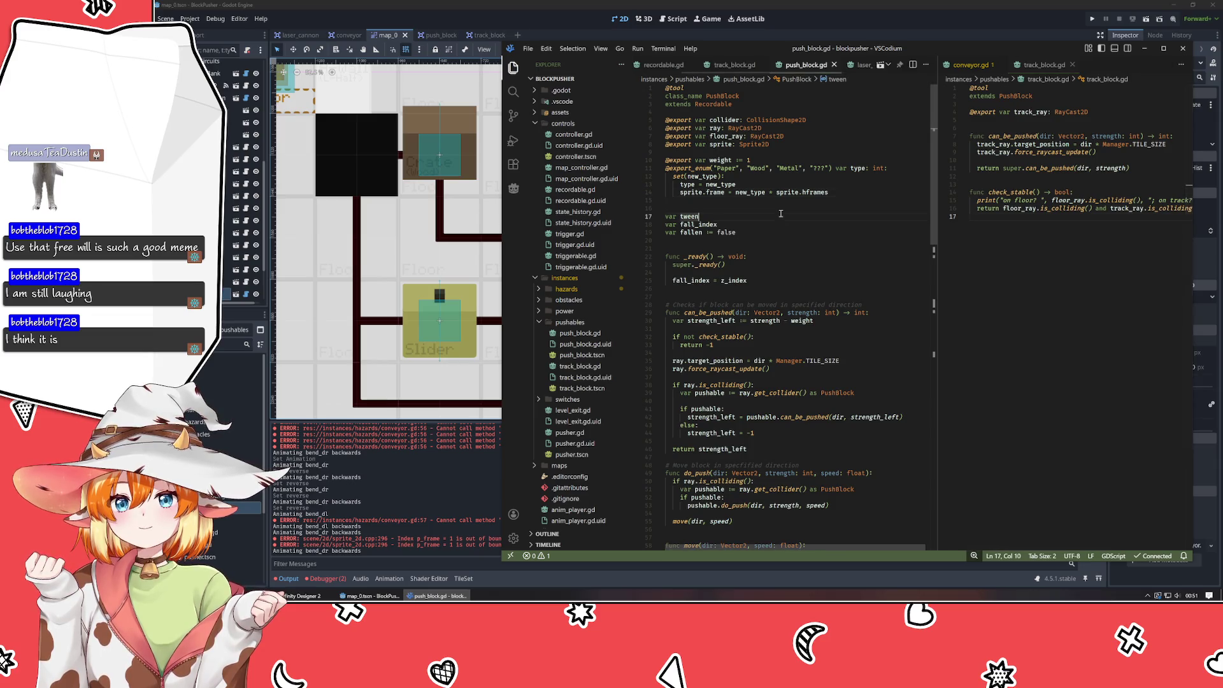
mouse_move(813, 193)
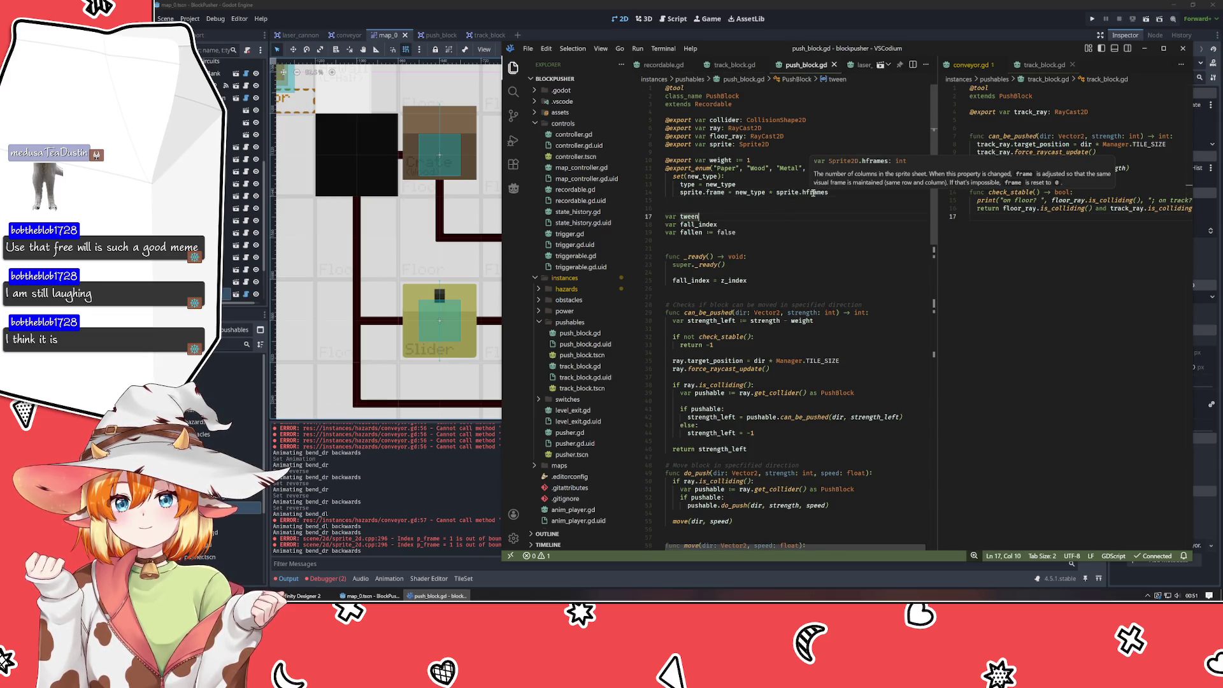
left_click(453, 545)
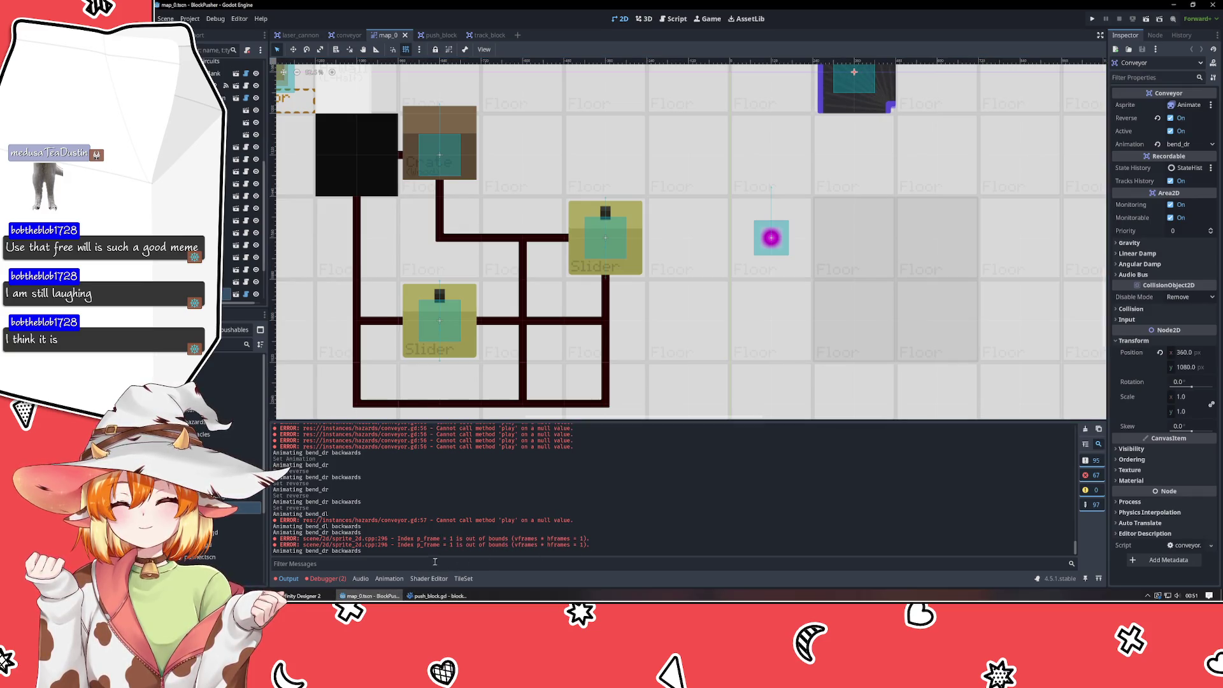
left_click(439, 596)
left_click(788, 235)
left_click(779, 244)
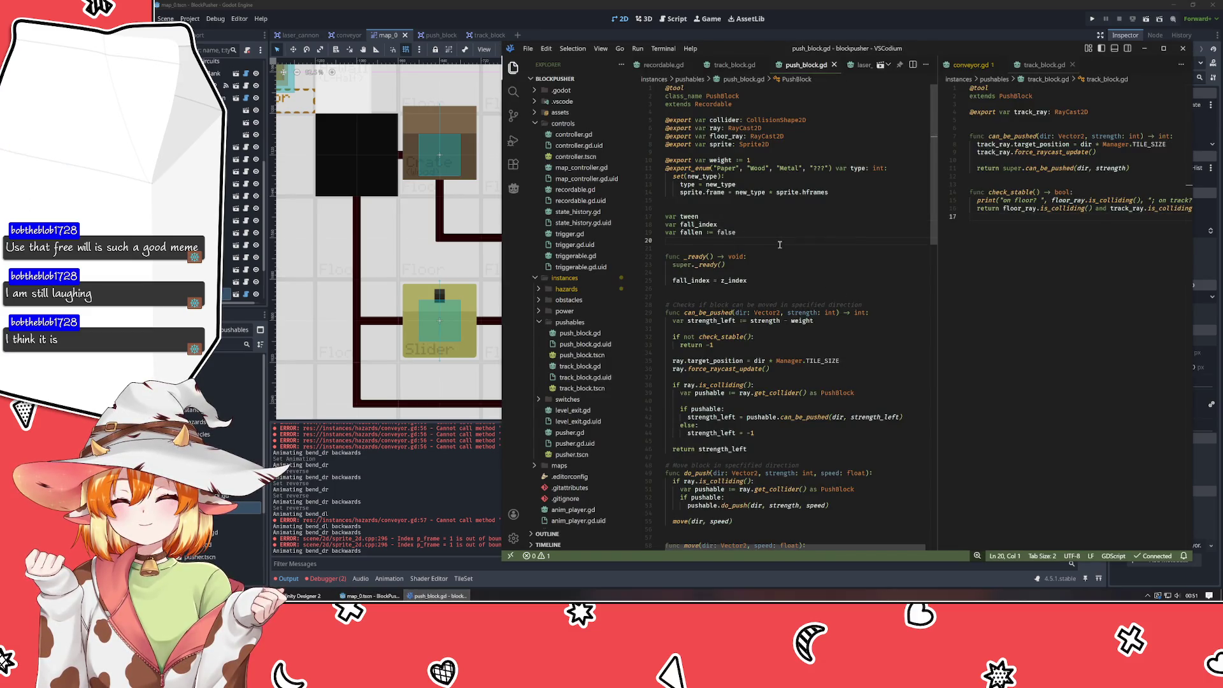
Add print(name, " set", new_type) after type = new_type in push_block.gd and save
left_click(752, 186)
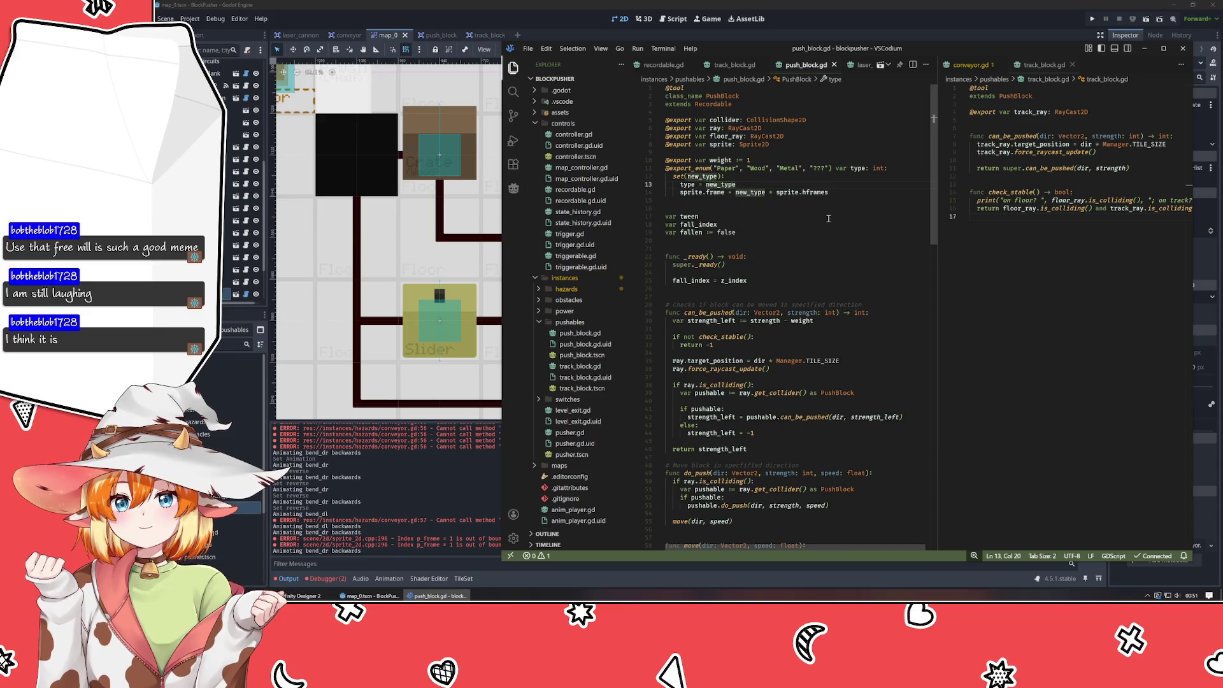
key("Return")
type("print(")
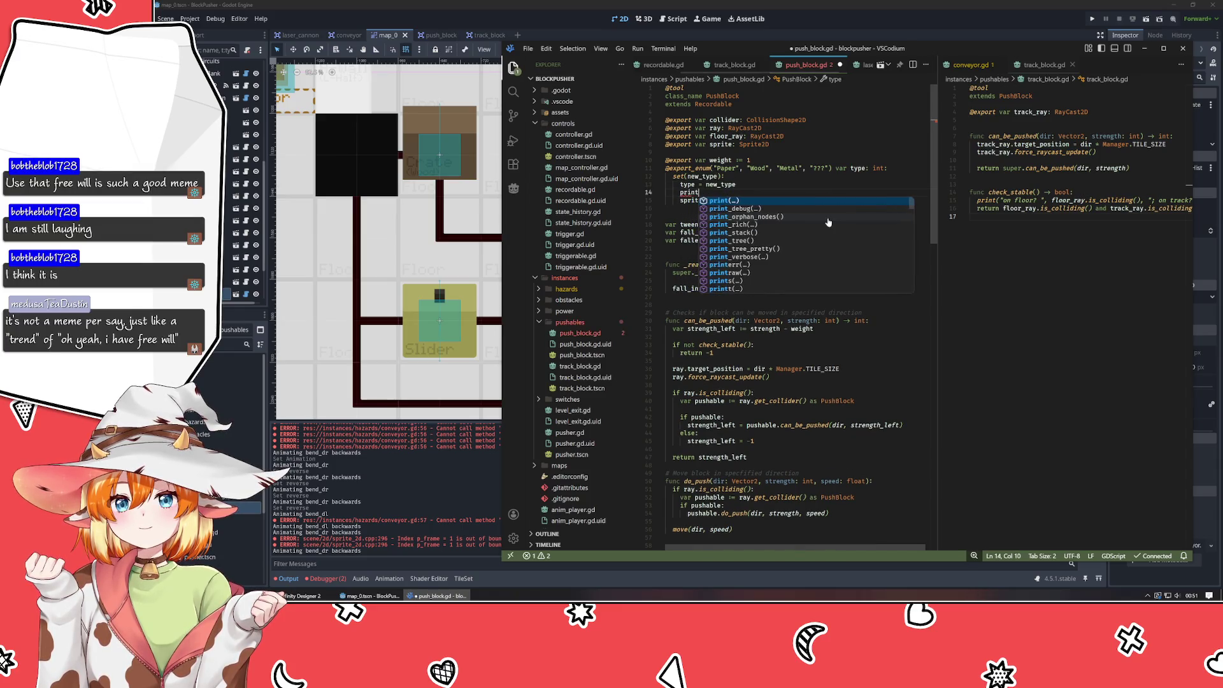
key("Left")
type("name, \"se")
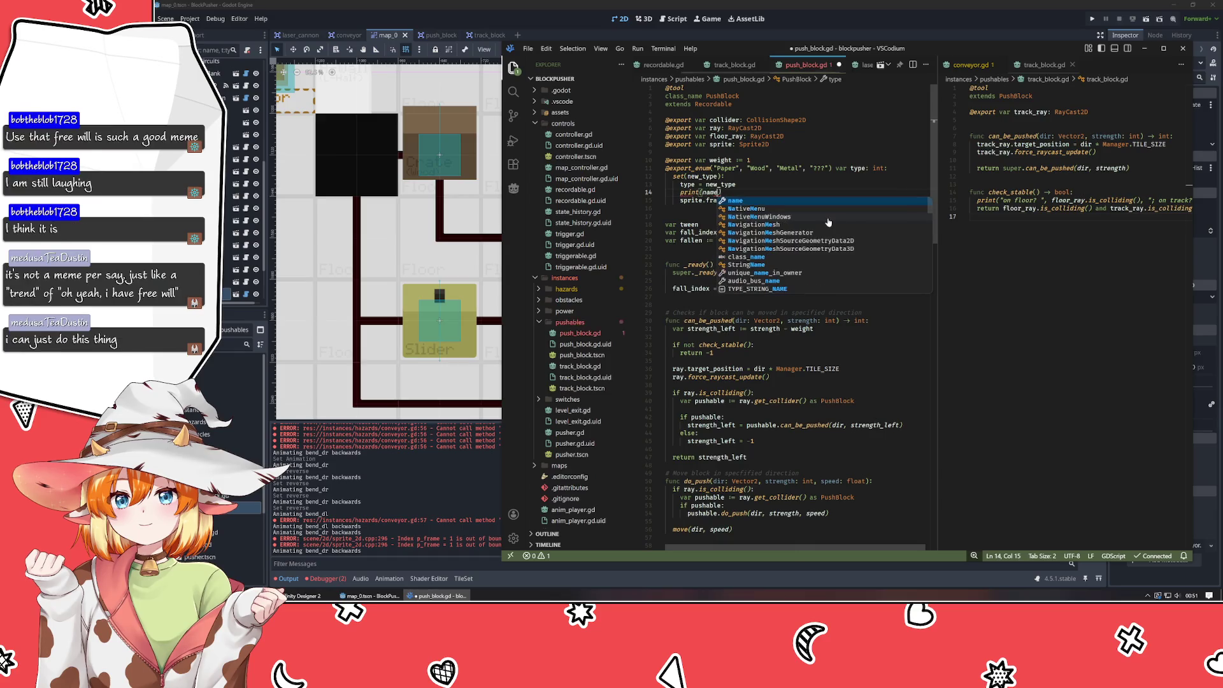
type("t\", ")
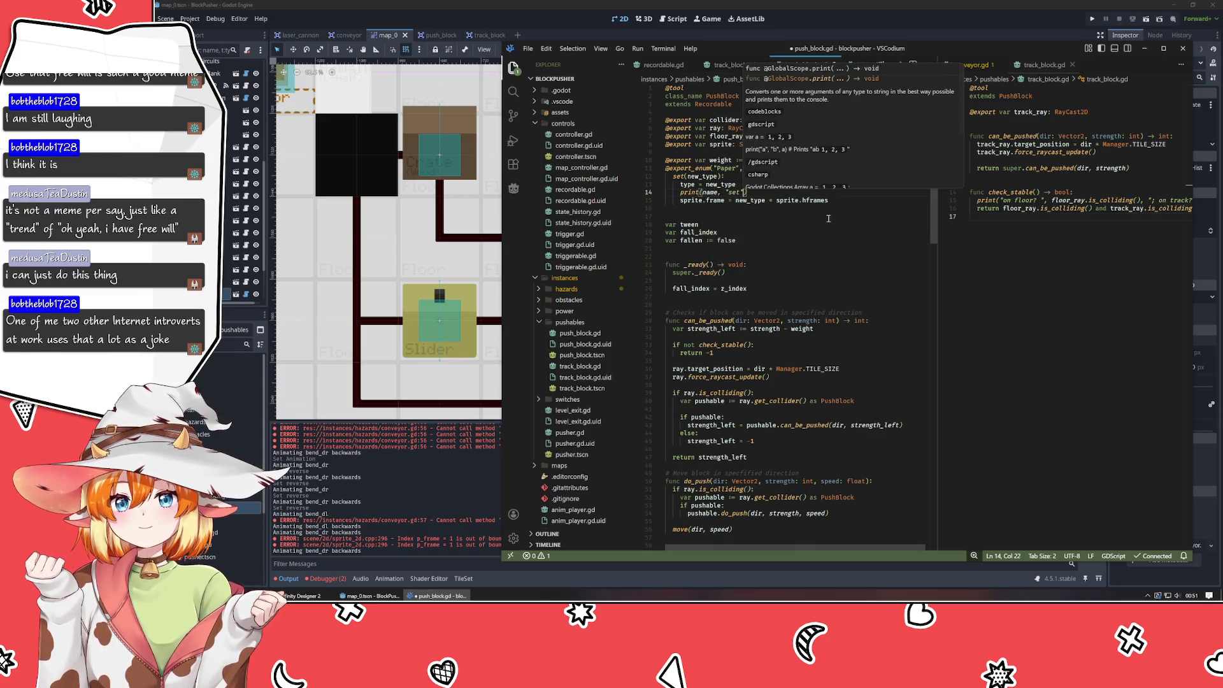
type(" set ")
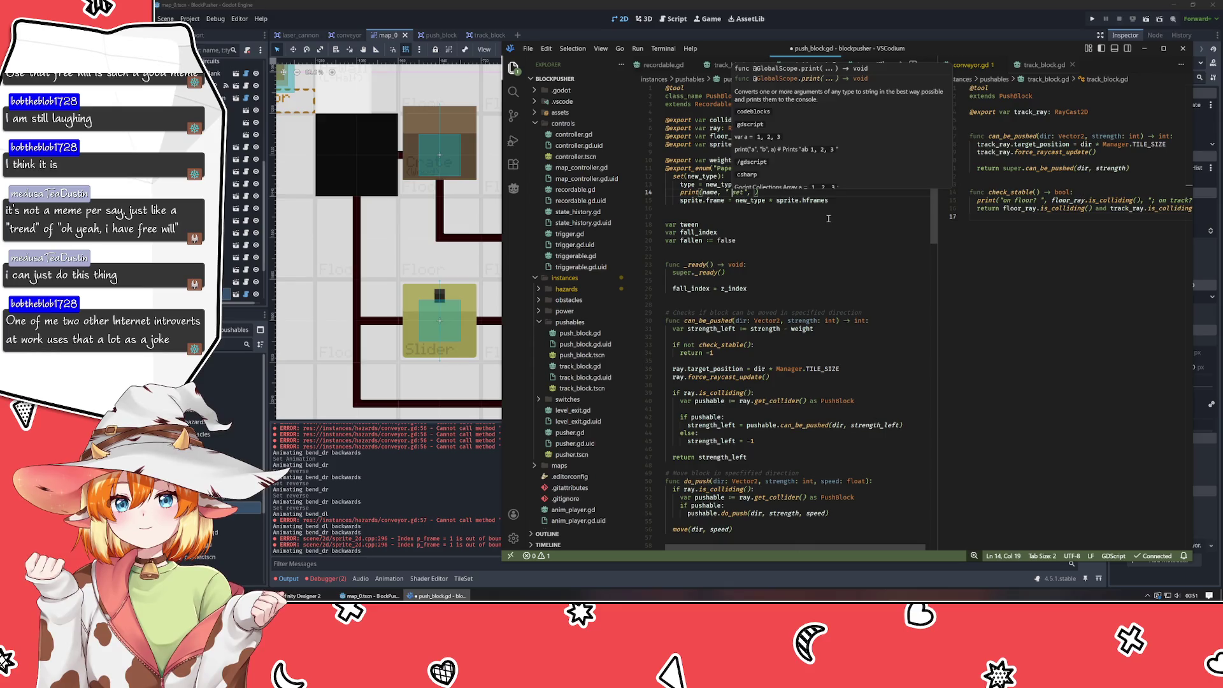
type("new_type")
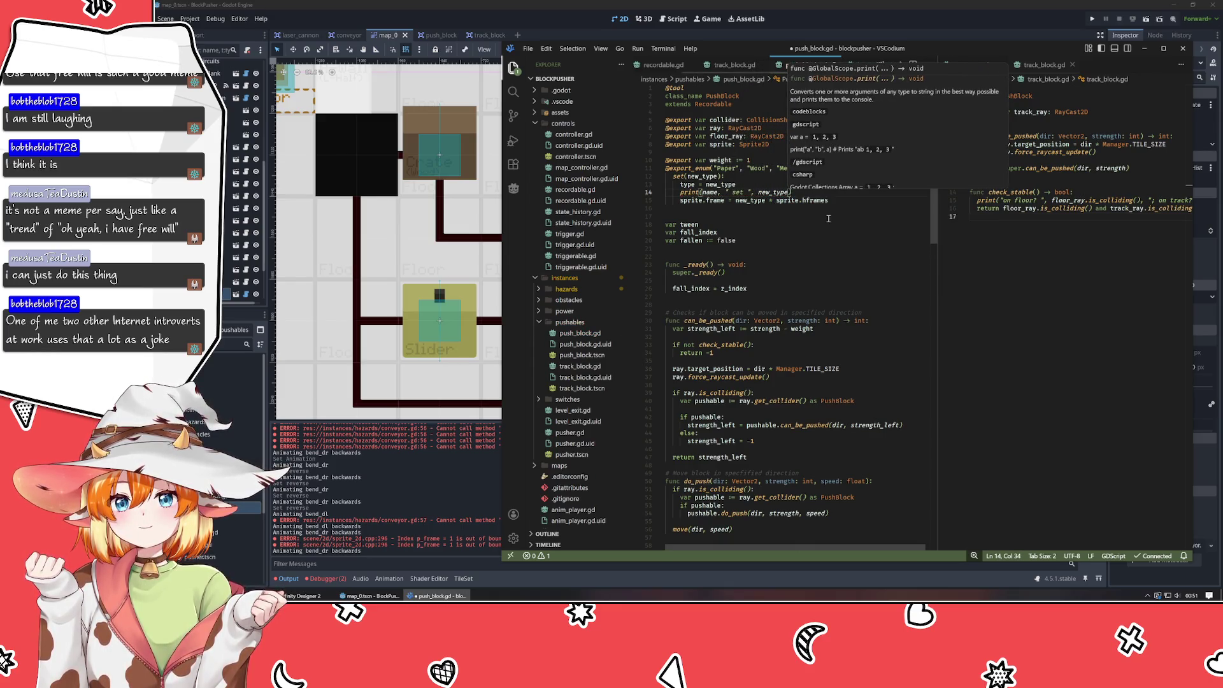
key("ctrl+s")
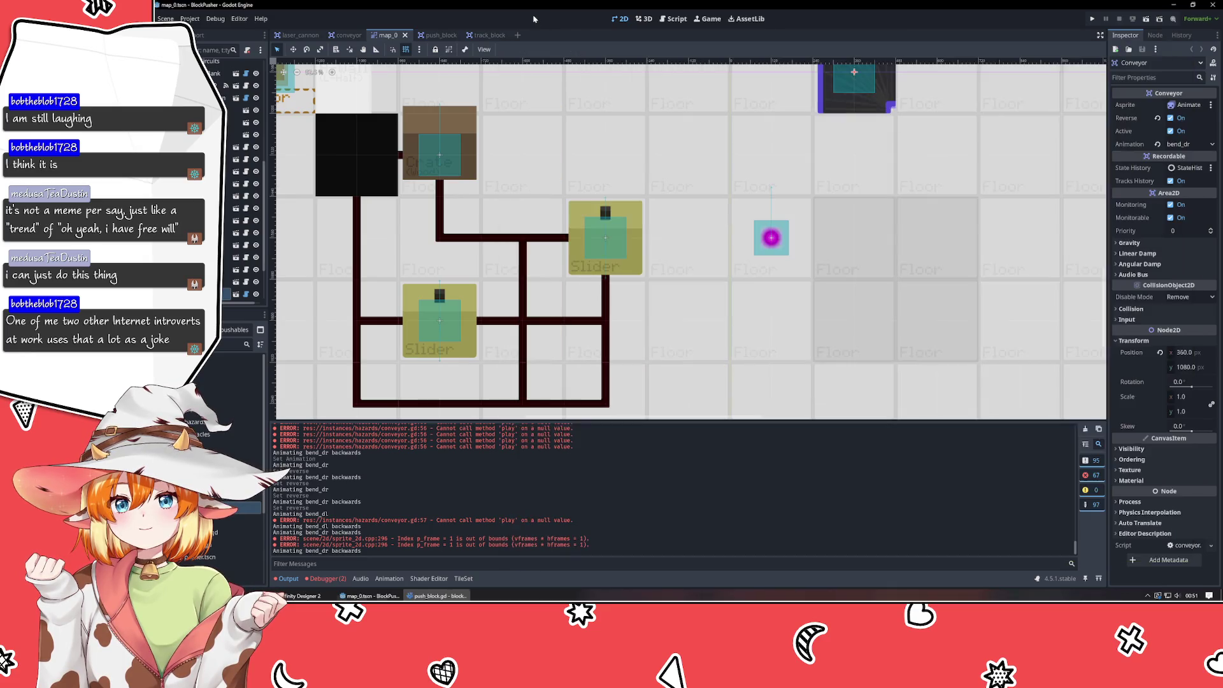
left_click(534, 19)
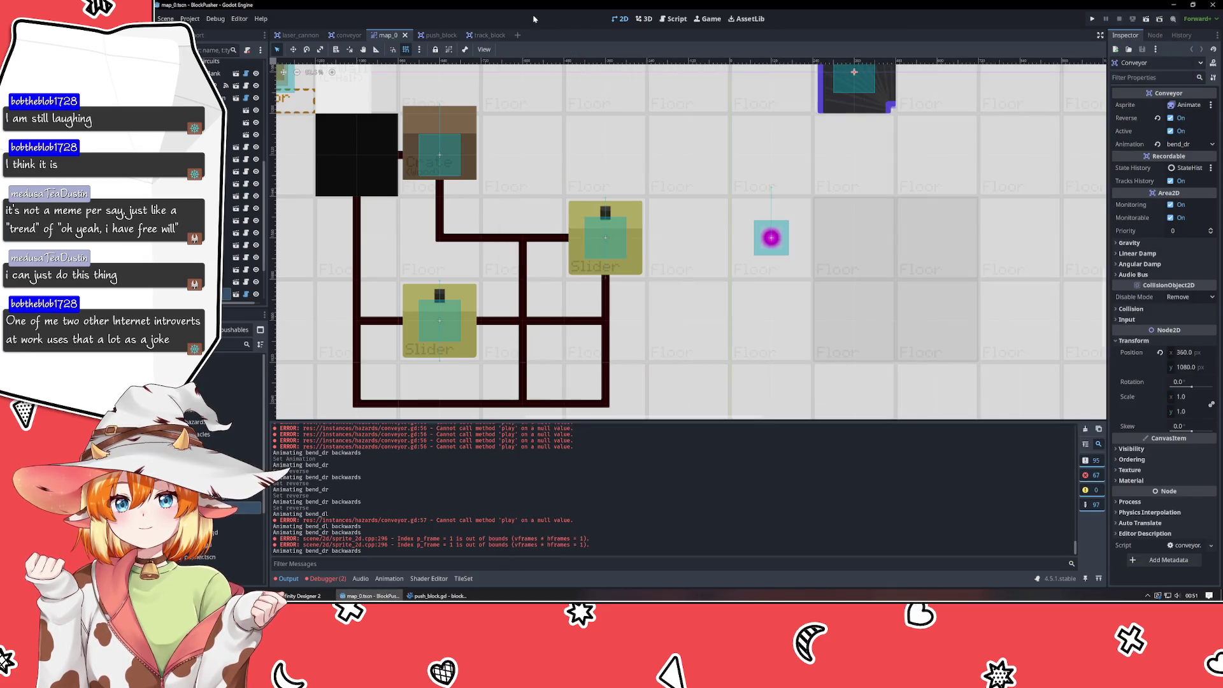
Reopen map_0, set SliderBlock2's Type to Paper, and save the map
middle_click(386, 37)
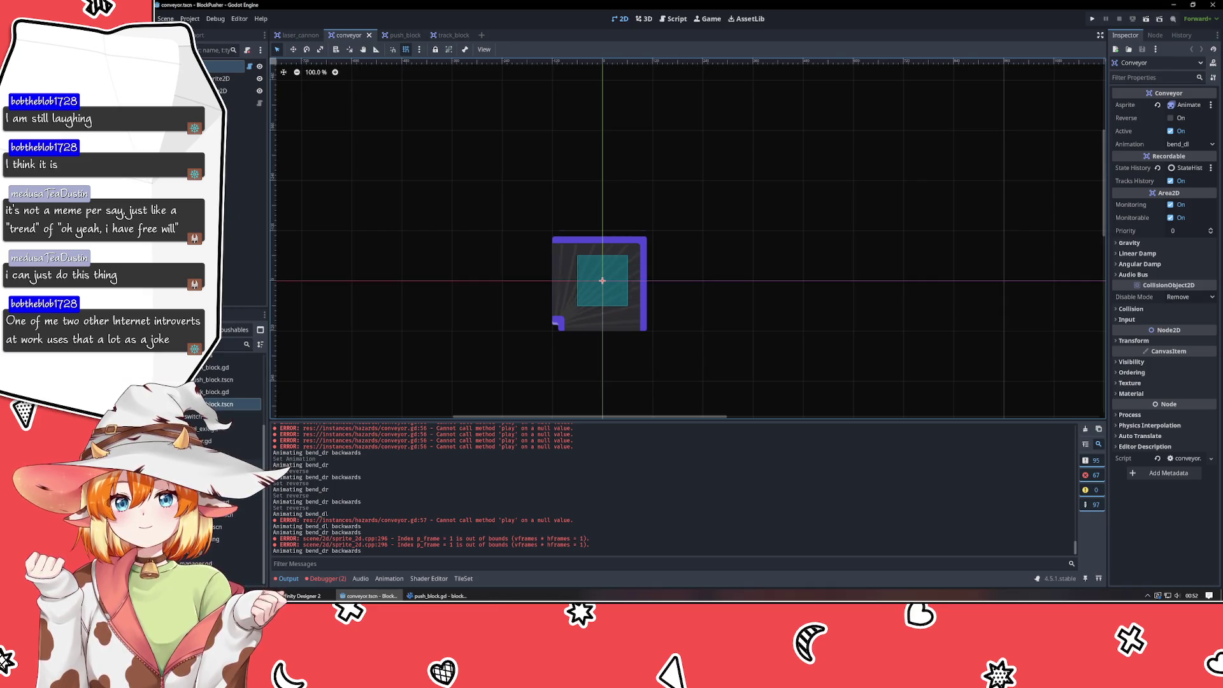
key("ctrl+shift+t")
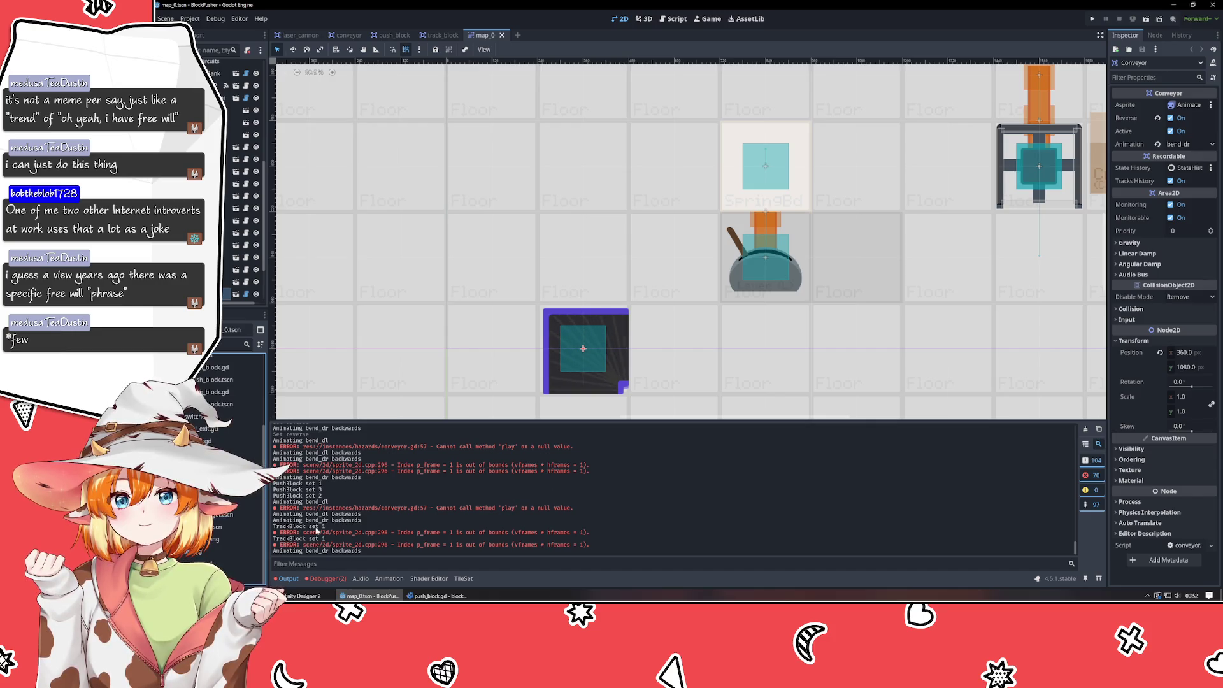
left_click_drag(409, 349, 637, 191)
left_click(735, 160)
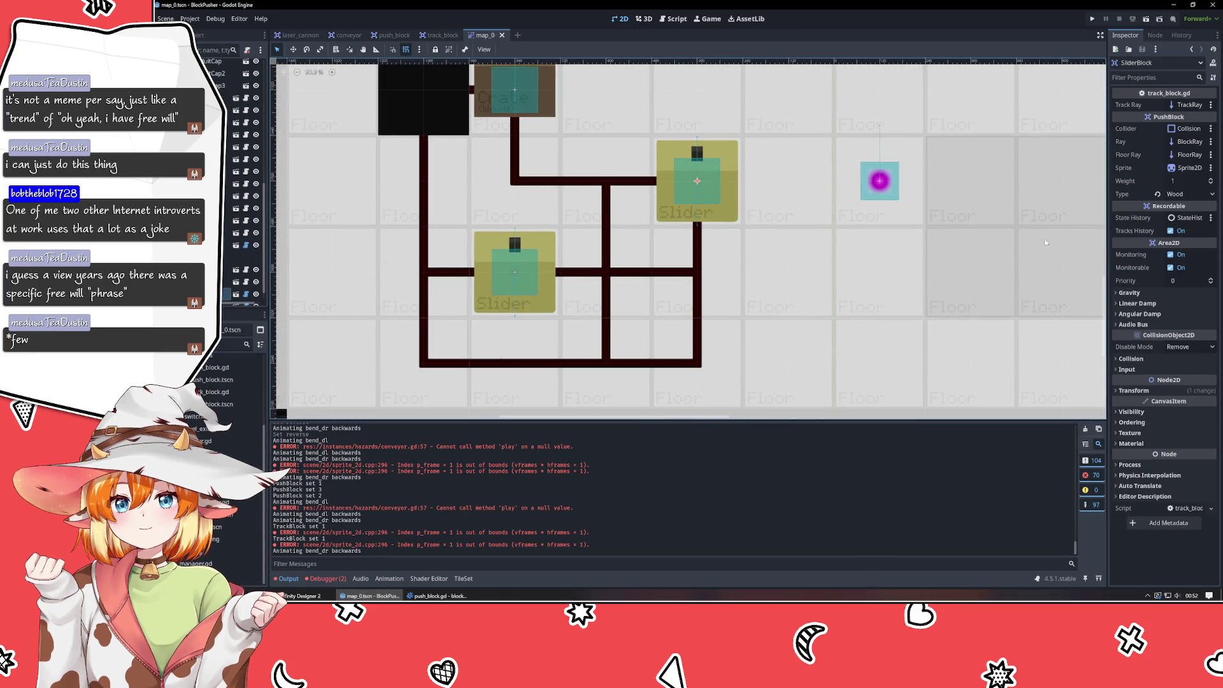
left_click(1158, 191)
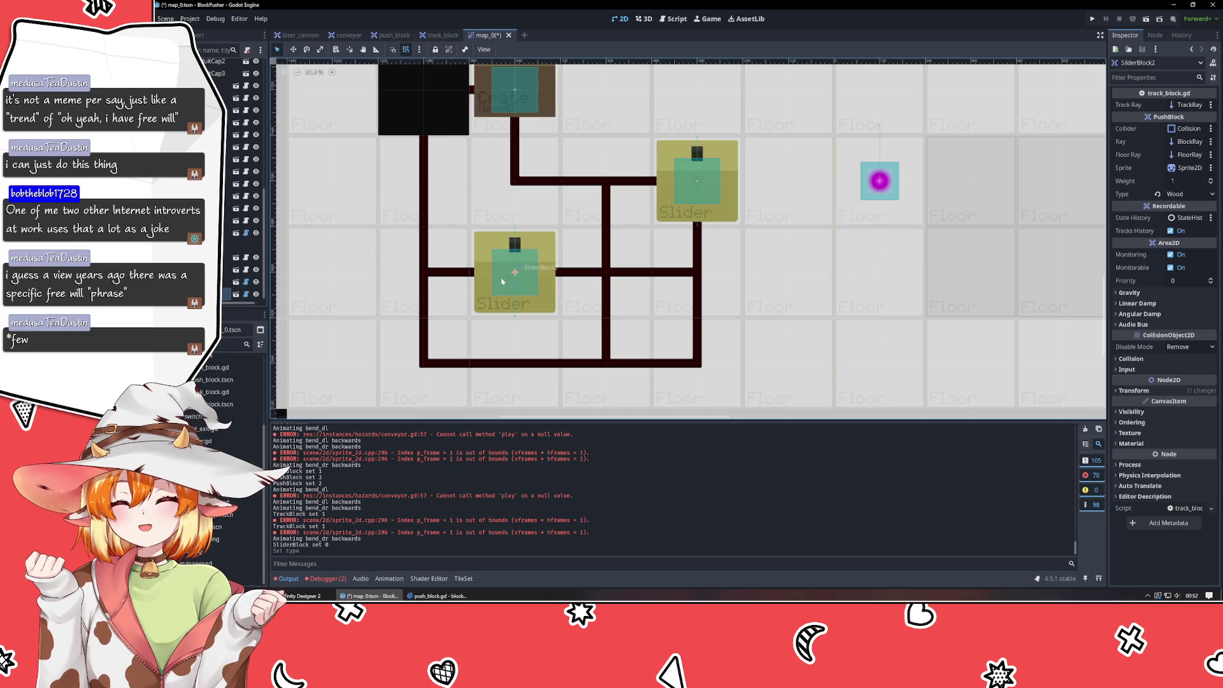
left_click(1157, 193)
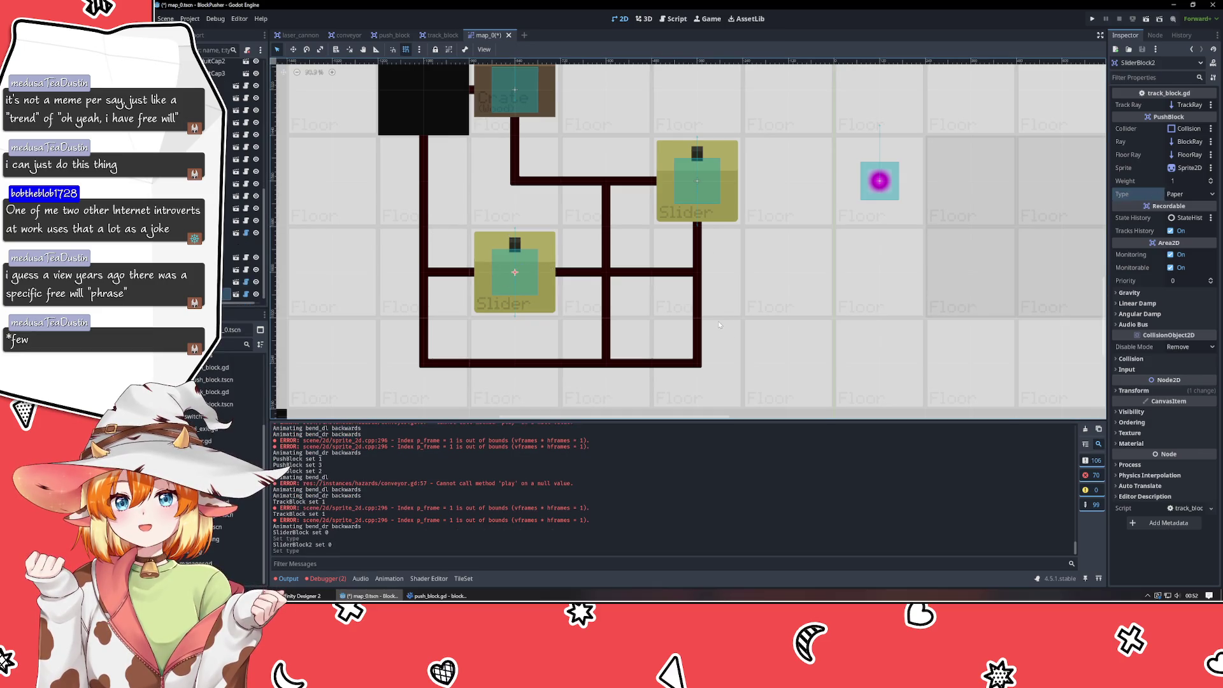
key("ctrl+s")
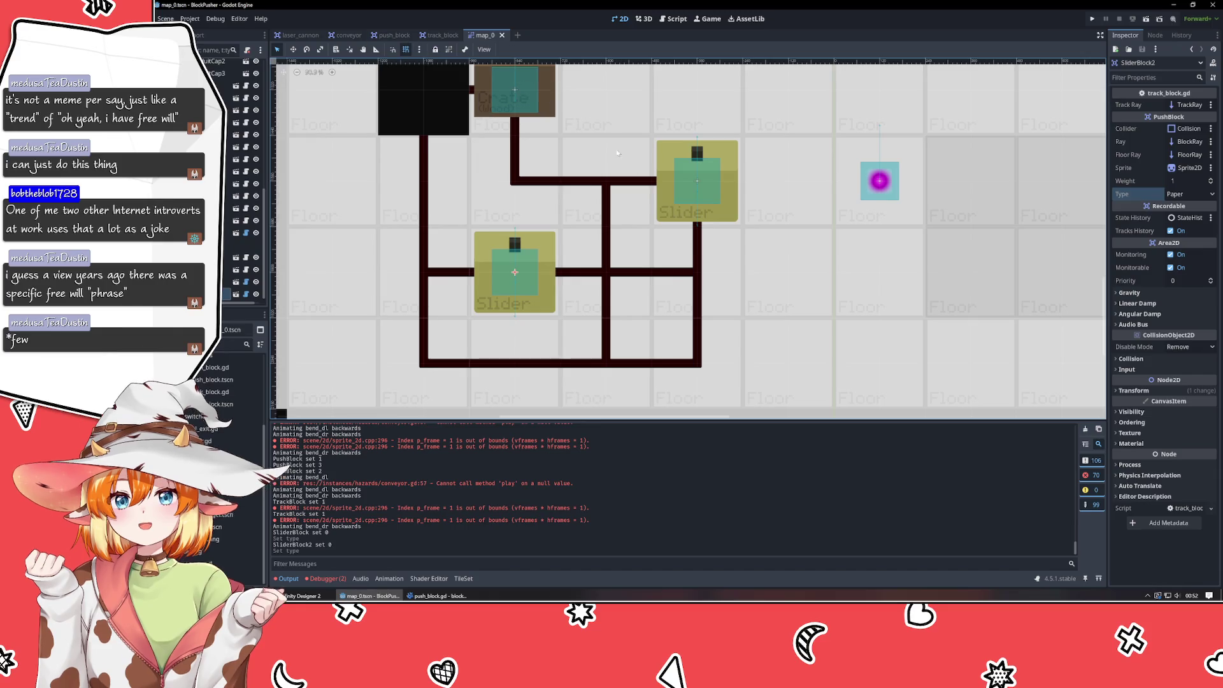
Check the Errors tab and the output log for the debug print, then return to VSCodium
scroll(742, 290, "down", 8)
scroll(742, 290, "down", 3)
scroll(626, 372, "up", 2)
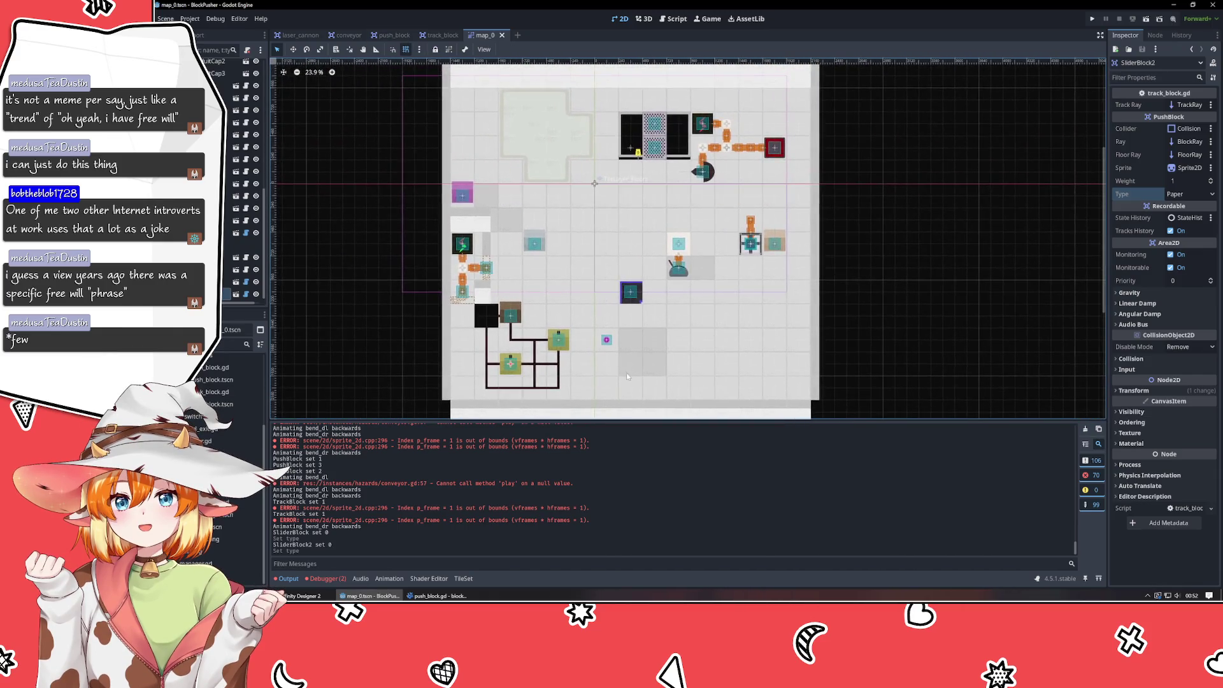
scroll(655, 308, "down", 1)
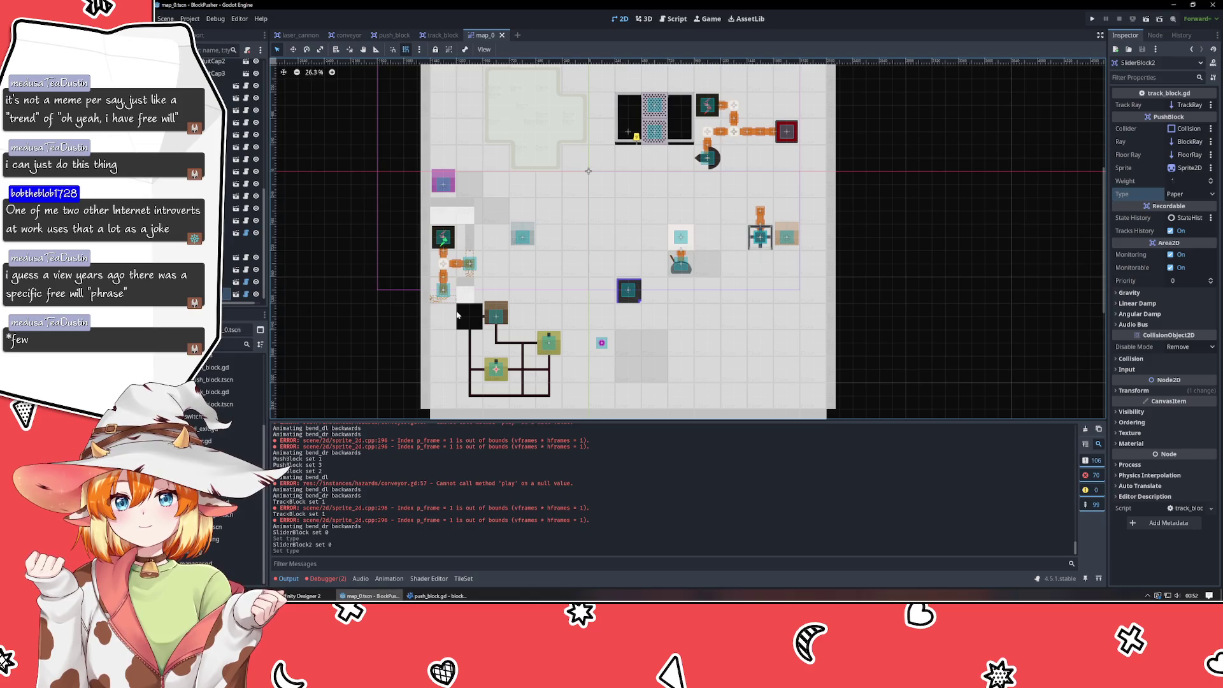
left_click(328, 578)
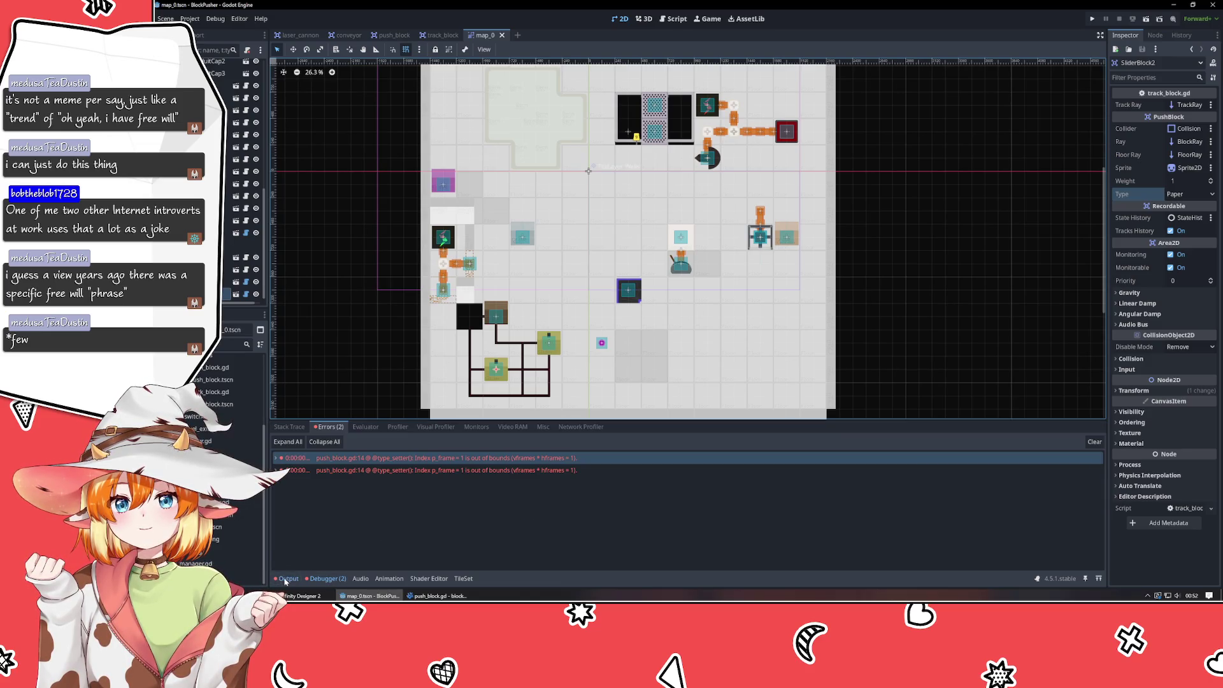
left_click(288, 579)
left_click(436, 596)
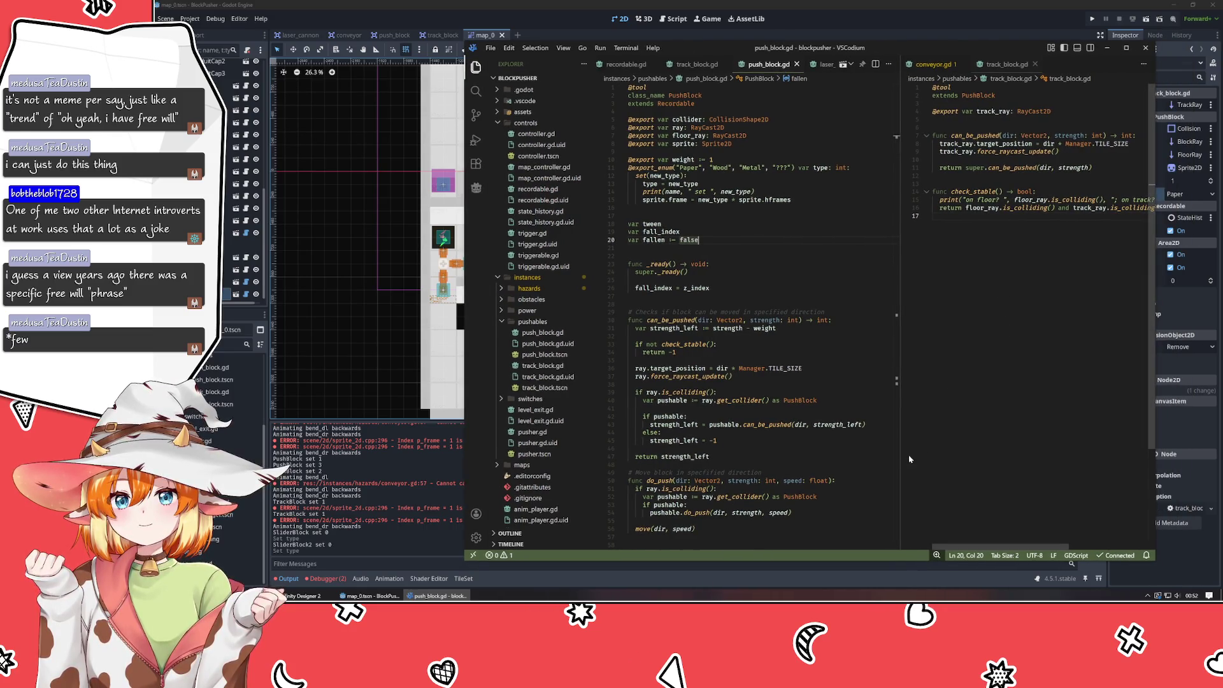
Close the extra editor tabs: the track_block.gd copy, controller.gd, track_block.gd and recordable.gd
left_click(1036, 64)
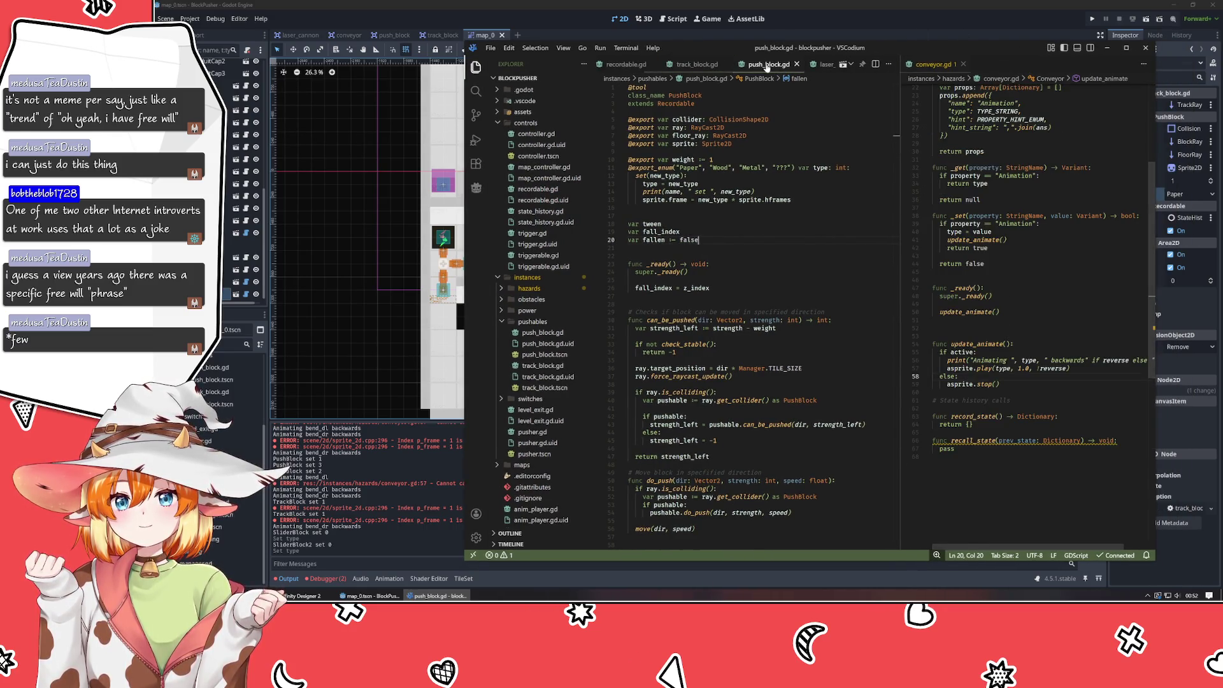
left_click(758, 65)
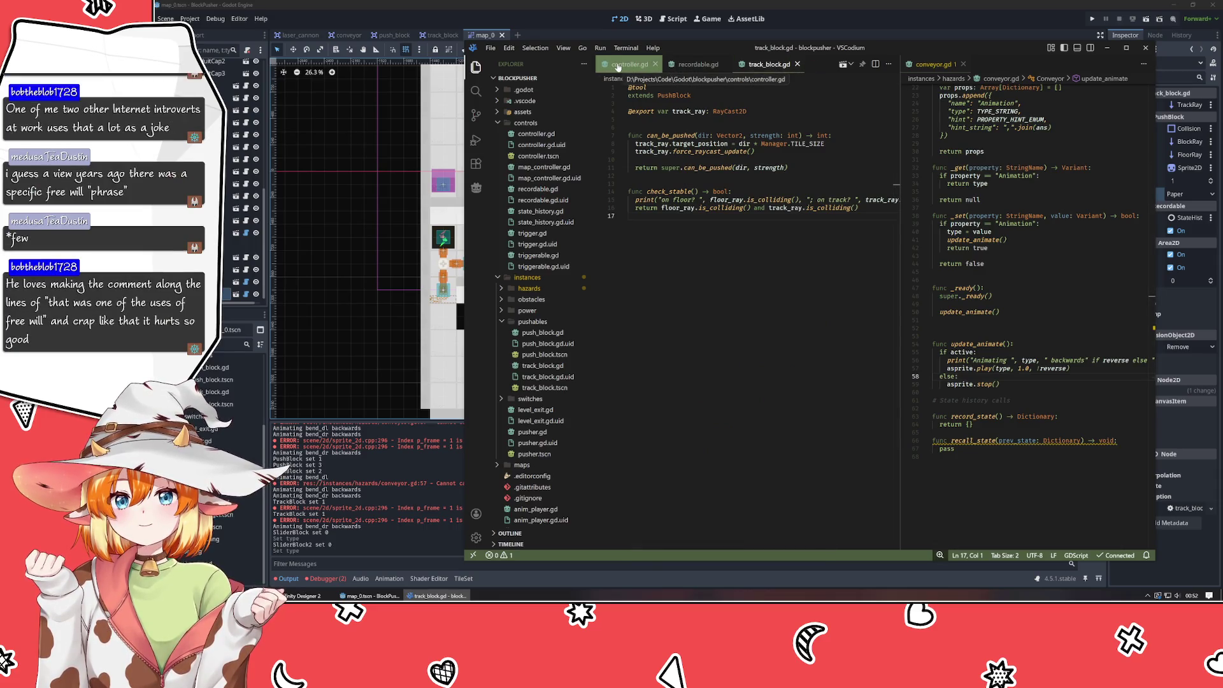
middle_click(617, 65)
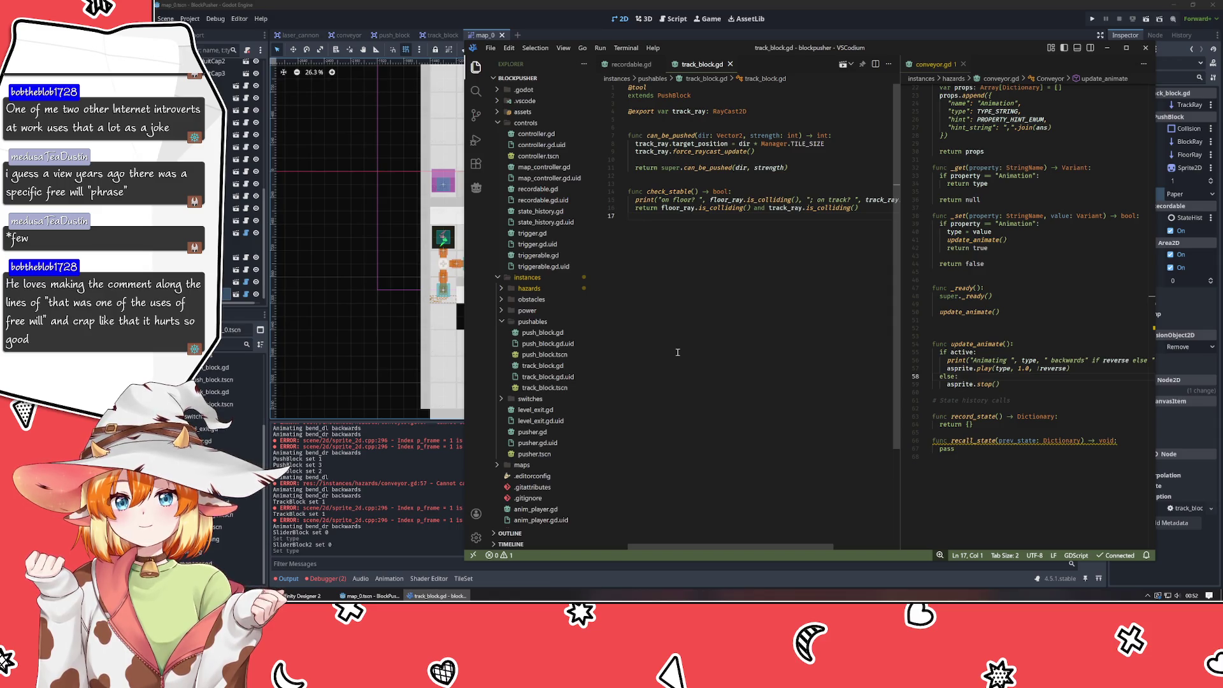
middle_click(724, 64)
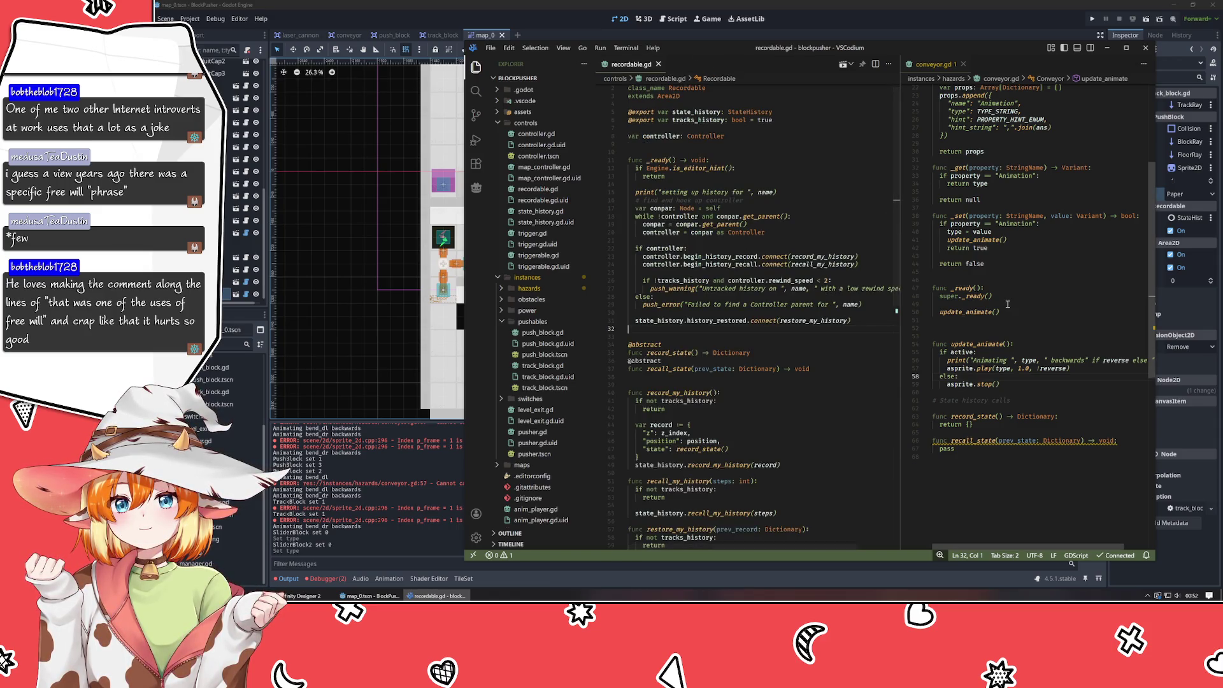
key("ctrl+w")
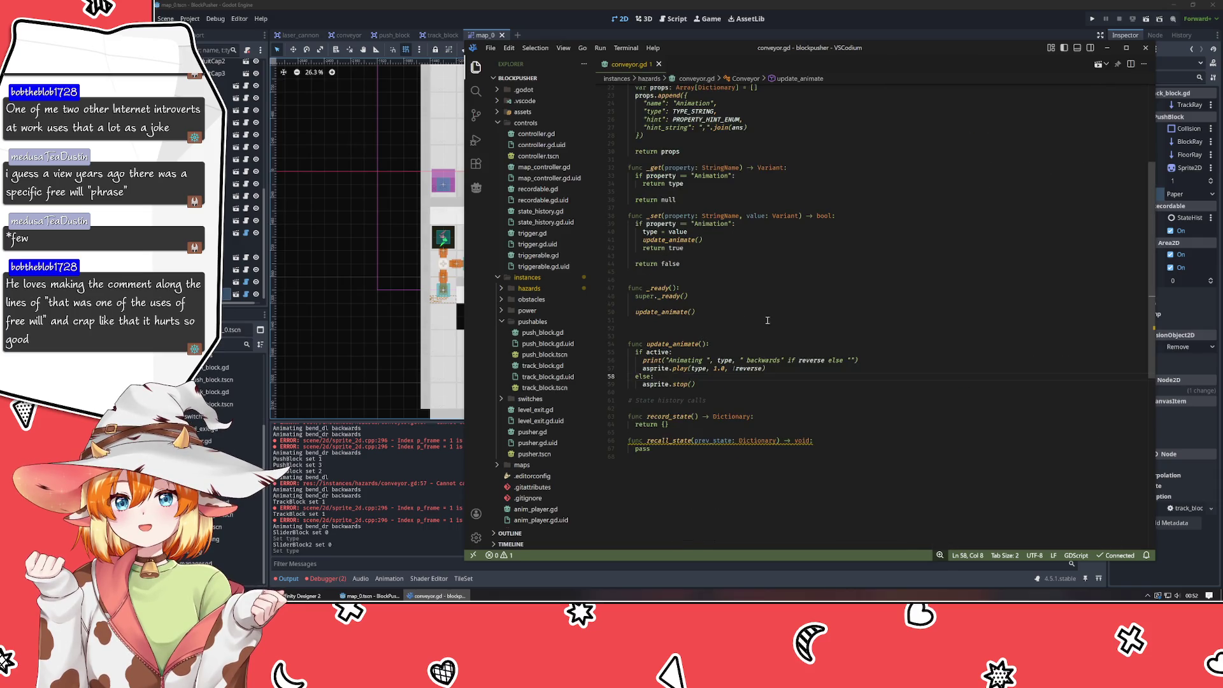
scroll(769, 257, "up", 4)
scroll(768, 257, "up", 3)
Delete the '!' before reverse in conveyor.gd's play call on line 57 and save
left_click(726, 329)
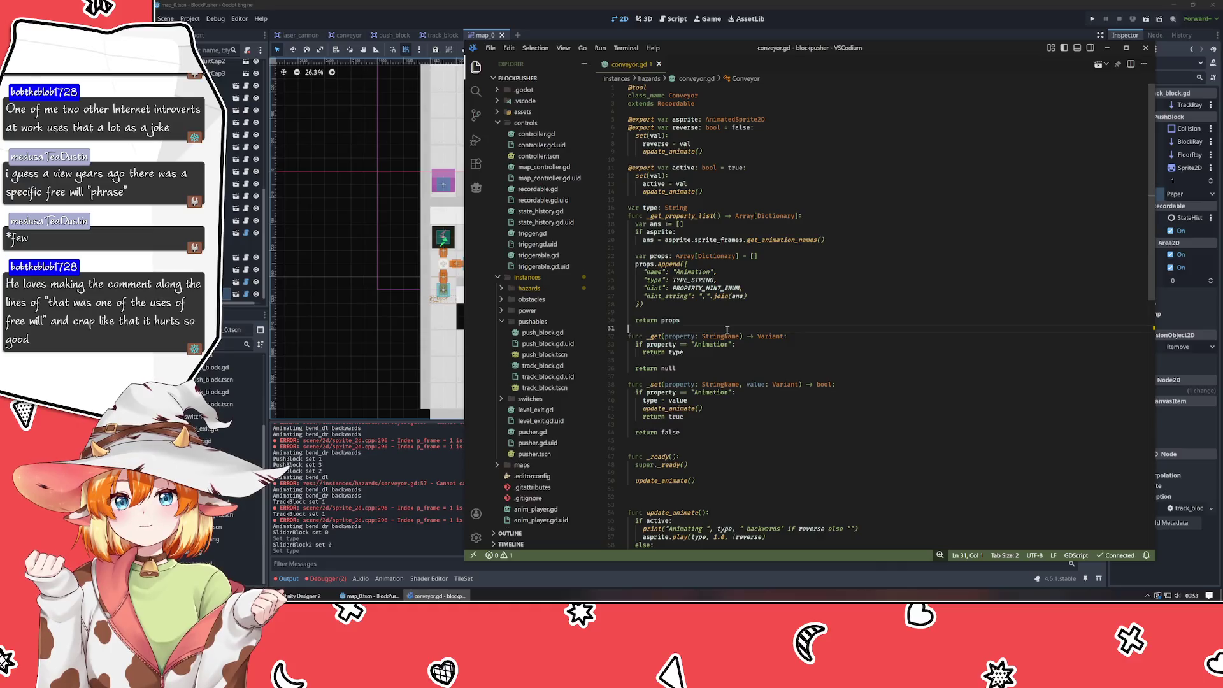
scroll(727, 329, "down", 4)
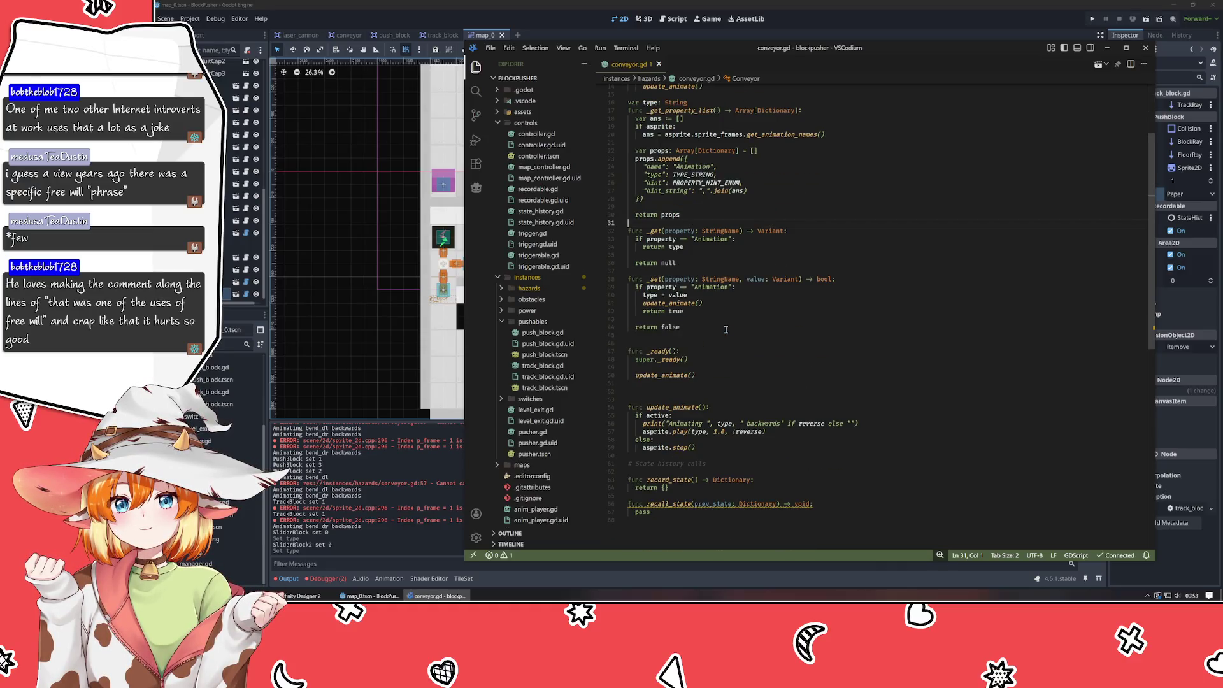
scroll(726, 329, "down", 5)
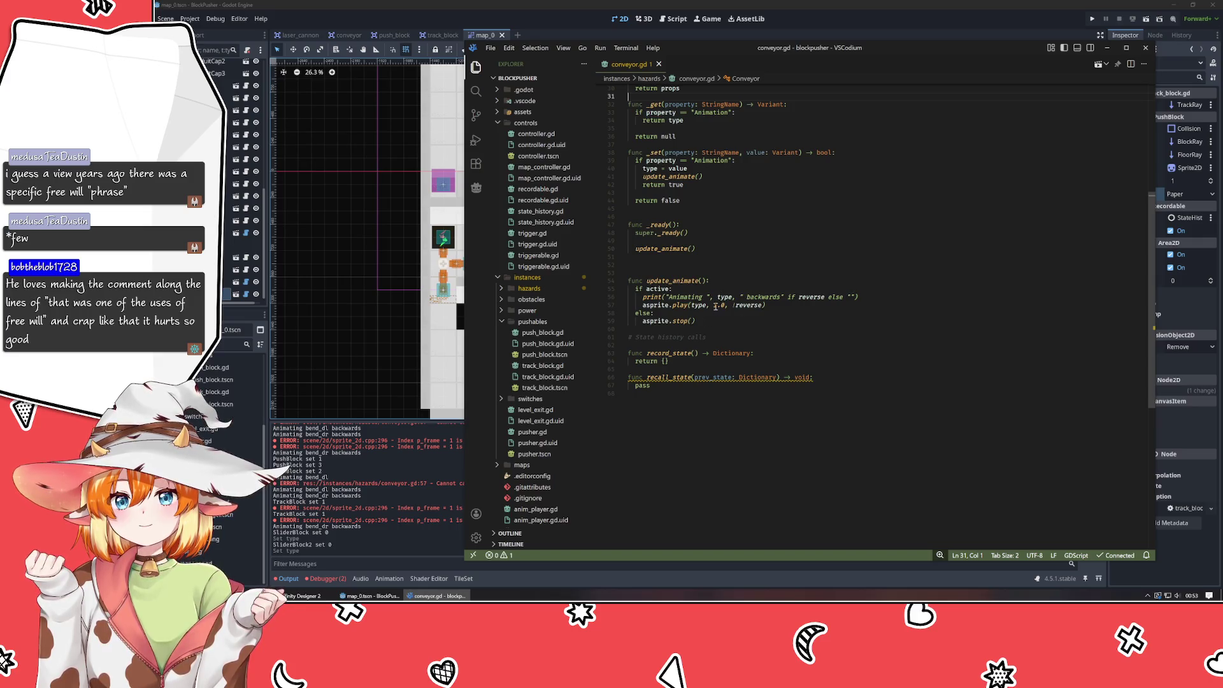
left_click(725, 306)
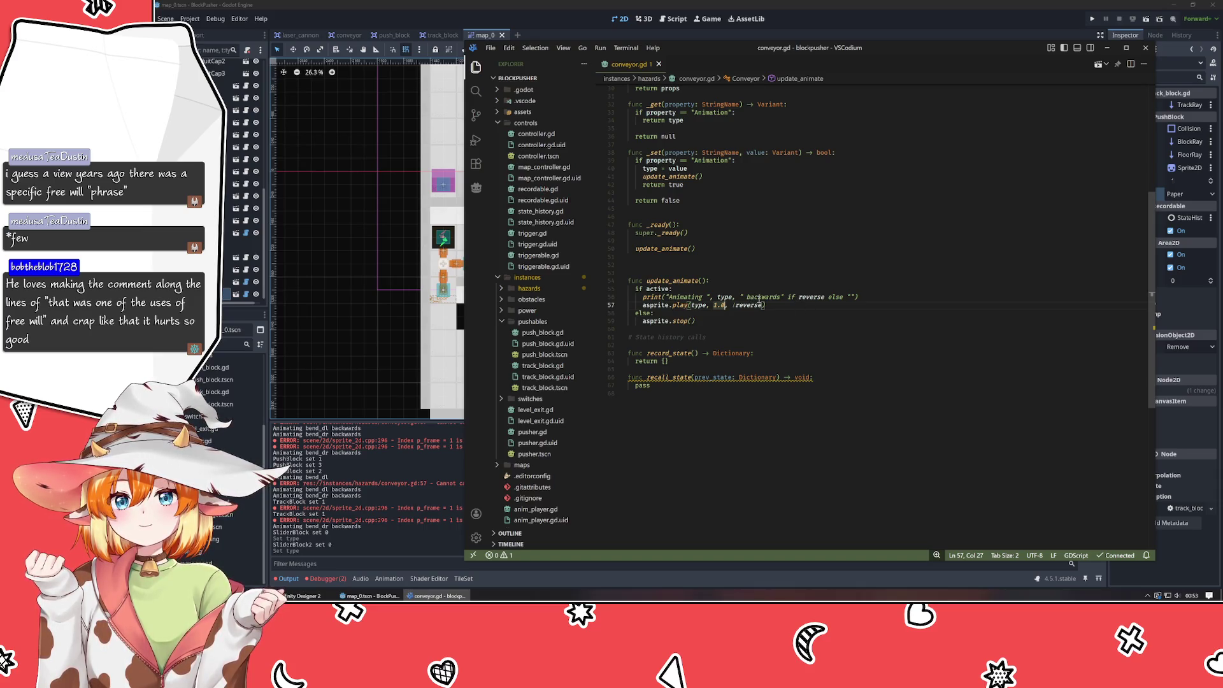
key("Down")
key("Down")
key("Down")
mouse_move(674, 307)
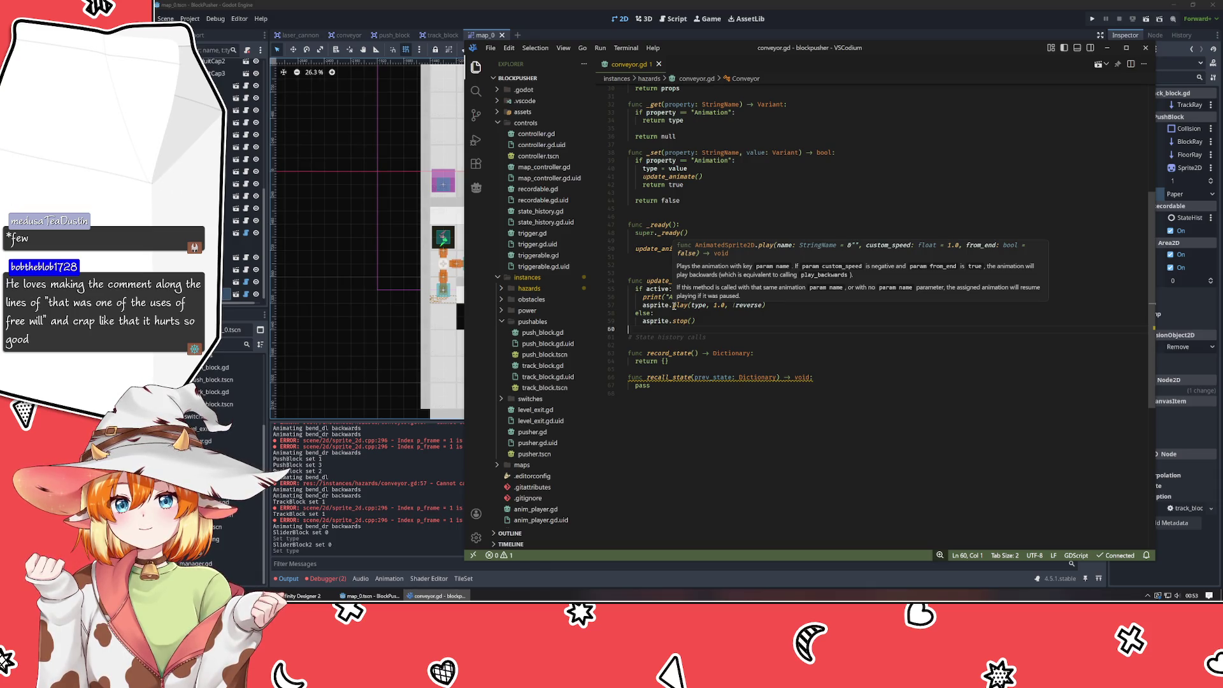
left_click(734, 305)
key("BackSpace")
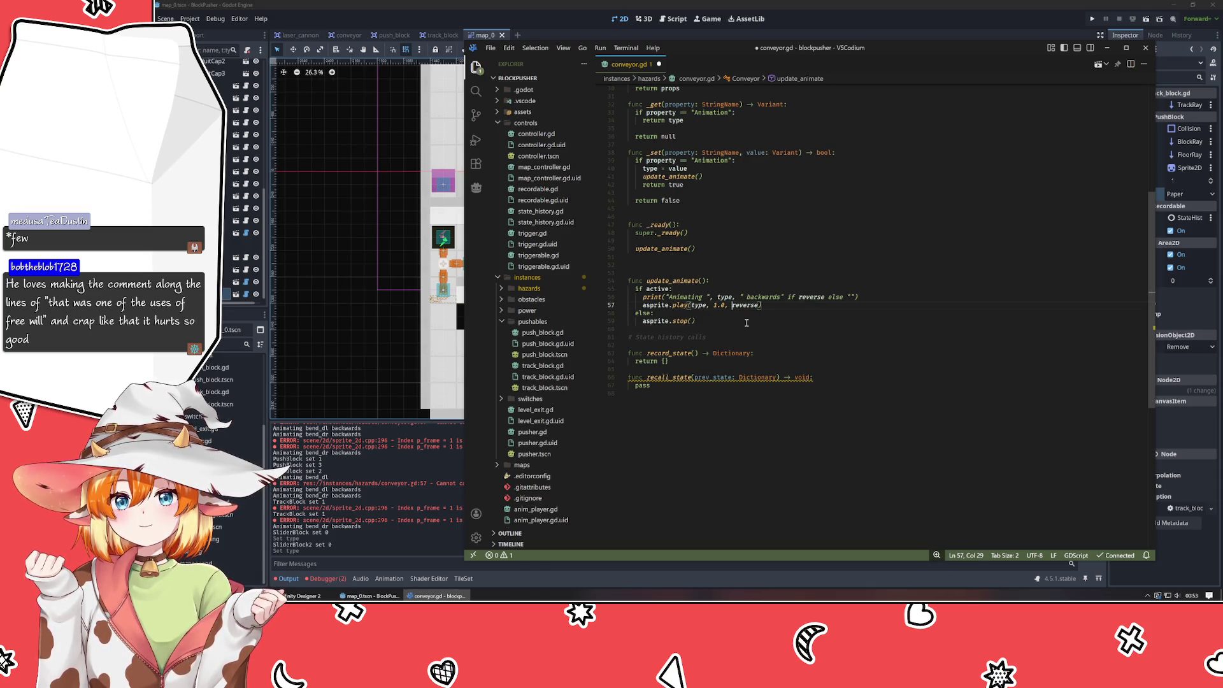
scroll(846, 318, "up", 3)
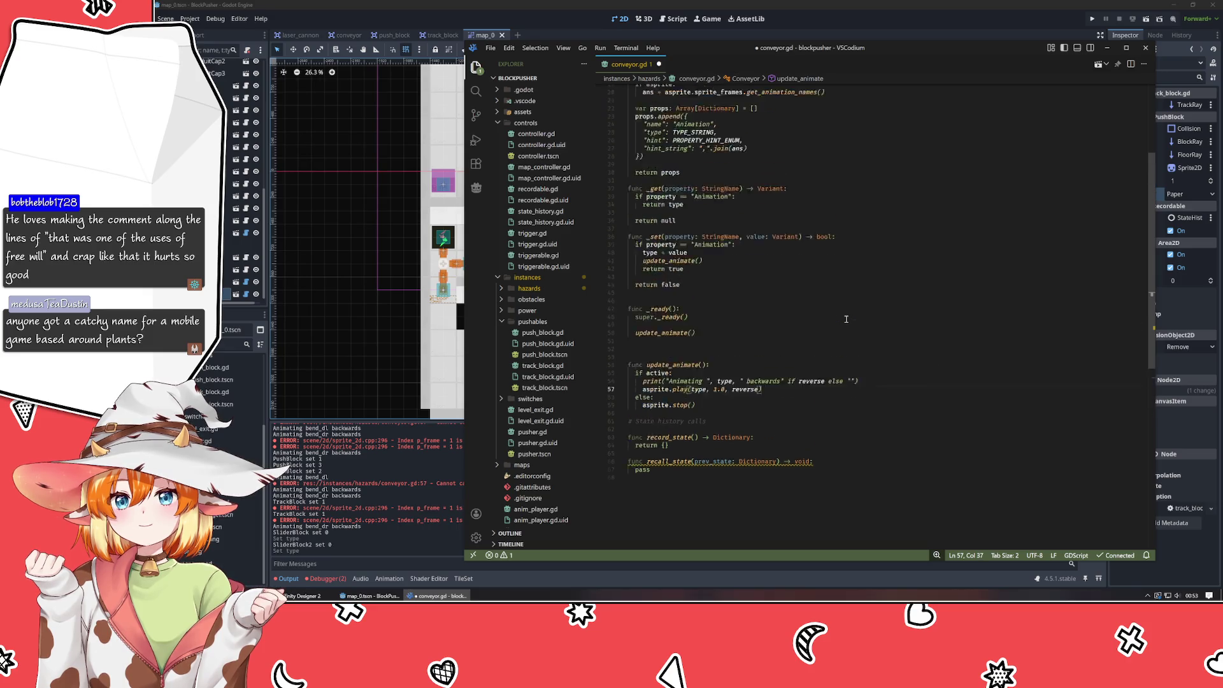
key("ctrl+s")
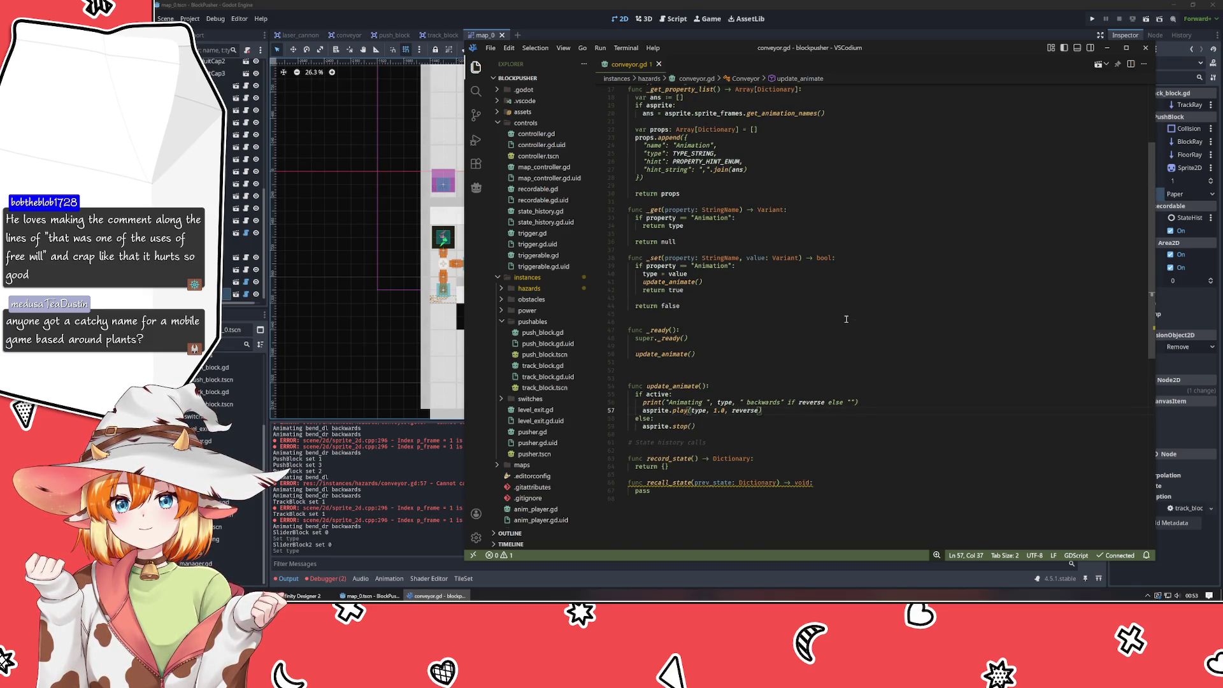
scroll(846, 318, "up", 5)
left_click(863, 24)
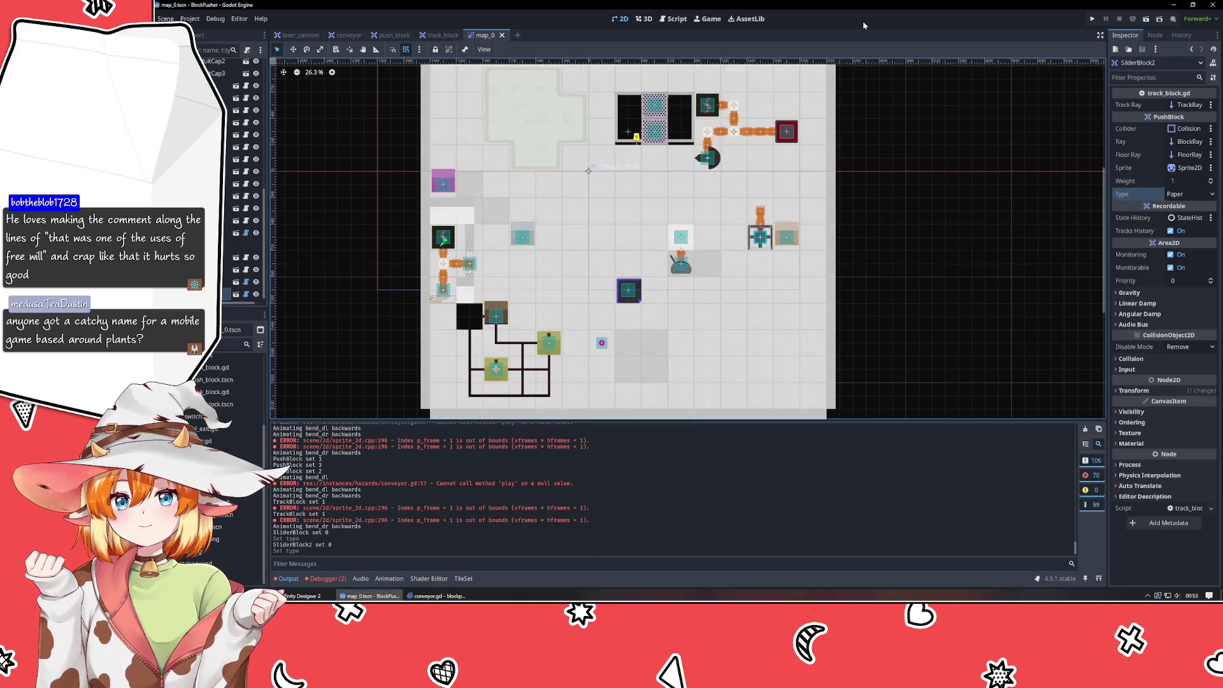
Close all scenes, reopen map_0, select the bent Conveyor tile and tick its Reverse checkbox
scroll(625, 350, "up", 5)
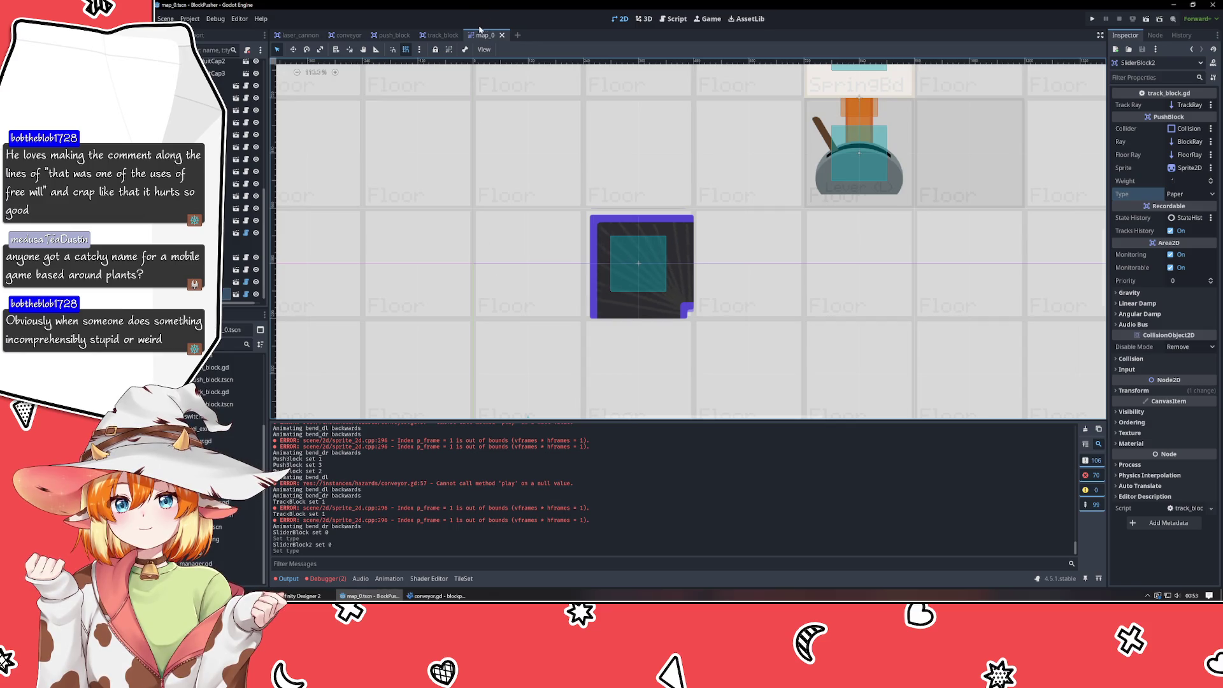
key("ctrl+shift+w")
key("ctrl+shift+w")
key("ctrl+shift+w")
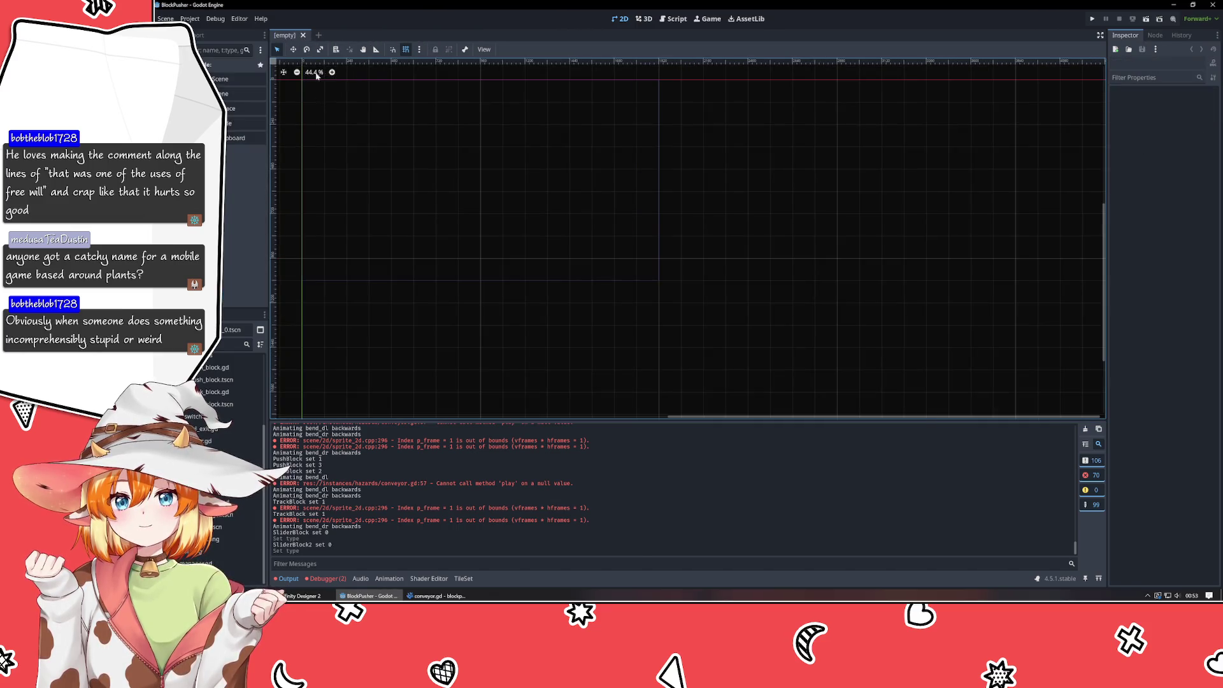
key("ctrl+shift+t")
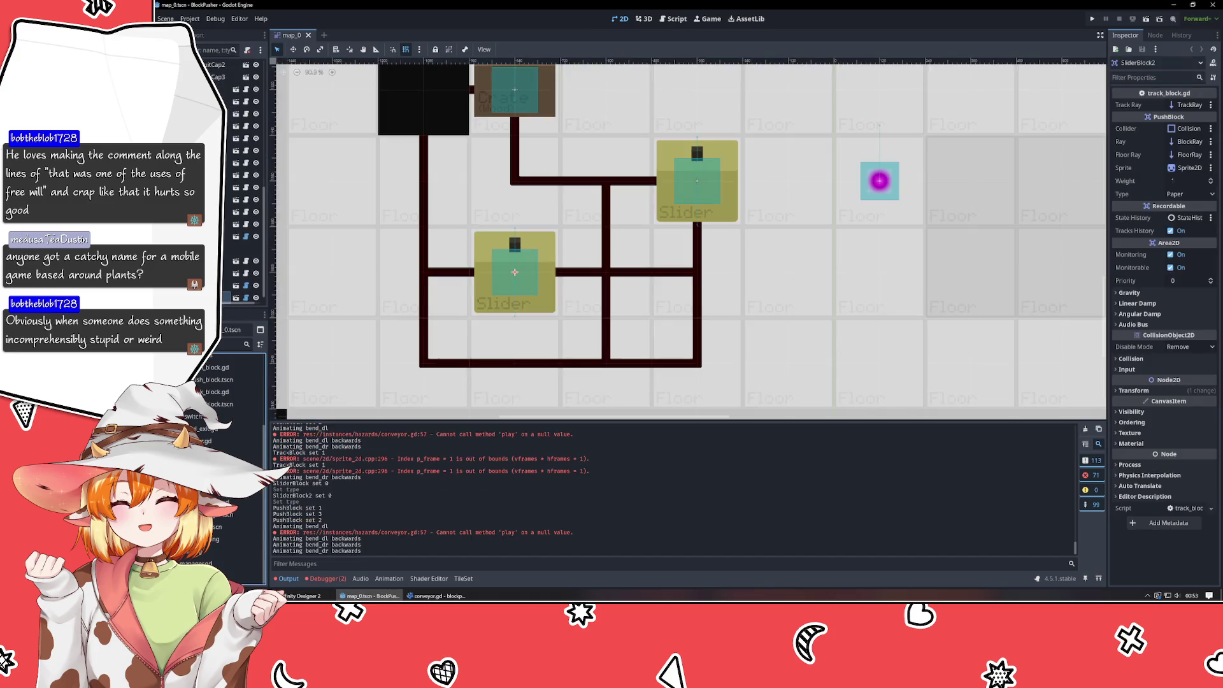
scroll(672, 246, "up", 7)
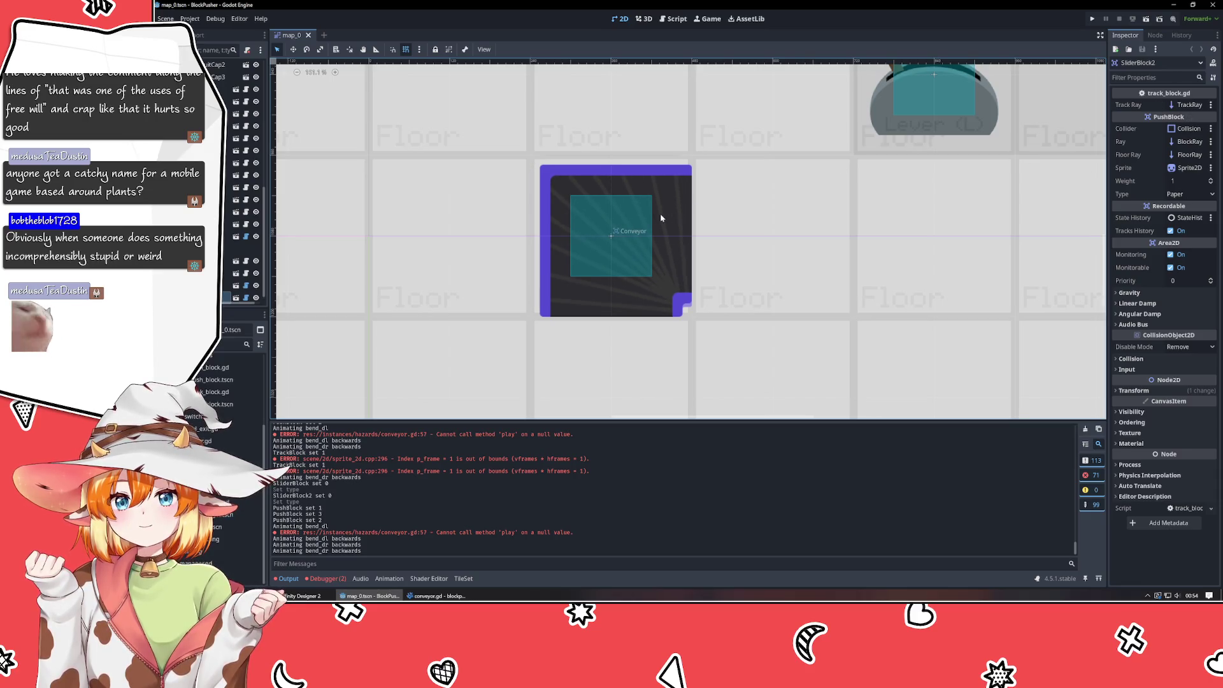
left_click(611, 236)
left_click(1182, 118)
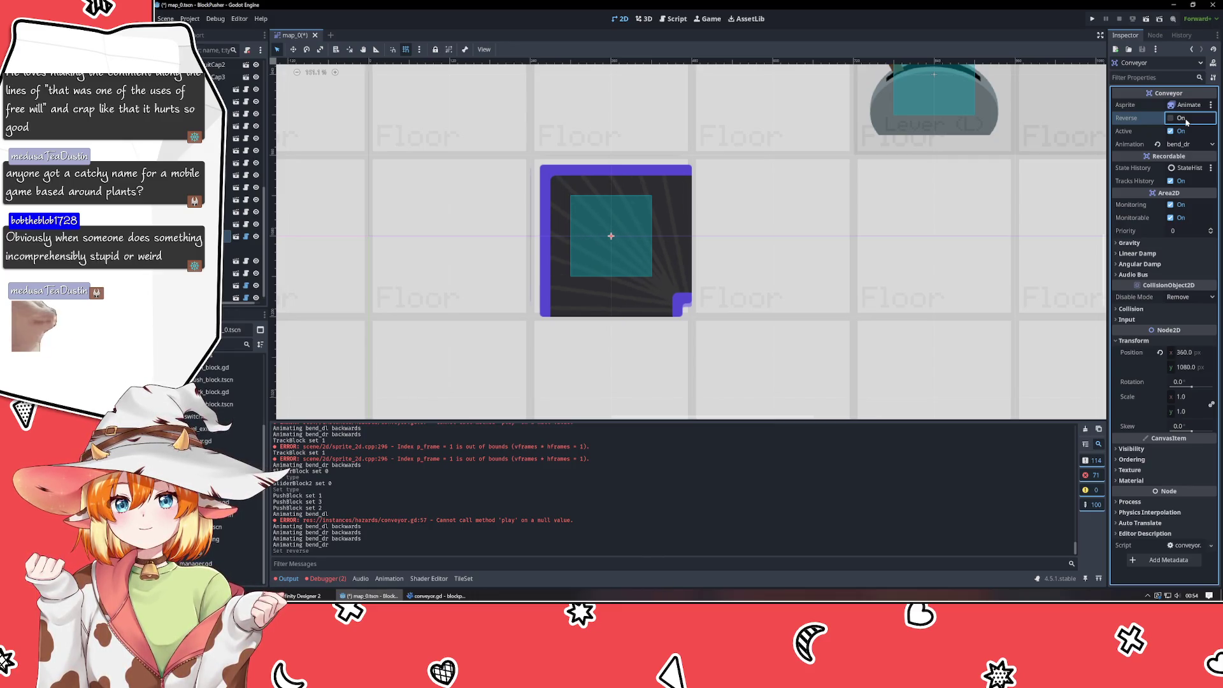
left_click(1187, 123)
left_click(434, 596)
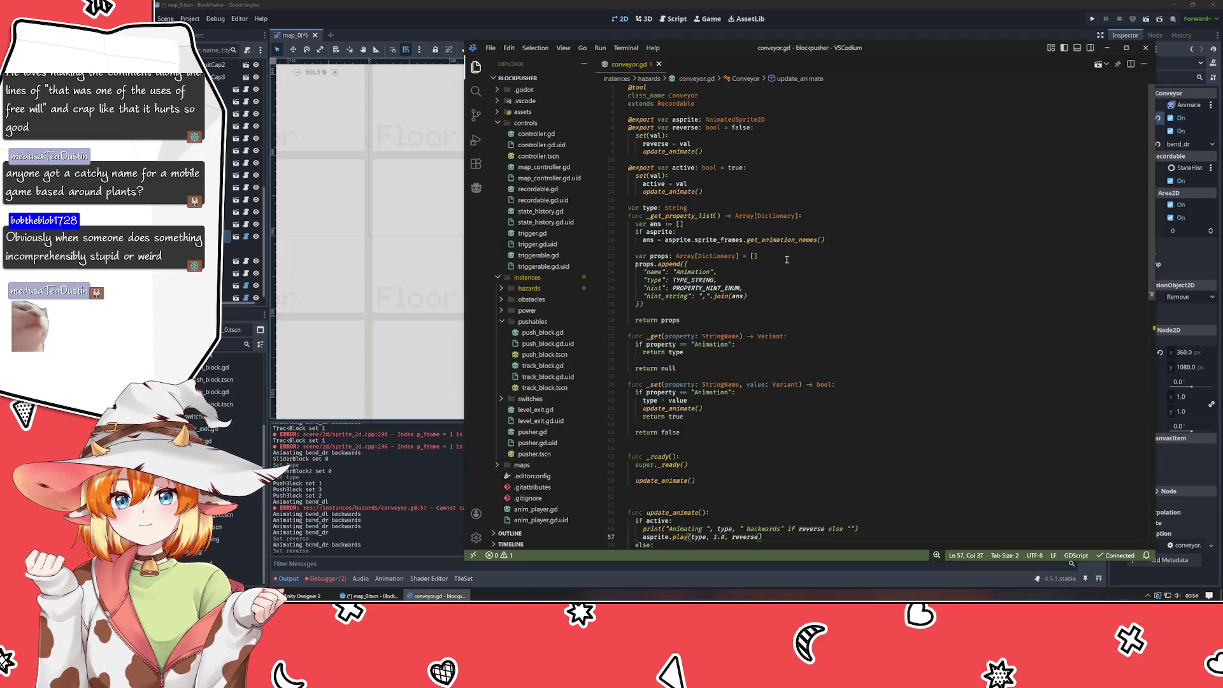
Replace the reverse argument on line 57 with true and save conveyor.gd
double_click(741, 537)
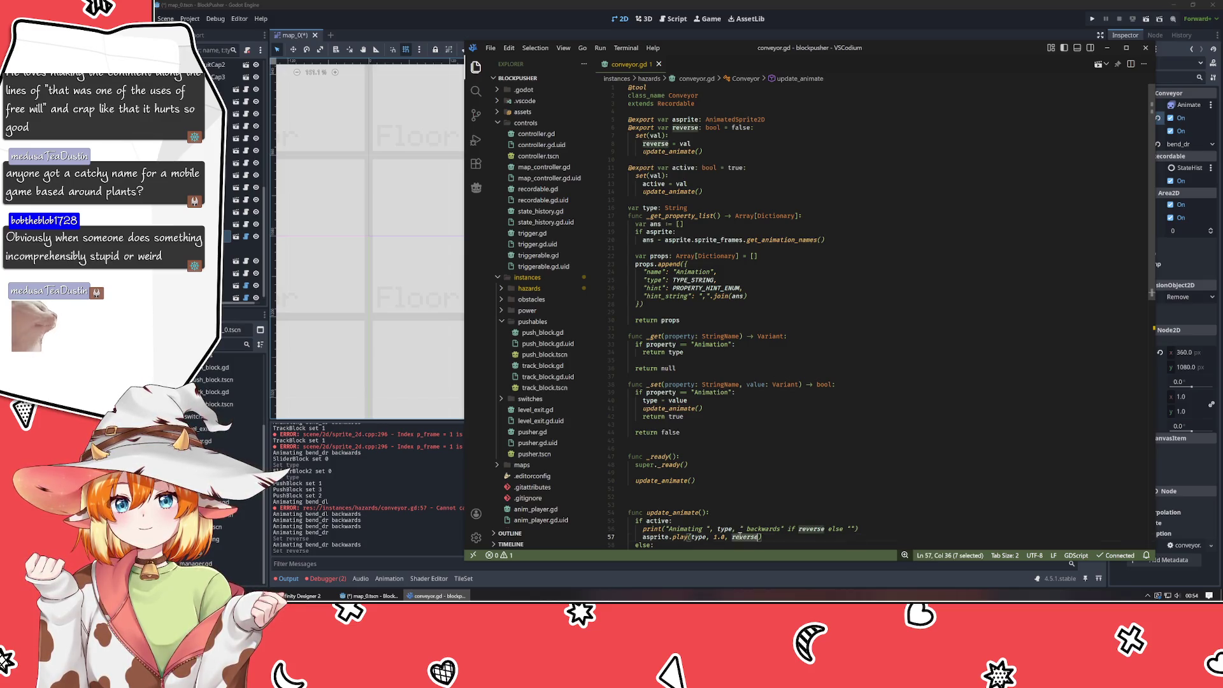
type("true")
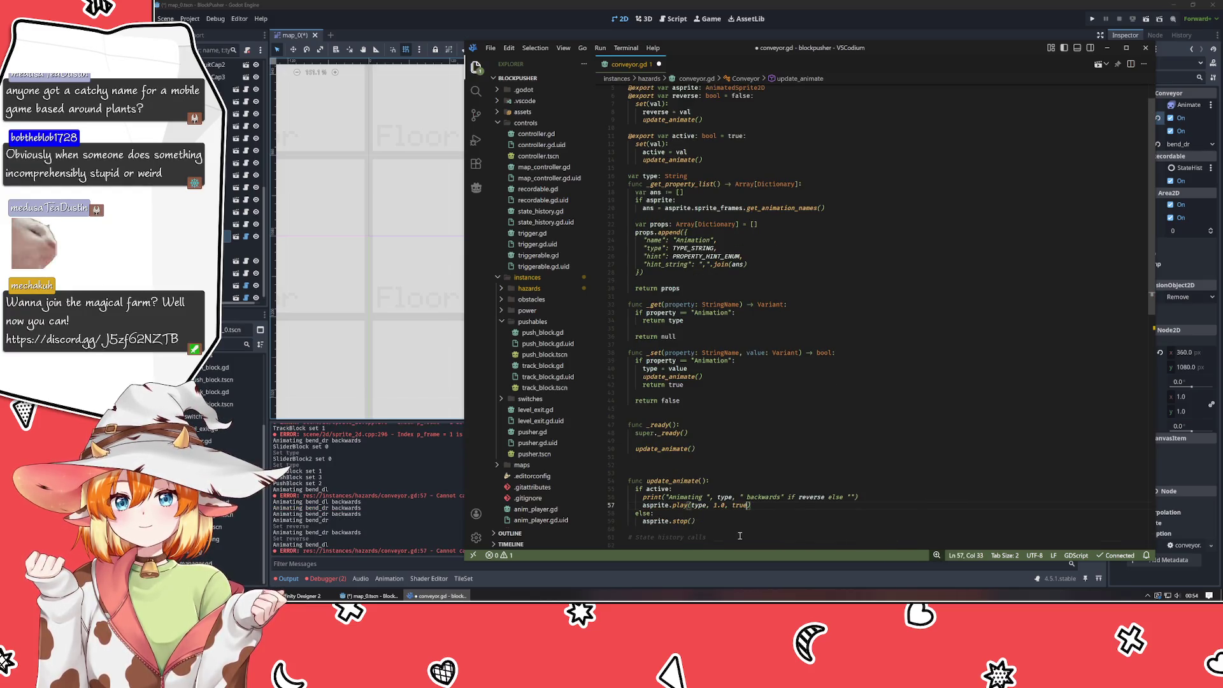
key("ctrl+s")
Close and reopen map_0 in Godot and toggle the conveyor's Active setting
left_click(298, 36)
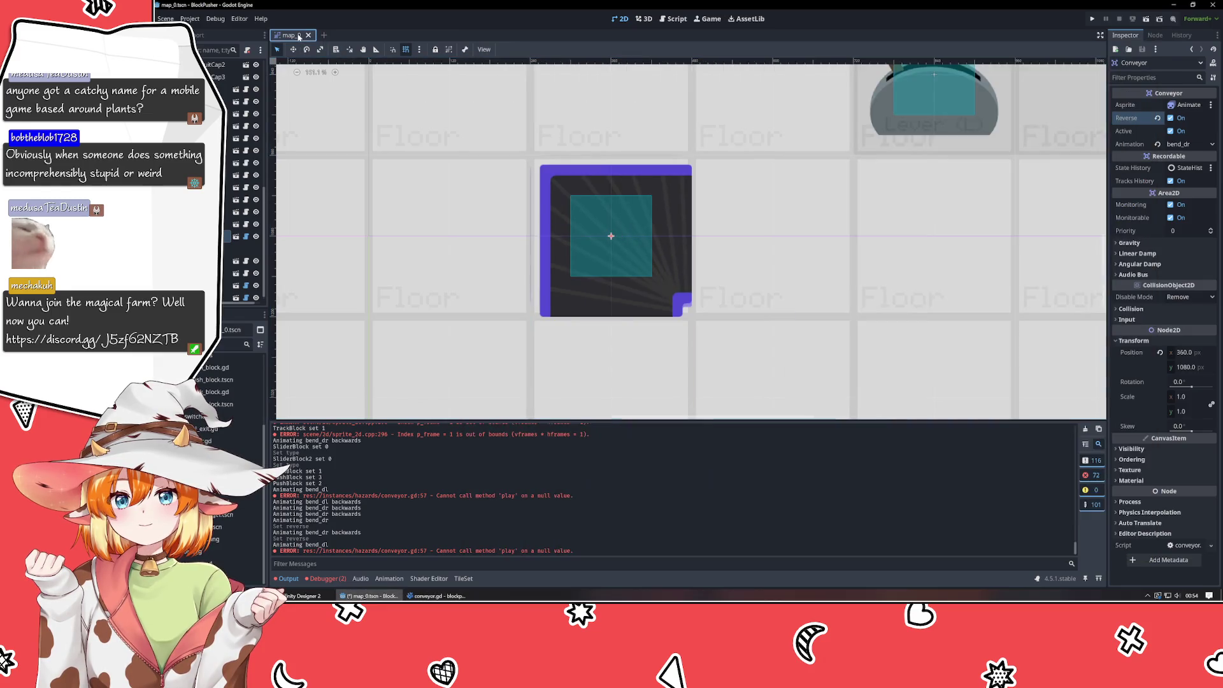
middle_click(298, 37)
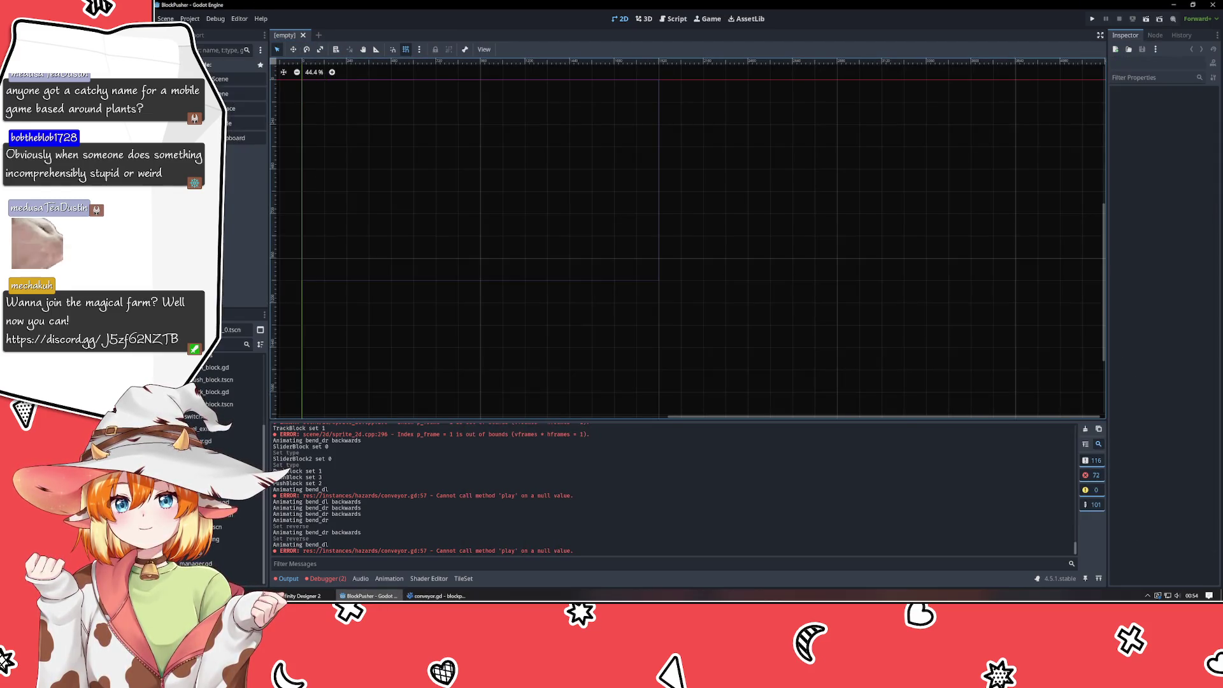
key("ctrl+shift+t")
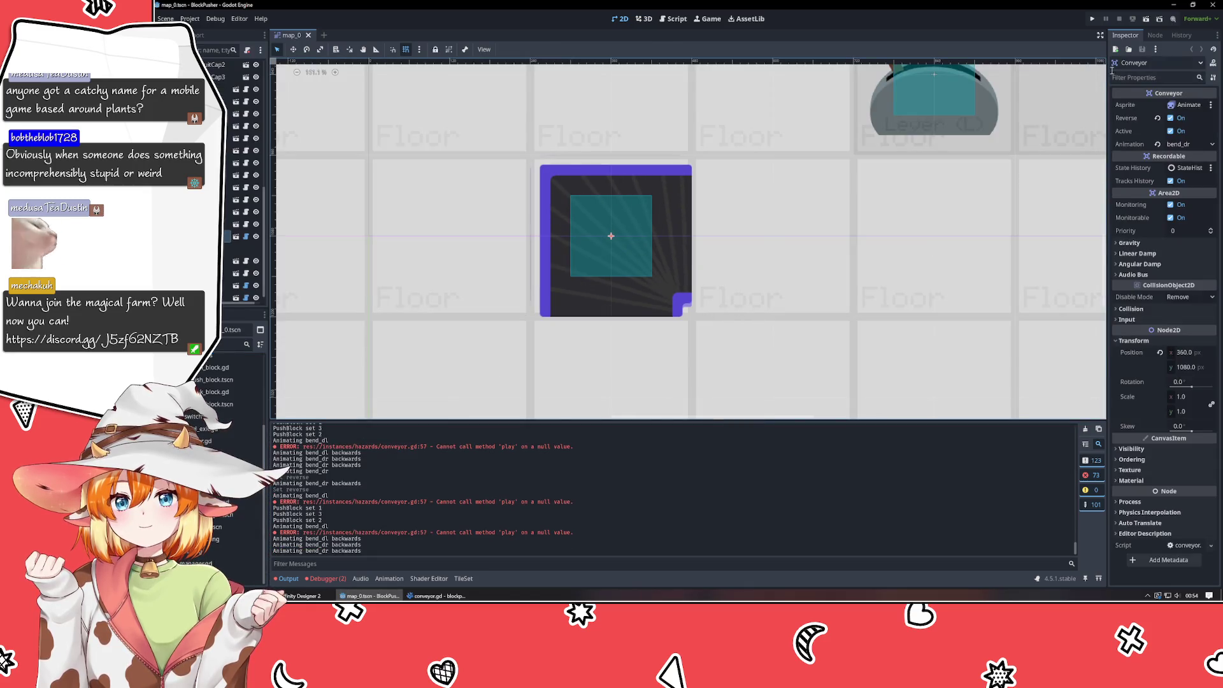
left_click(1188, 131)
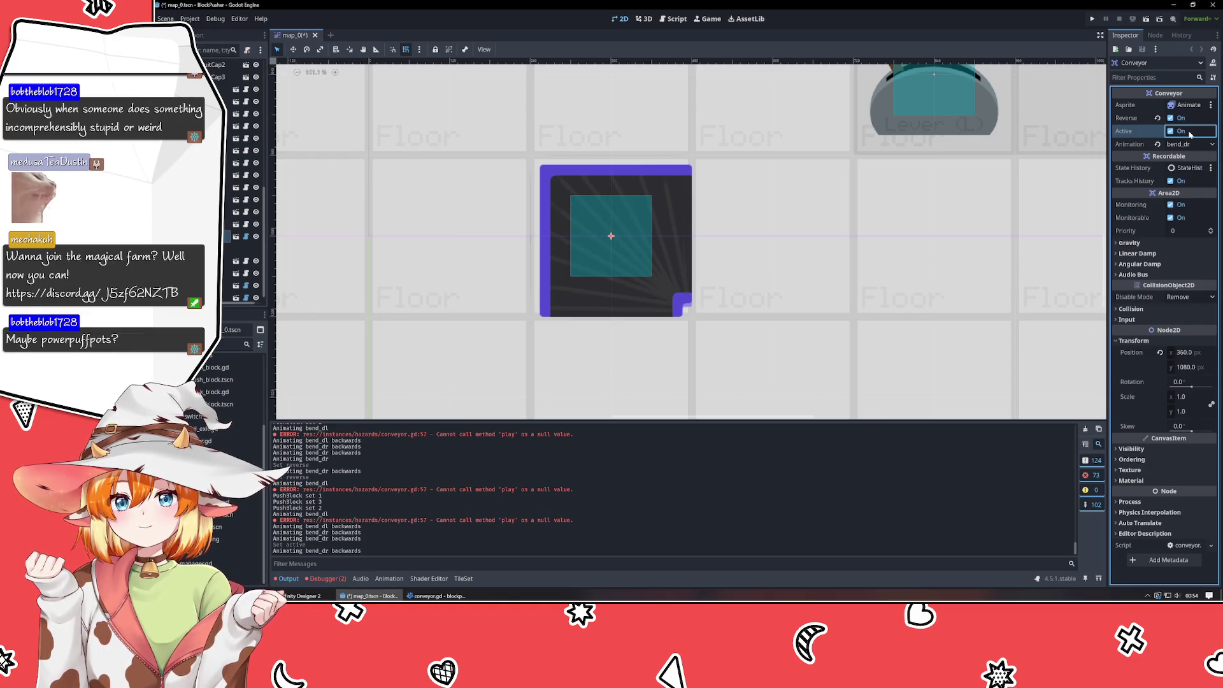
key("alt+Tab")
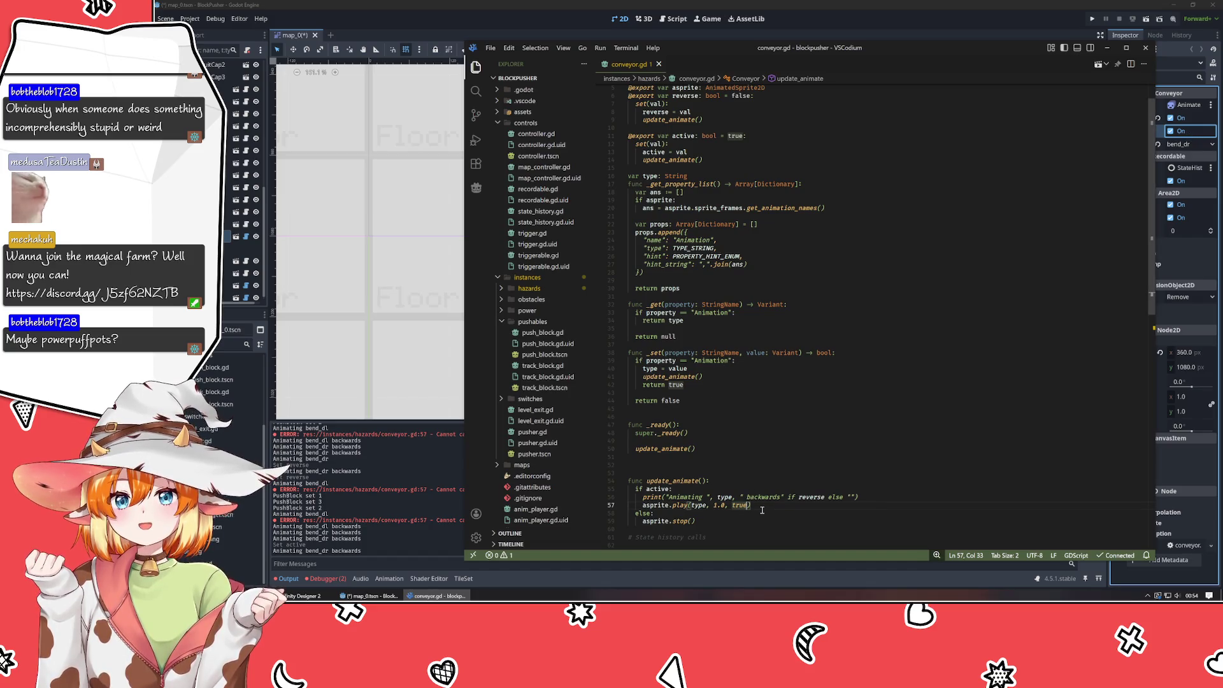
Comment out line 57's play call, add asprite.play_backwards(type) beneath it, and save
key("ctrl+slash")
key("Return")
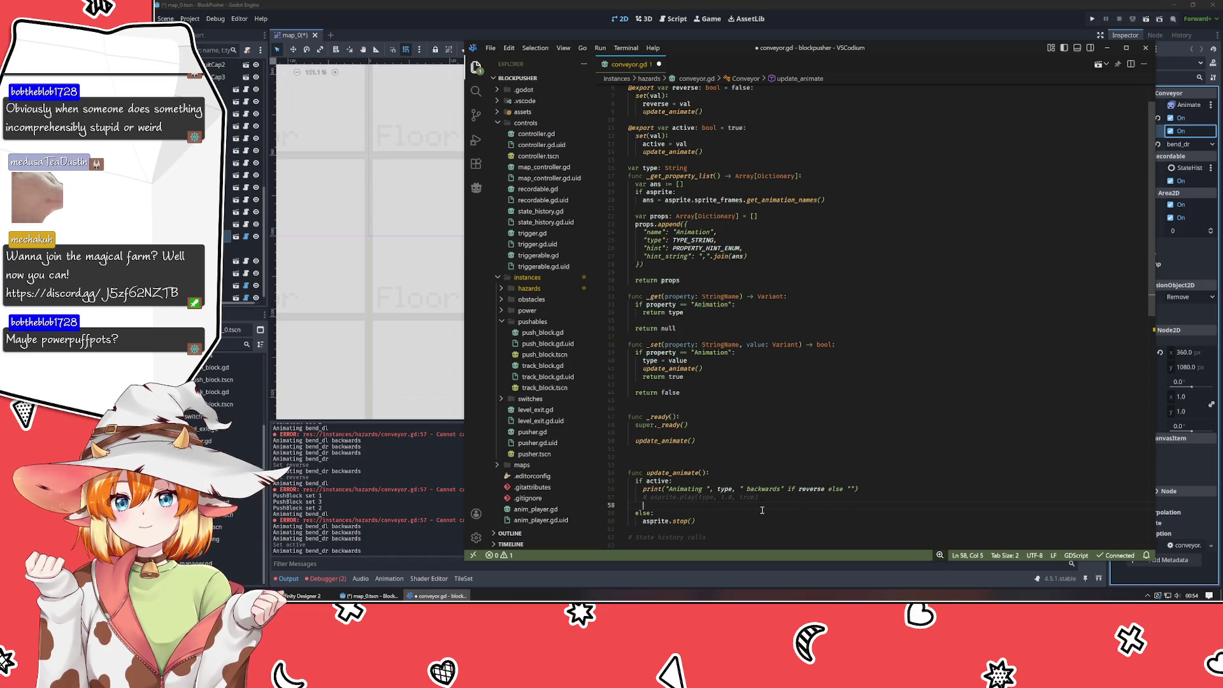
type("asprite")
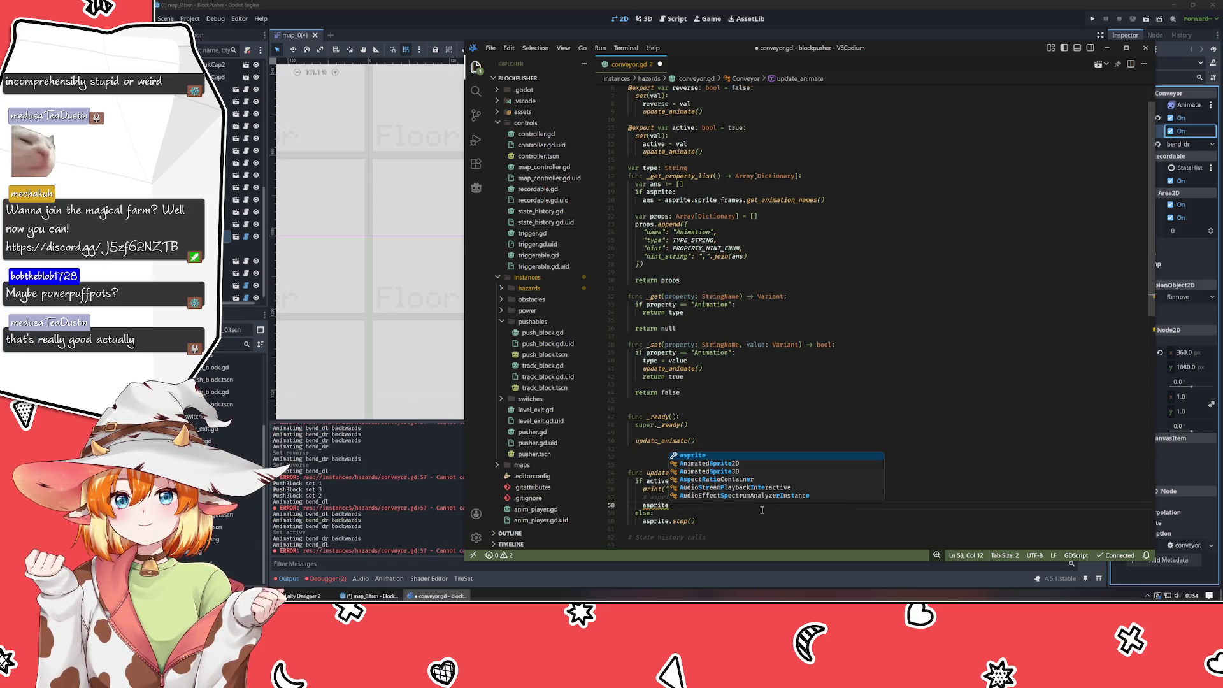
type(".pla")
key("Down")
key("Return")
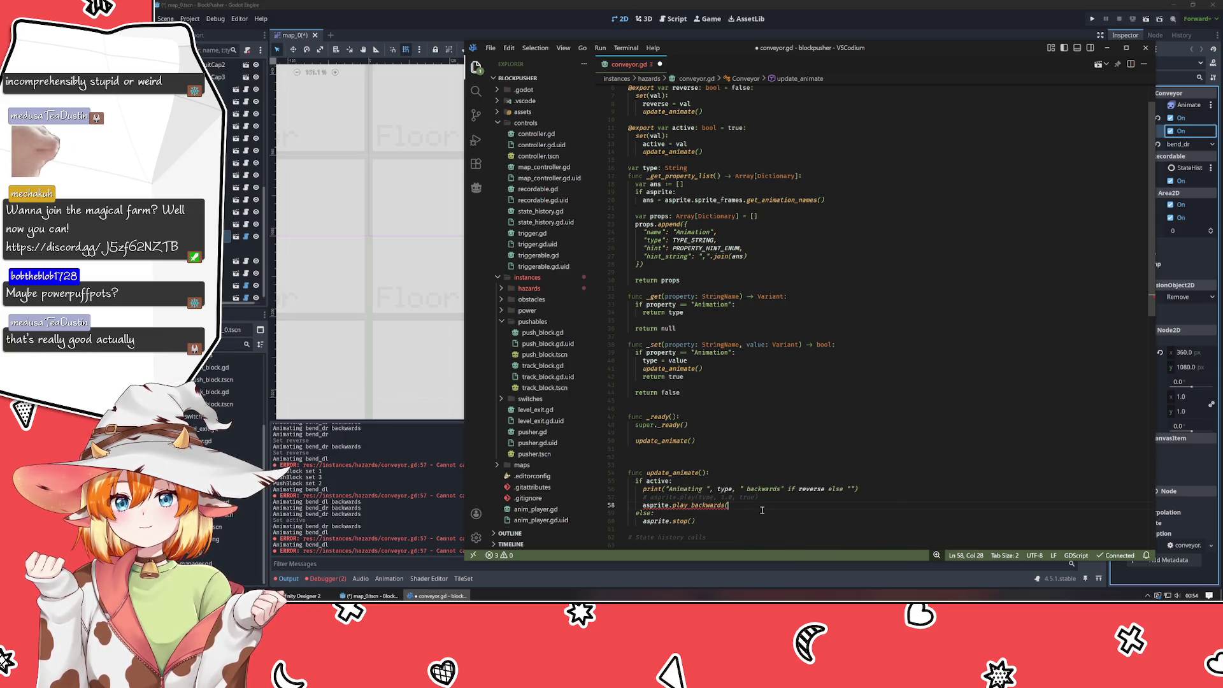
type("type")
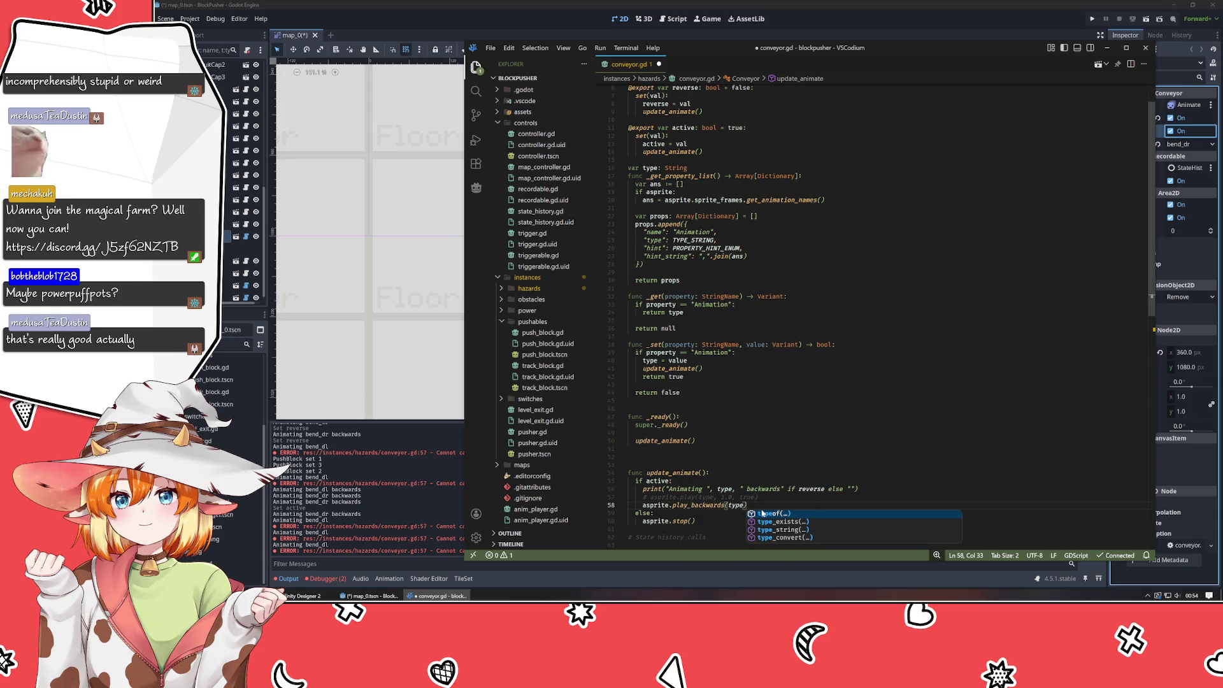
key("Escape")
key("ctrl+s")
left_click(366, 289)
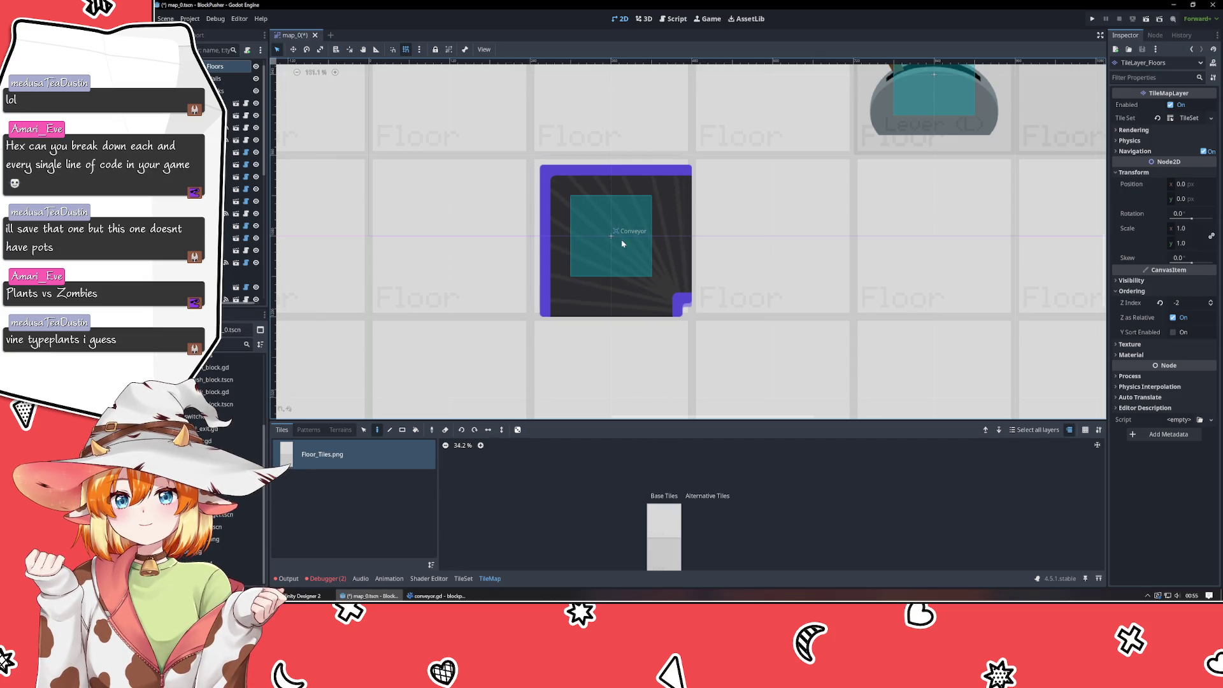
Select the Conveyor, show the Output log, and toggle Active off and back on
left_click(598, 233)
left_click(597, 231)
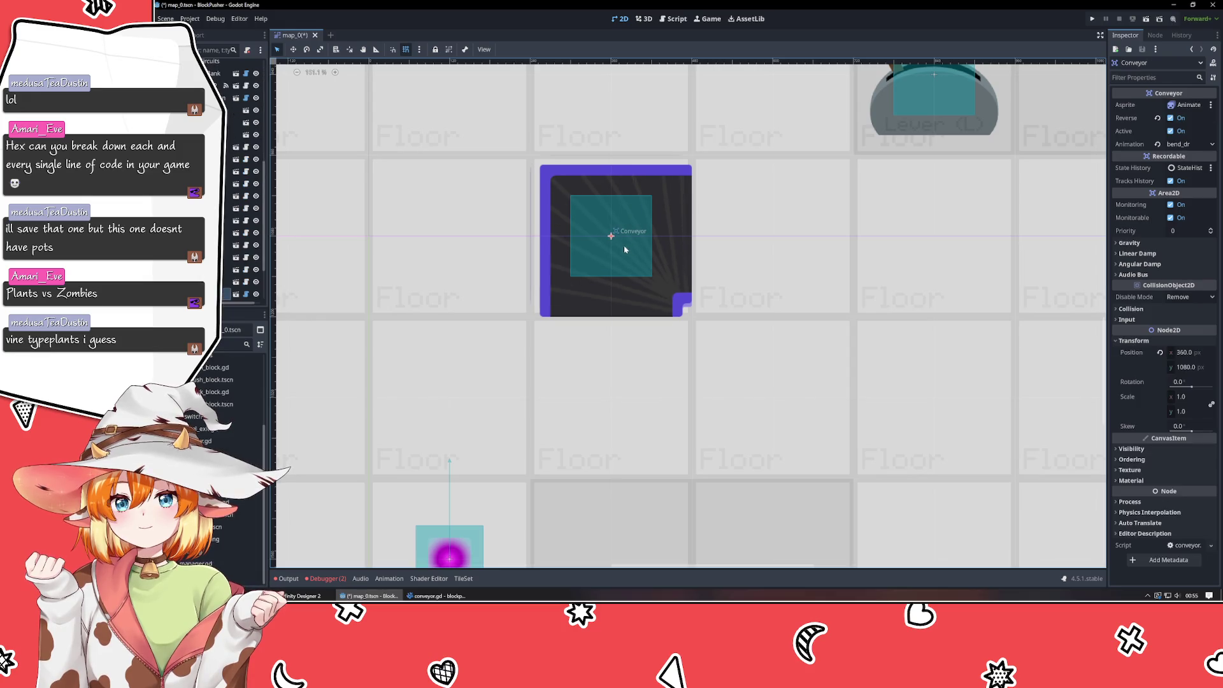
left_click(289, 579)
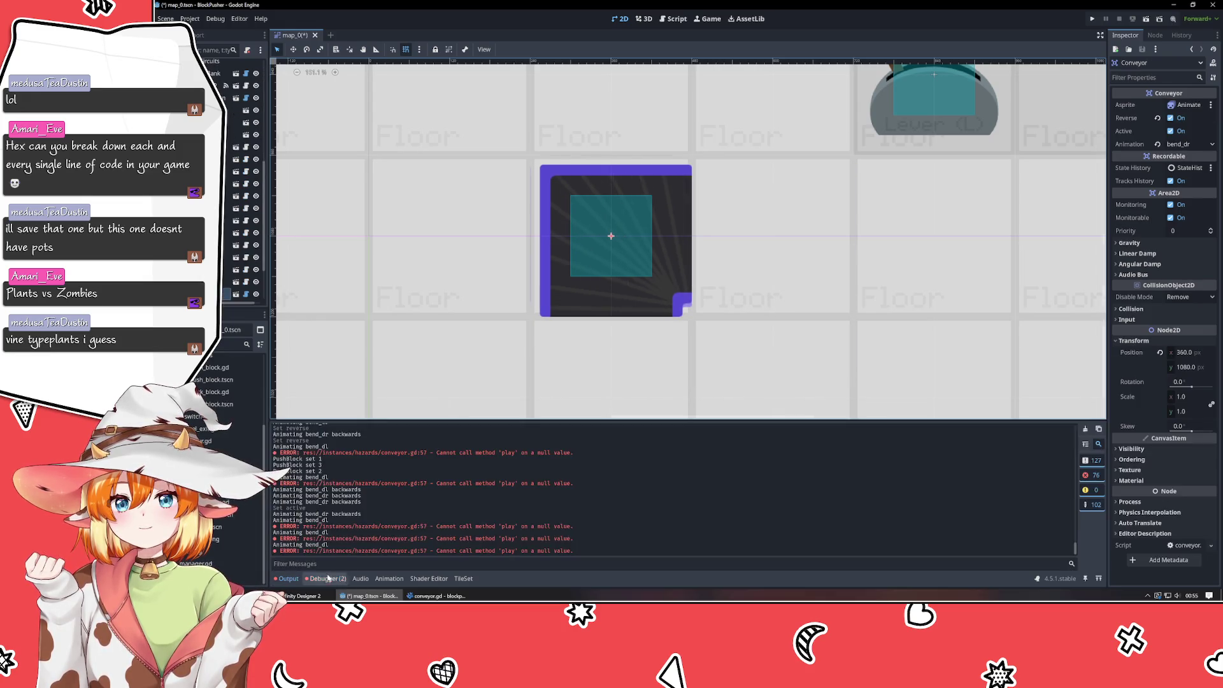
mouse_move(622, 230)
left_mouse_down()
mouse_move(737, 272)
mouse_move(628, 242)
left_mouse_up()
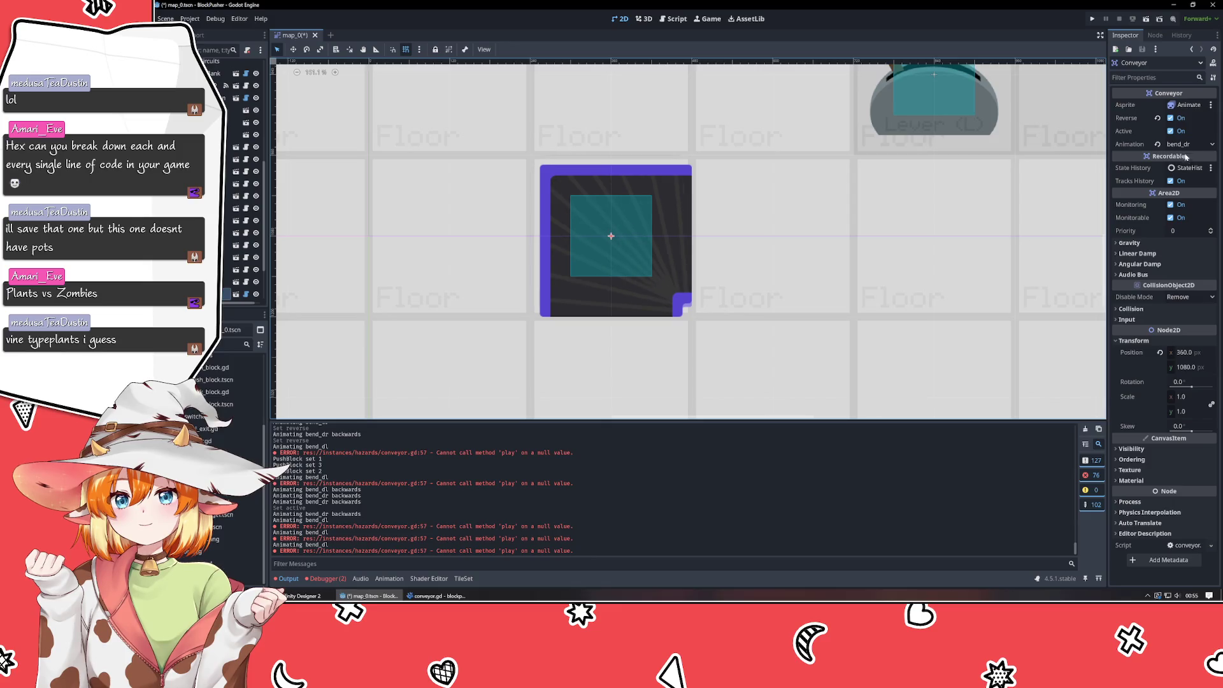
left_click(1173, 132)
left_click(1173, 132)
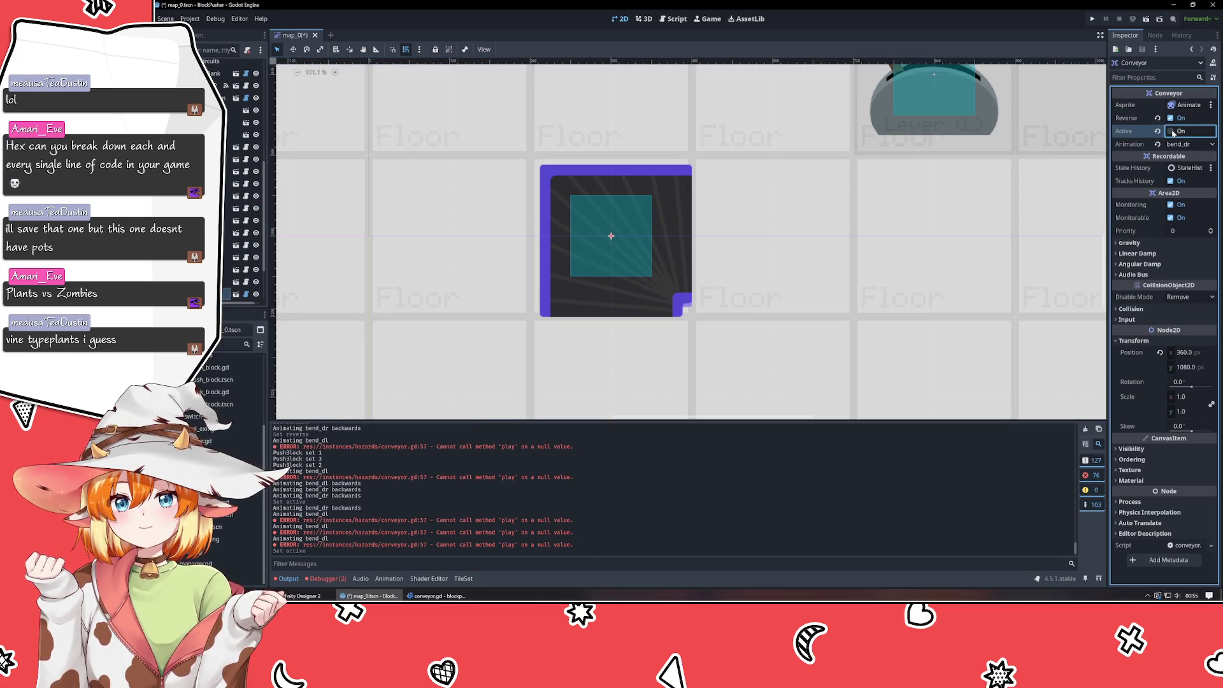
left_click(1172, 131)
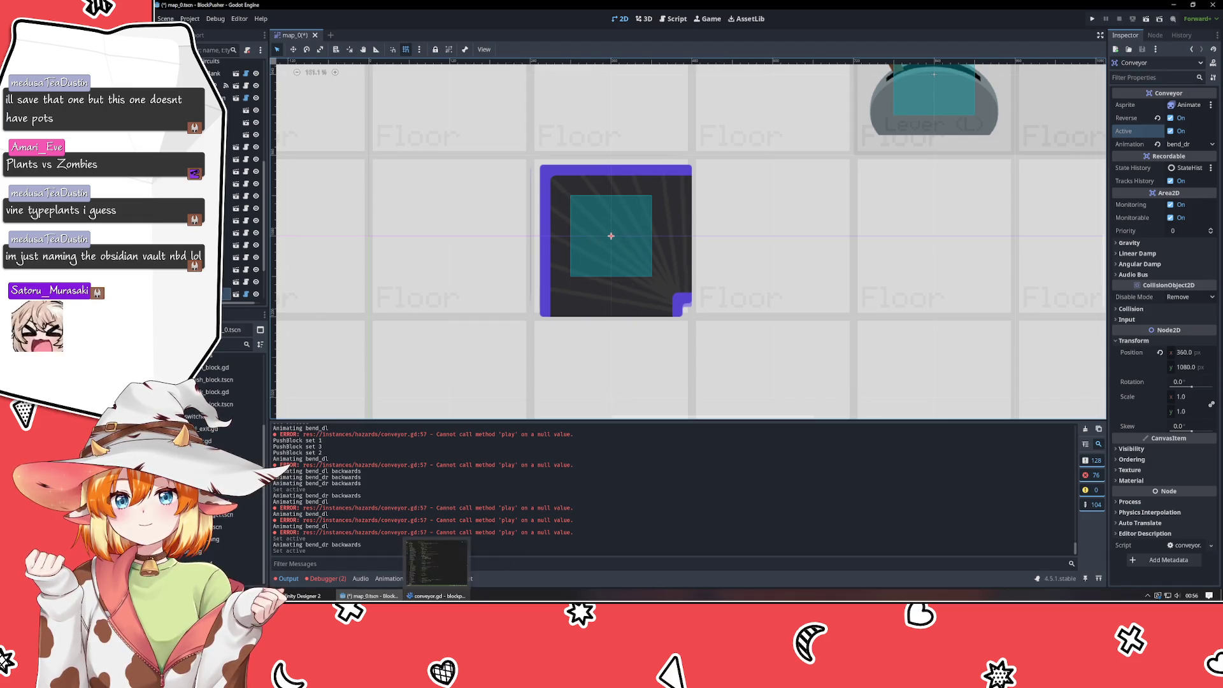
left_click(437, 595)
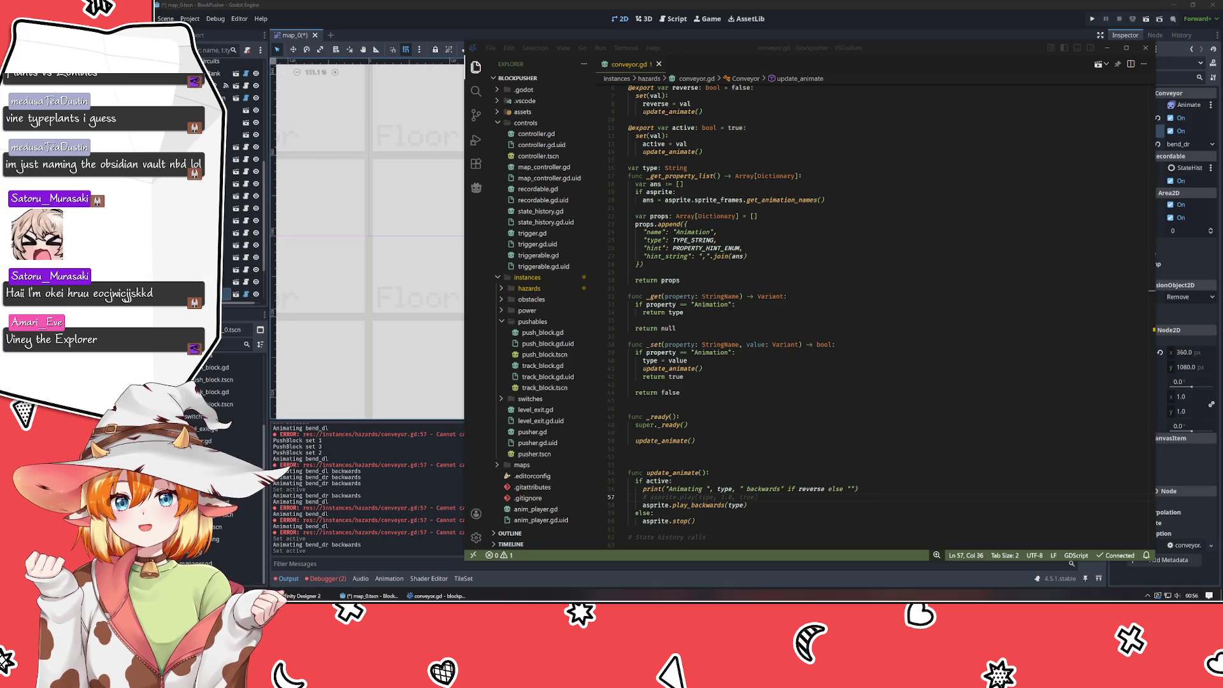
Look over conveyor.gd around _get, _set and the end of the script
left_click(860, 298)
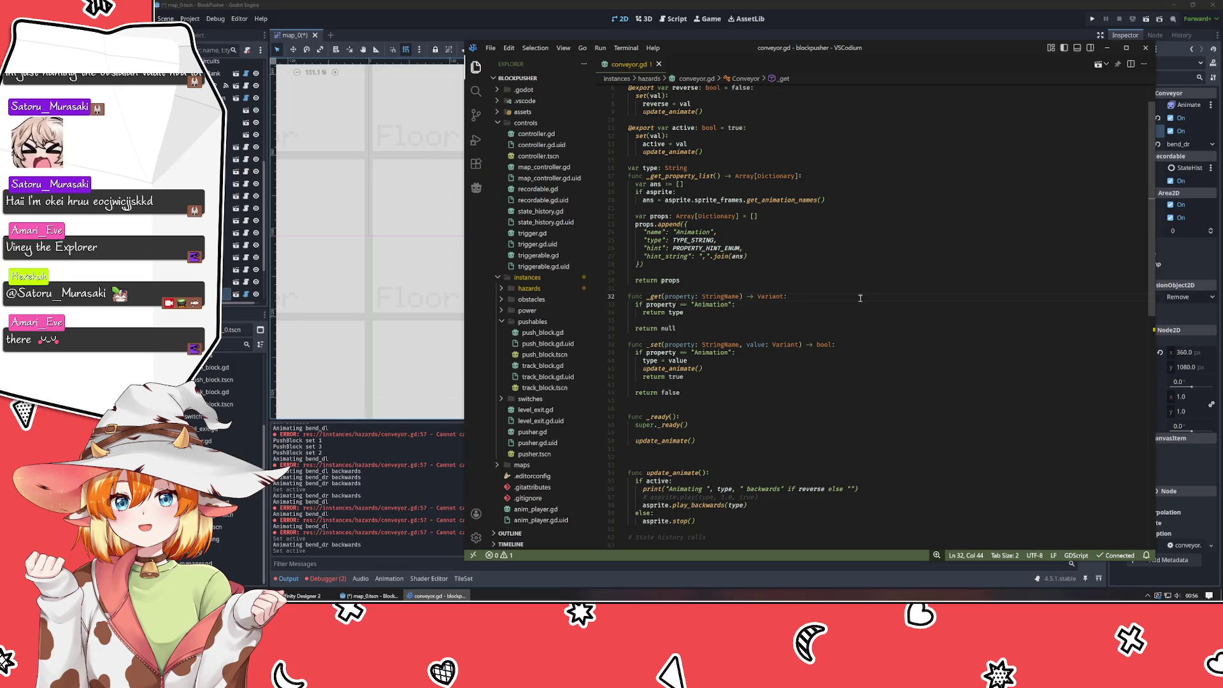
left_click(808, 285)
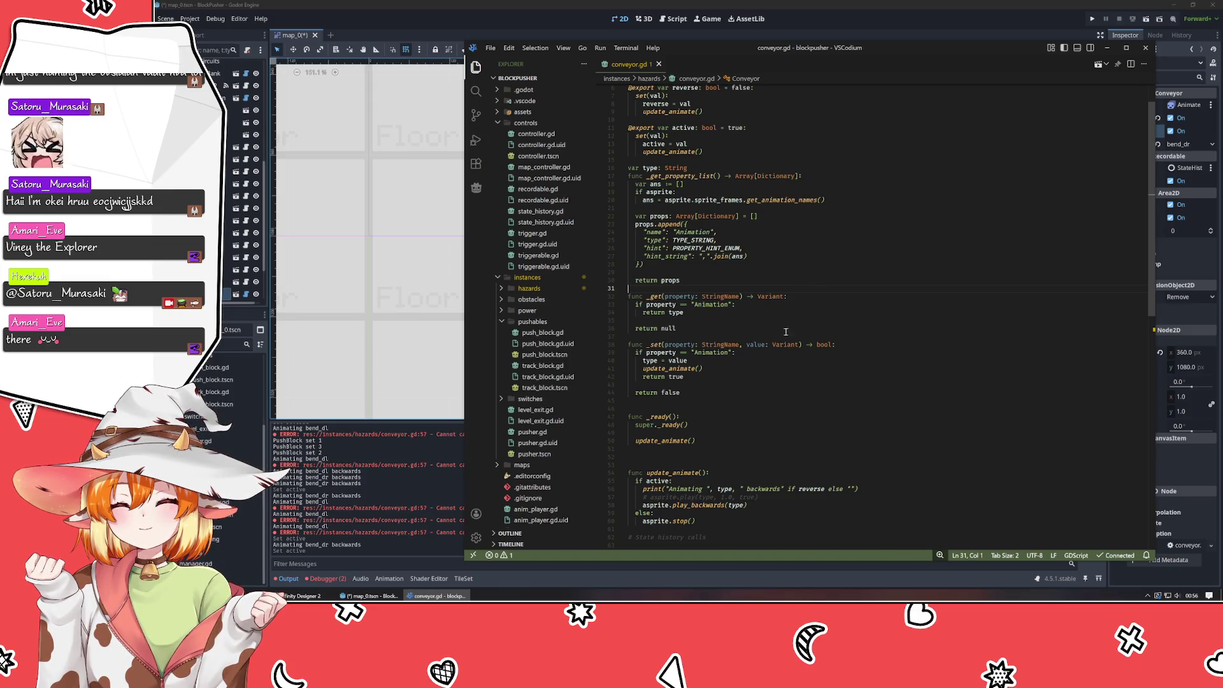
left_click(753, 401)
scroll(753, 403, "down", 10)
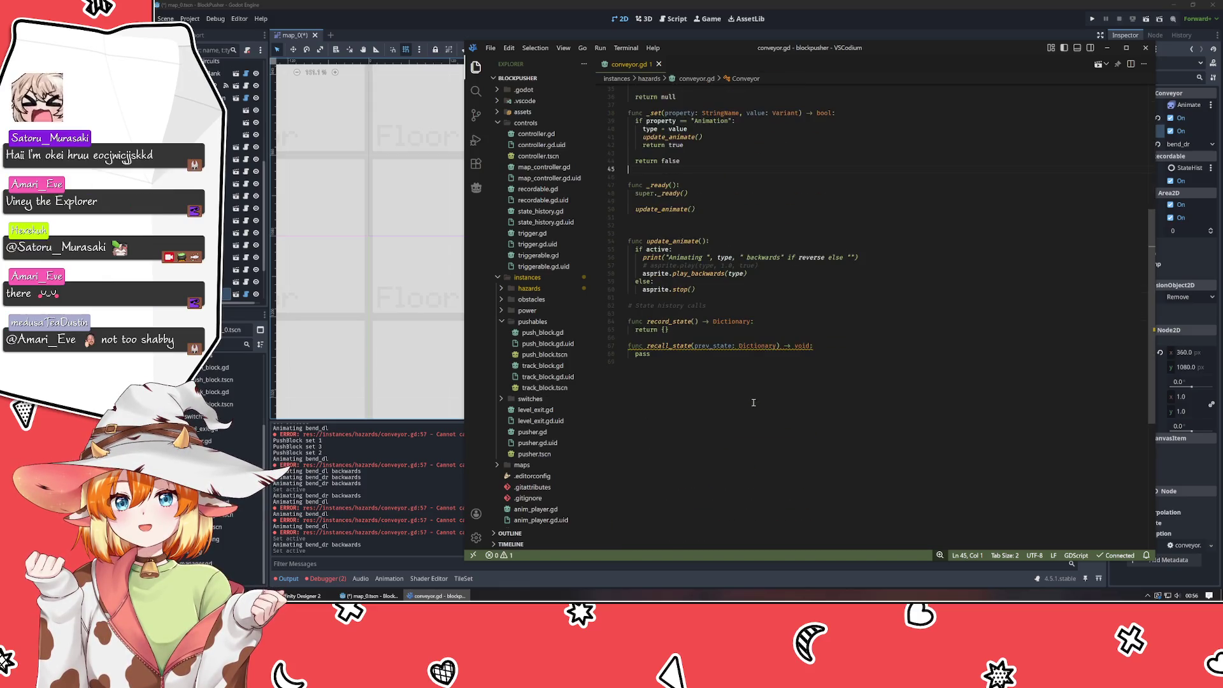
left_click(755, 446)
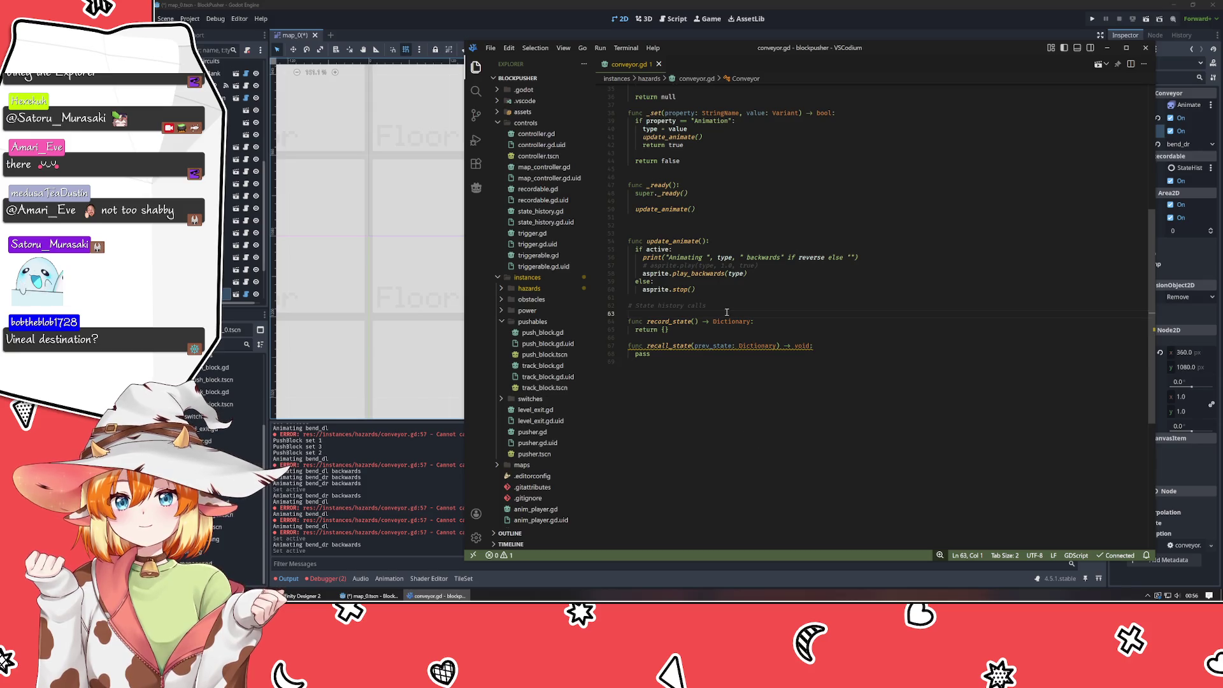
scroll(726, 312, "up", 3)
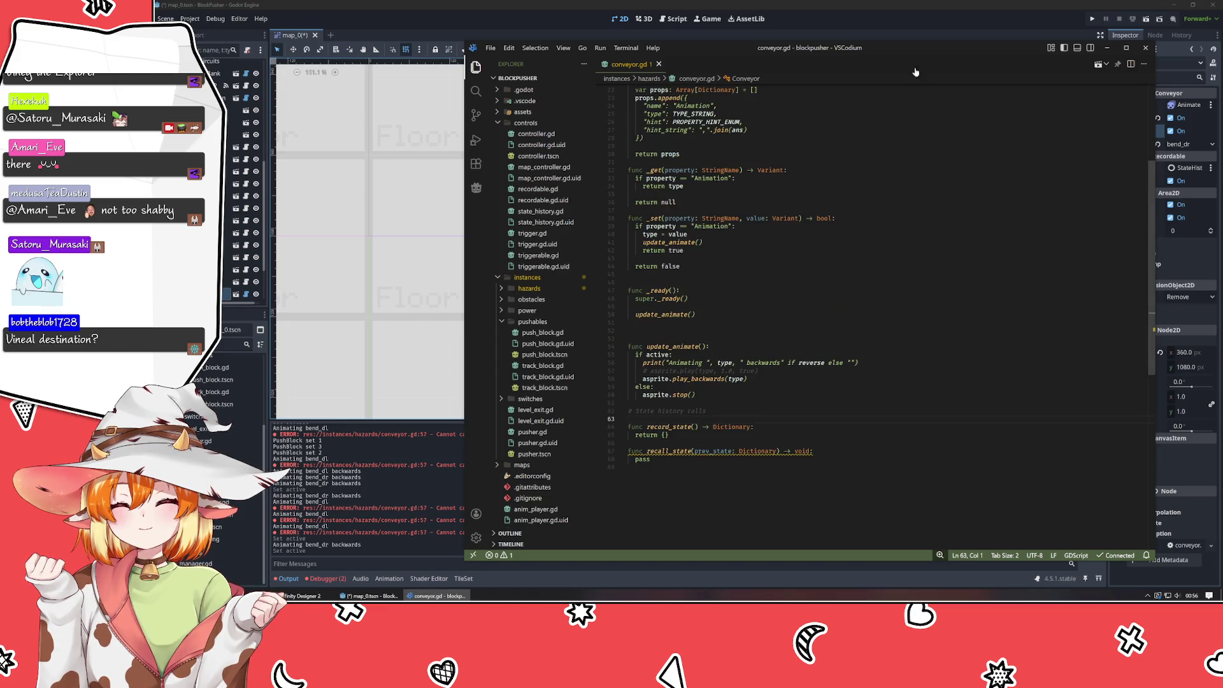
key("alt+Tab")
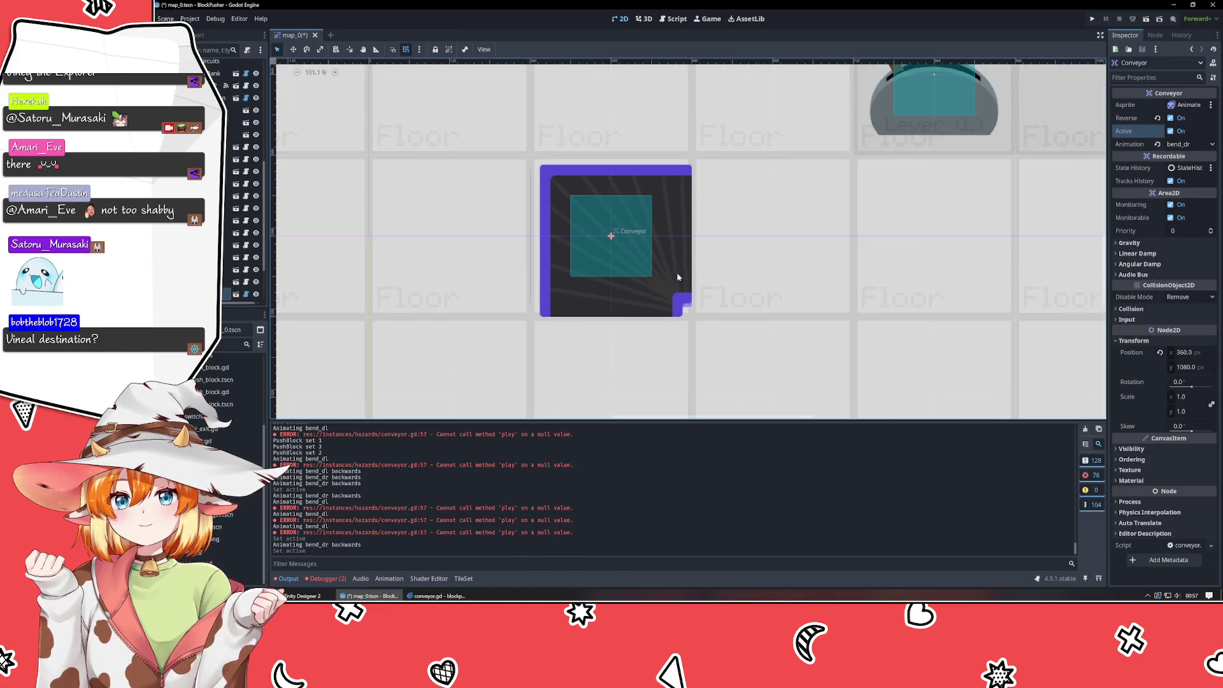
left_click(437, 595)
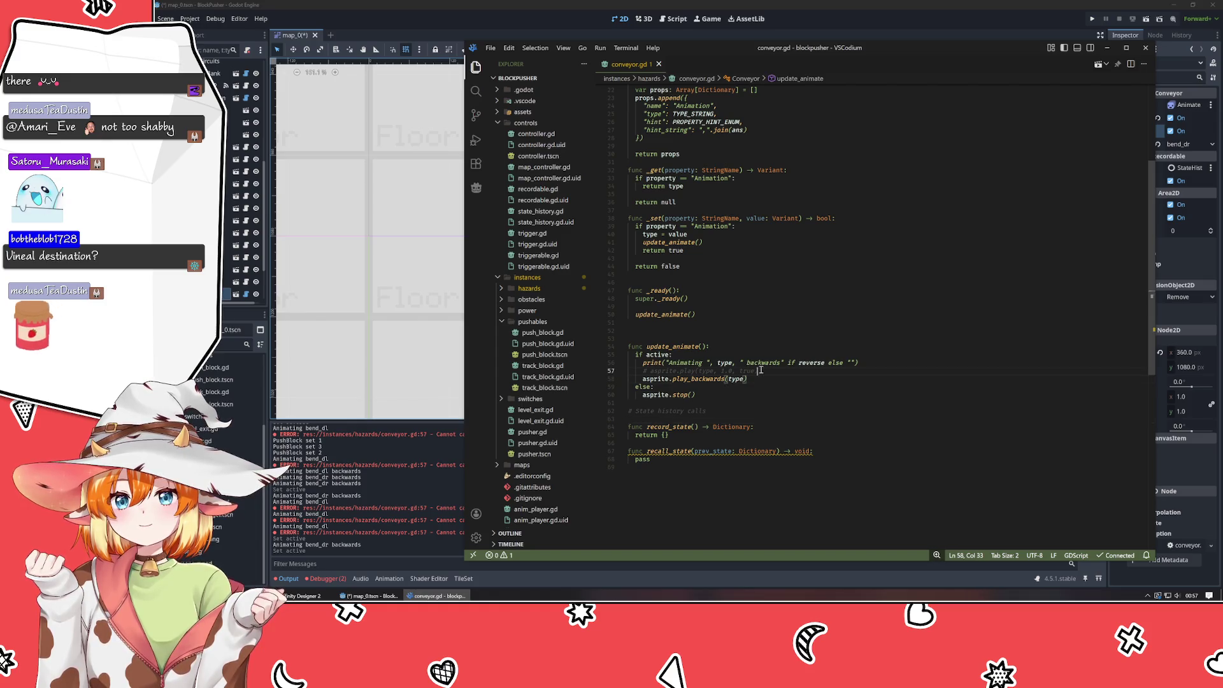
Uncomment line 57 so asprite.play(type, 1.0, true) runs again
key("ctrl+slash")
mouse_move(683, 370)
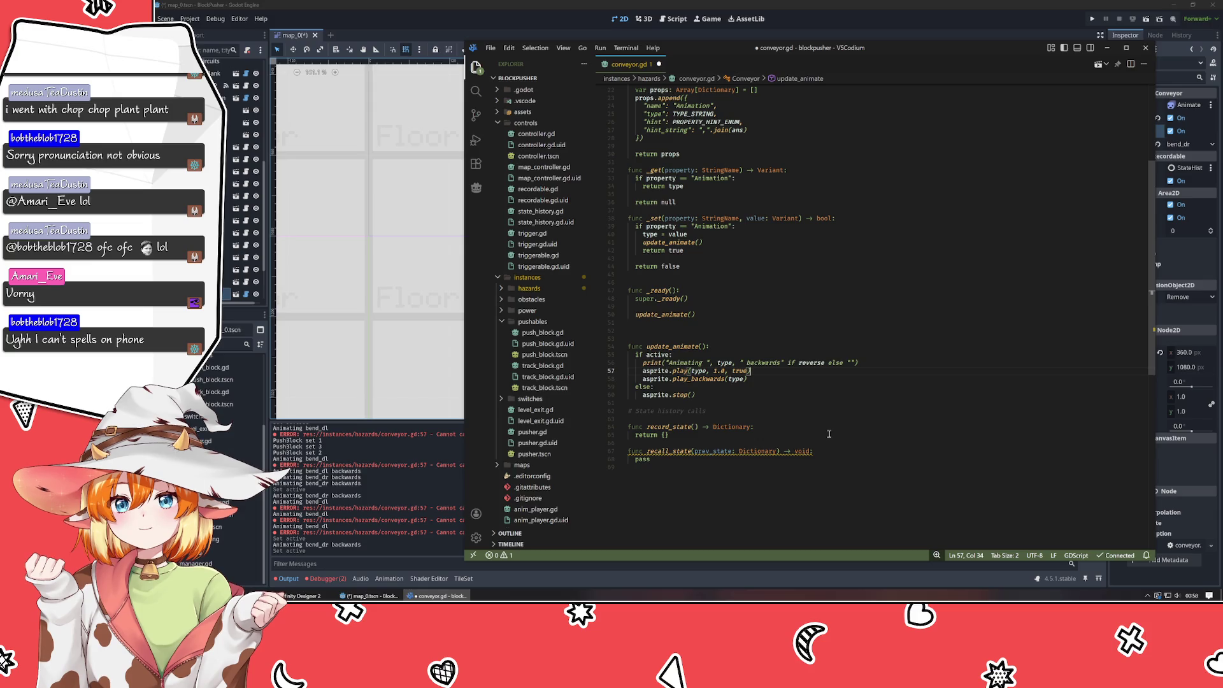
Trim the call to asprite.play(type) and add an 'if reverse:' line below the print
key("Left")
key("BackSpace")
key("BackSpace")
key("BackSpace")
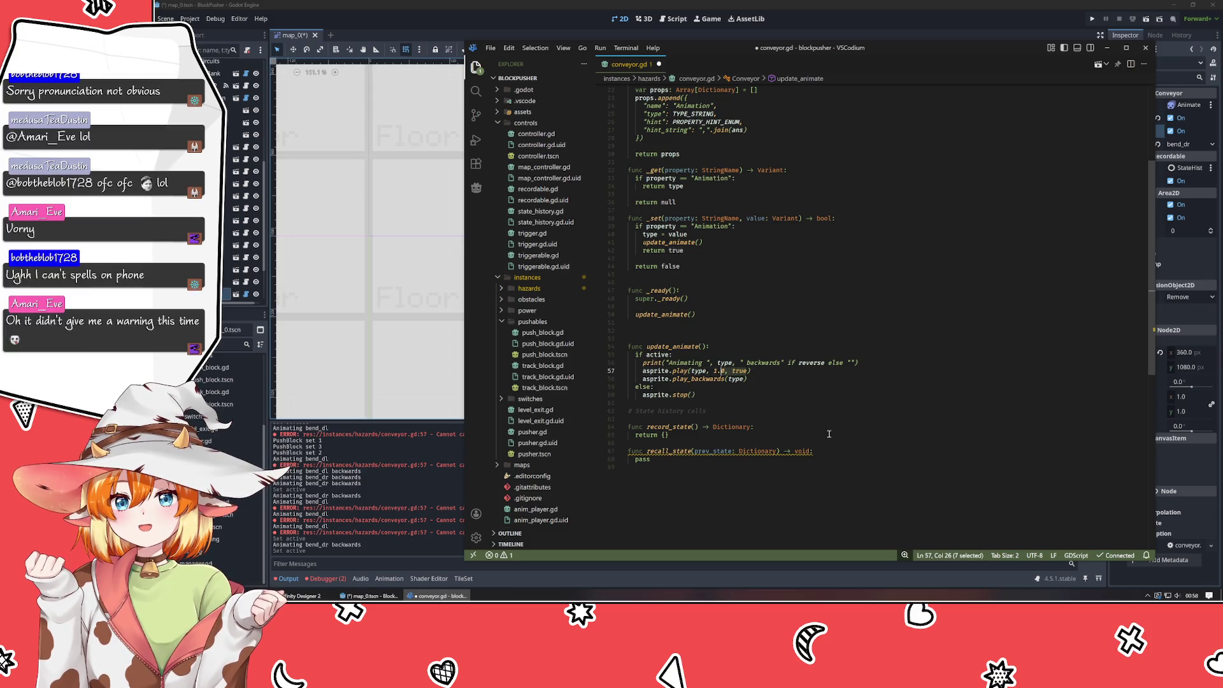
key("Escape")
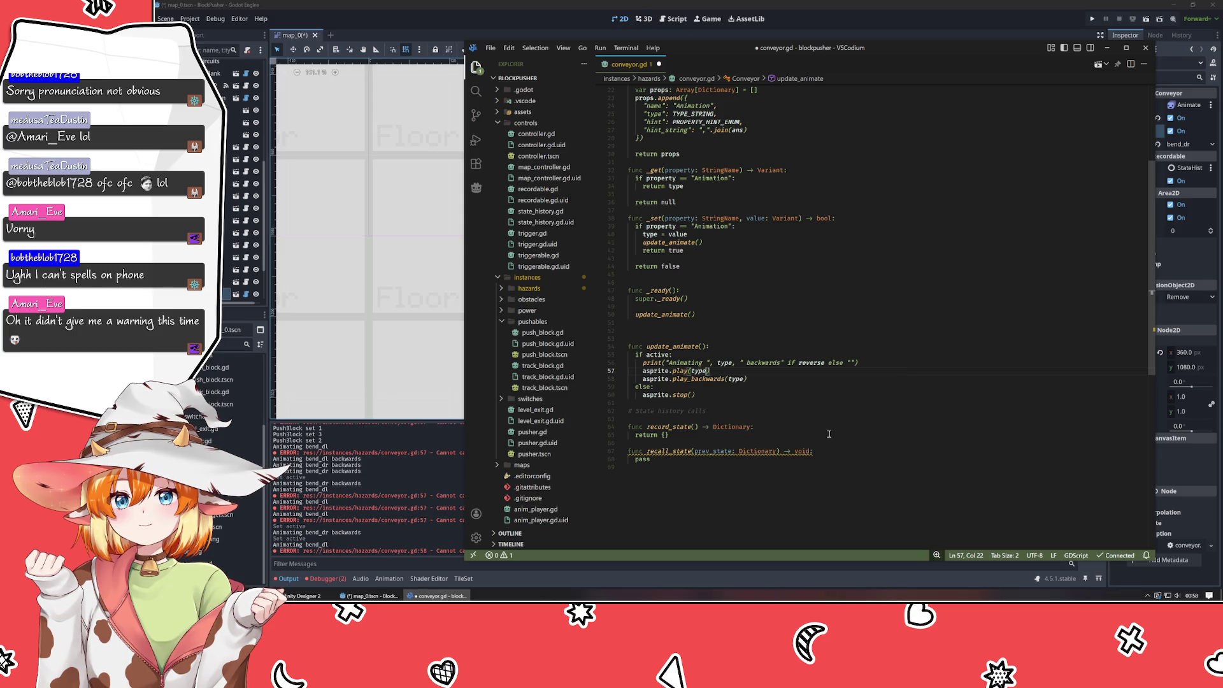
key("End")
key("Return")
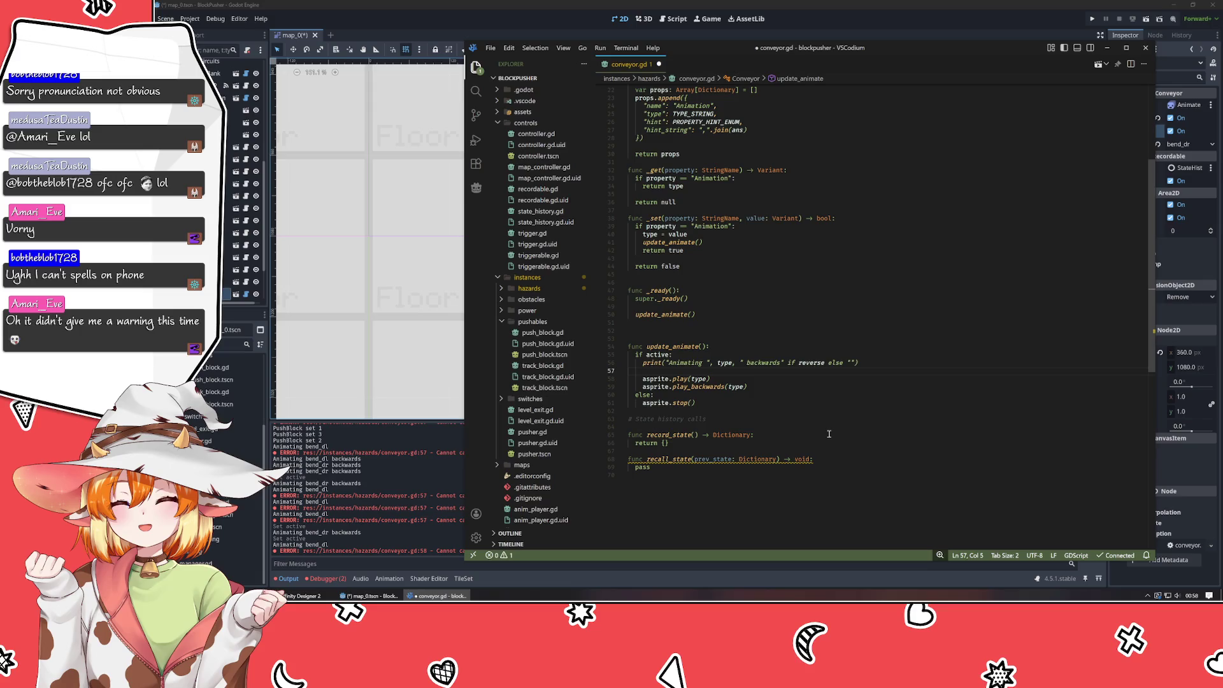
type("if r")
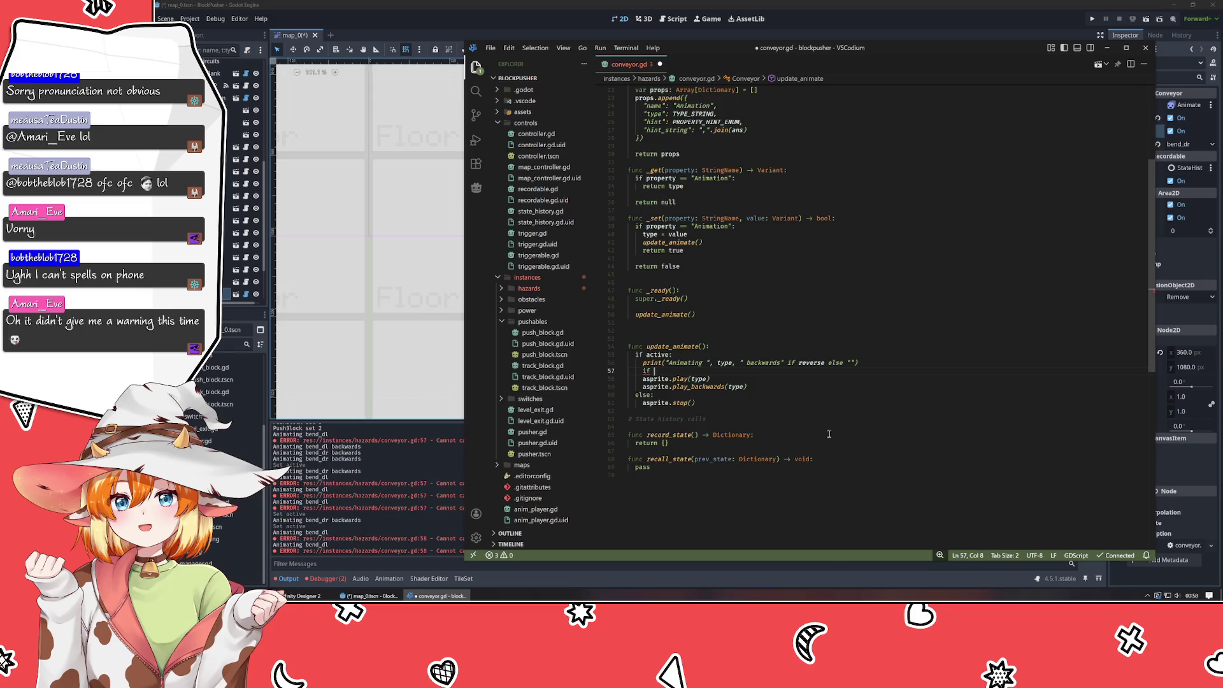
type("everse")
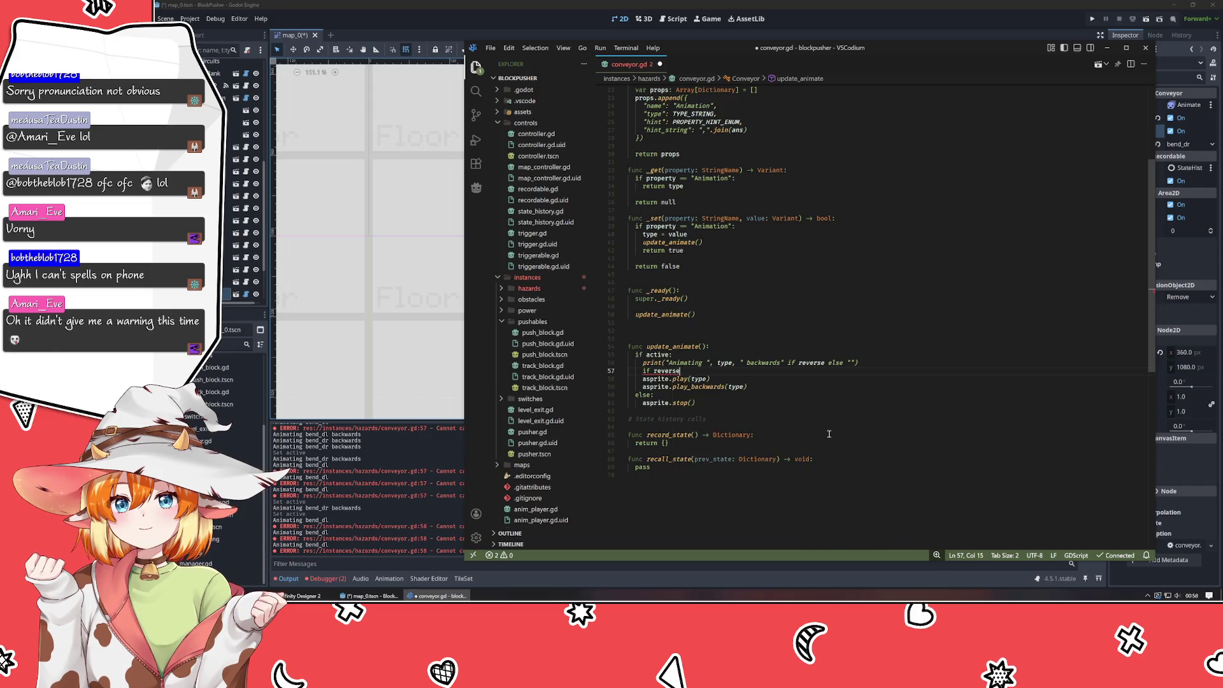
type(":")
Nest play_backwards(type) under the if and play(type) under an else, then save
key("Down")
key("Down")
key("alt+Up")
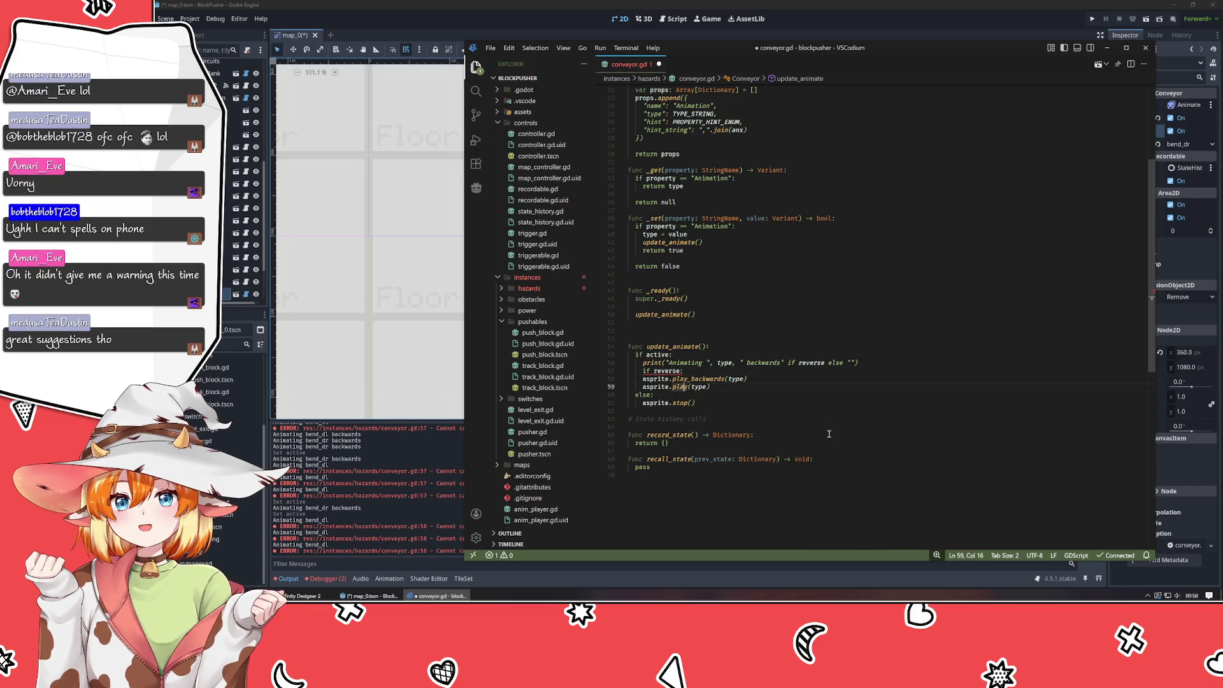
key("End")
key("Return")
type("else:")
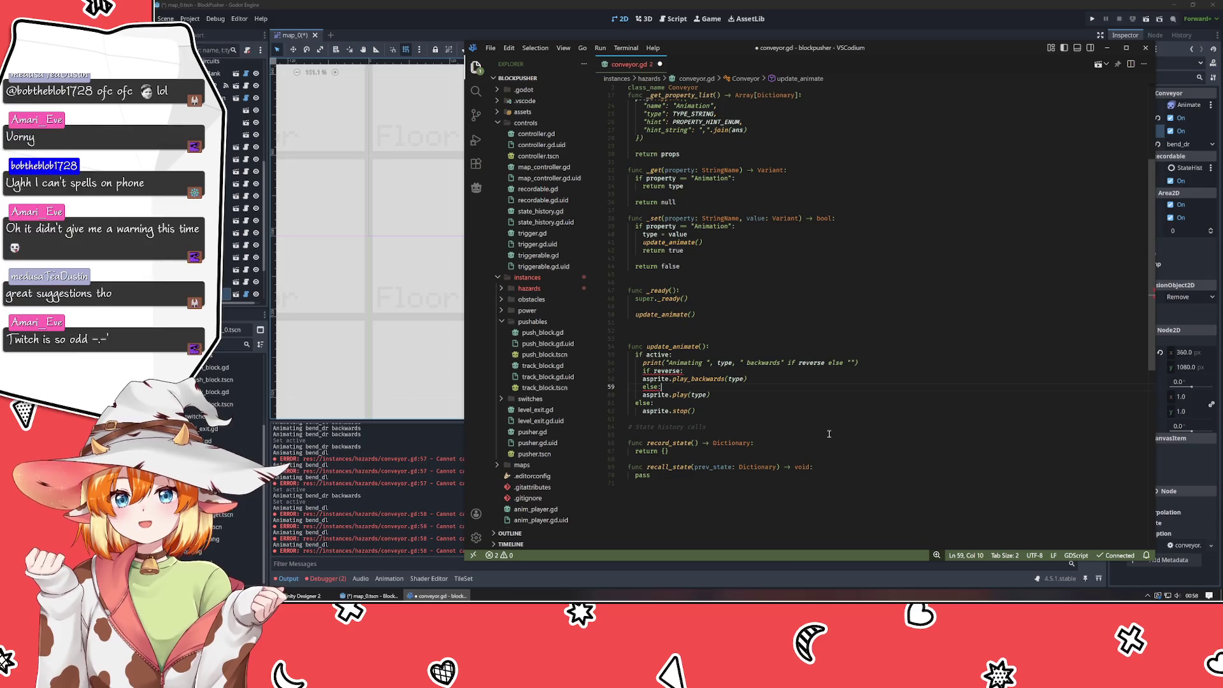
key("Up")
key("ctrl+bracketright")
key("Down")
key("Down")
key("ctrl+bracketright")
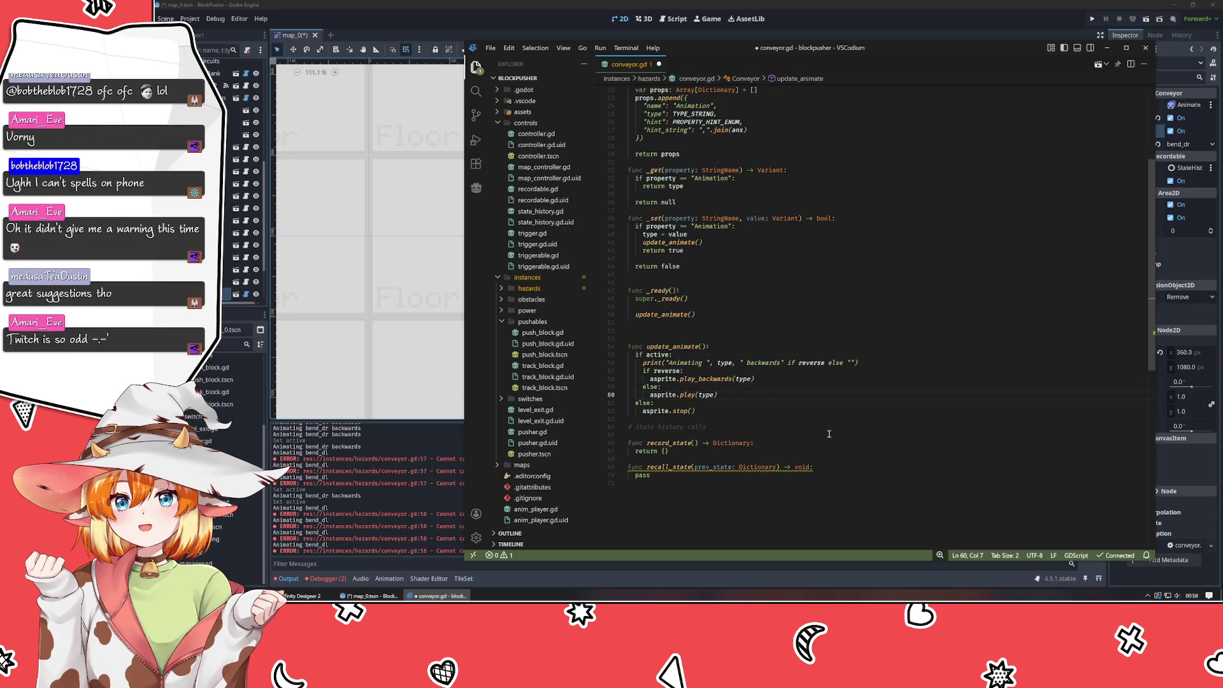
key("ctrl+s")
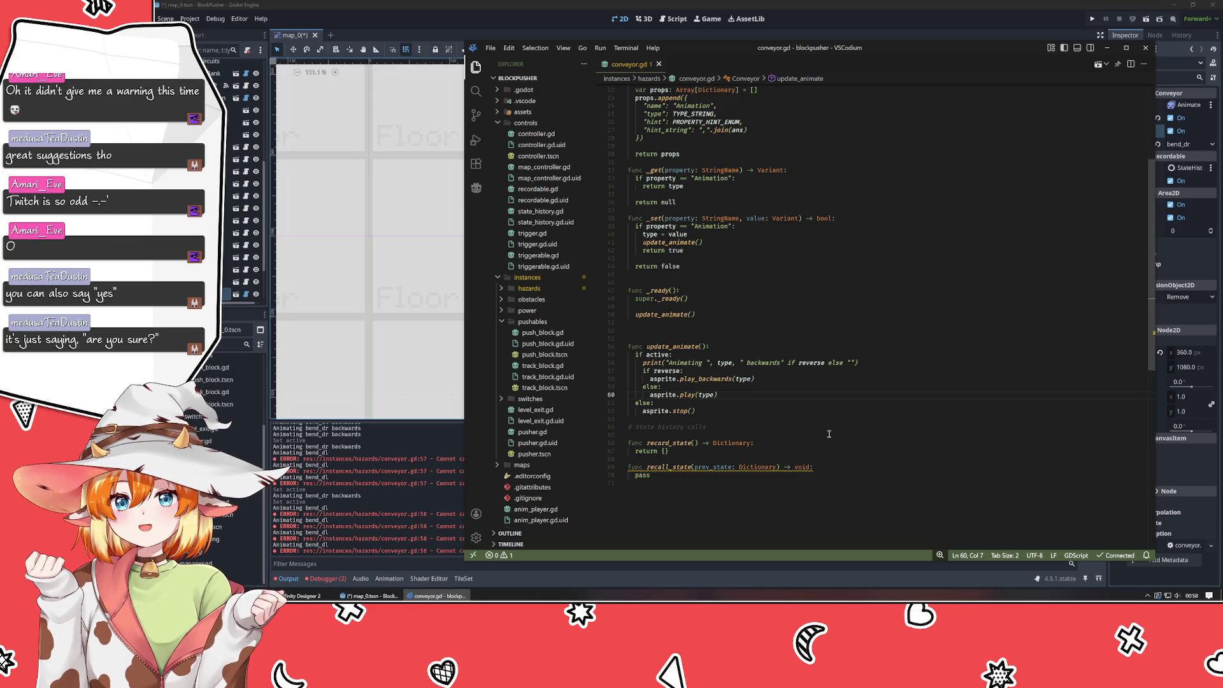
Delete the debug print line from update_animate and save conveyor.gd
left_click(829, 433)
left_click(828, 523)
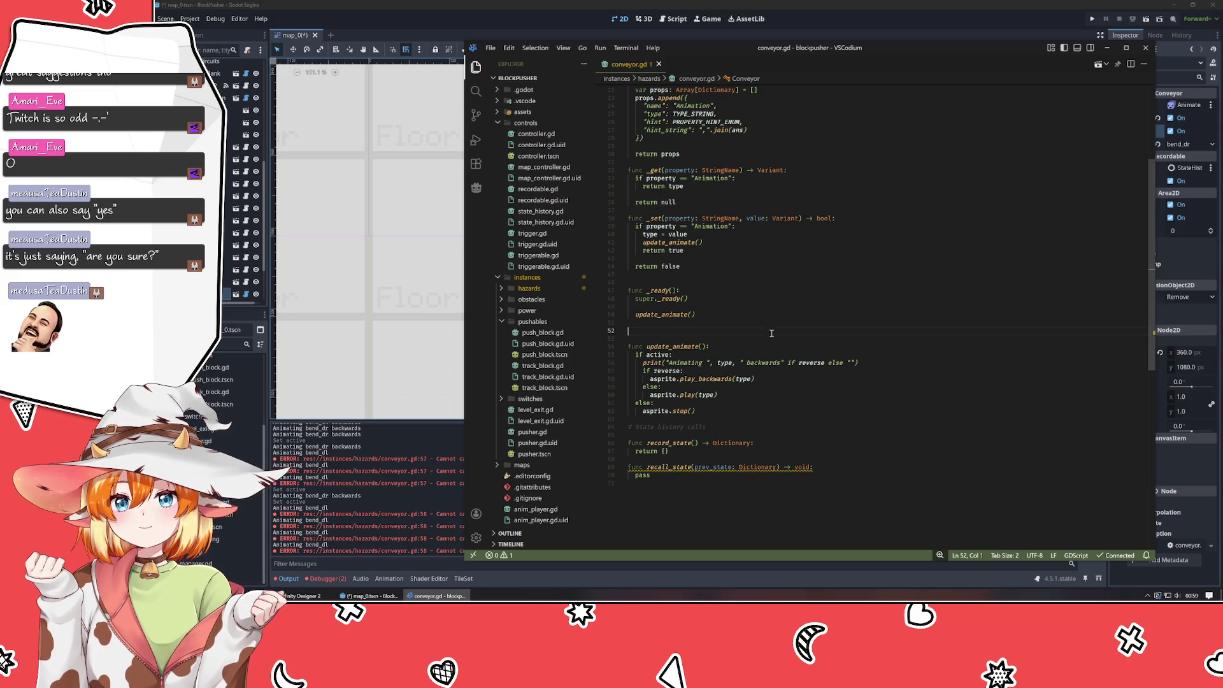
scroll(770, 333, "up", 5)
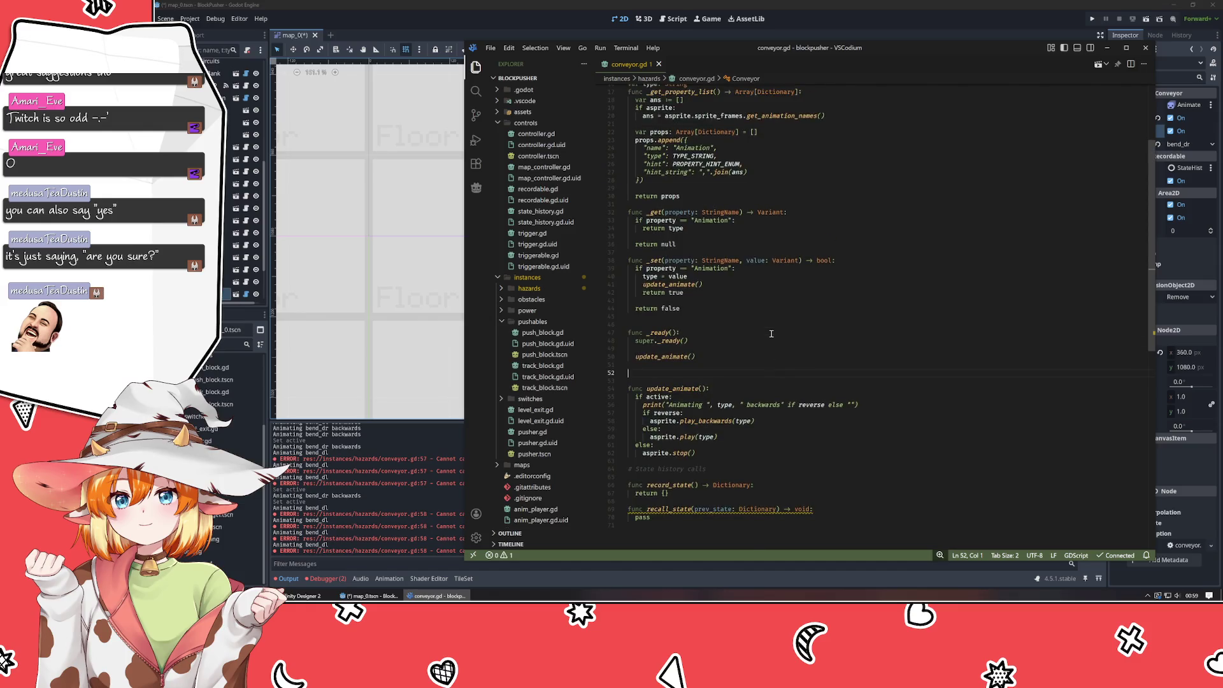
scroll(771, 333, "down", 7)
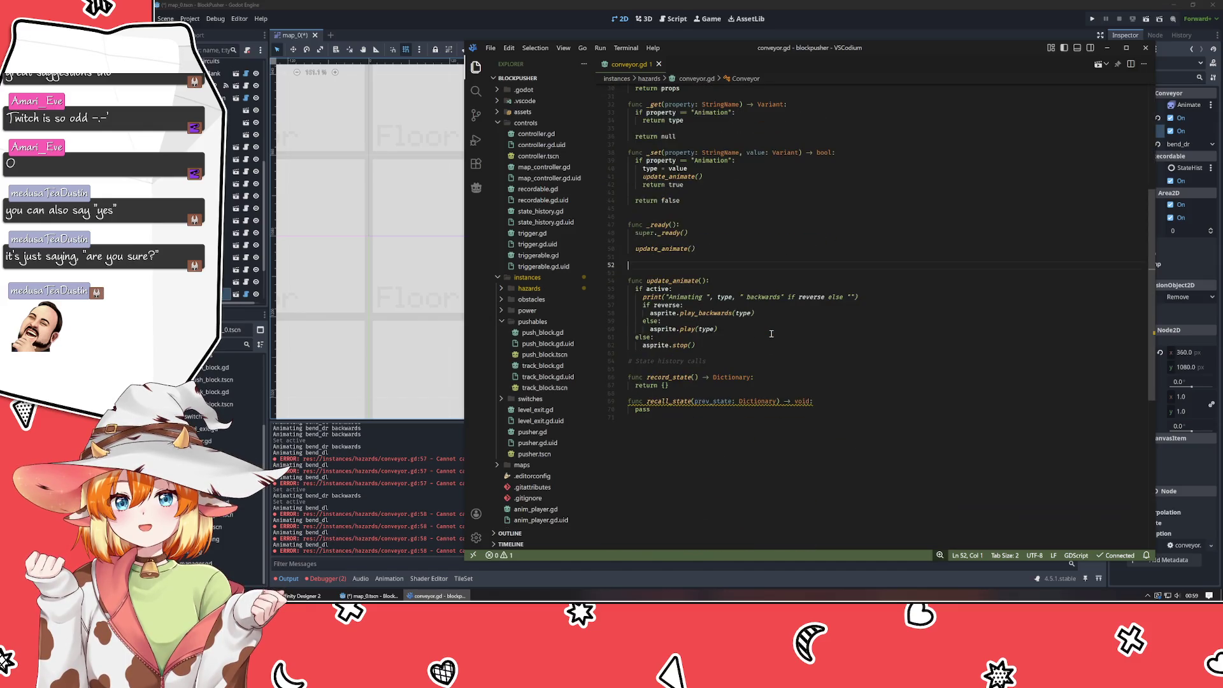
scroll(770, 334, "up", 2)
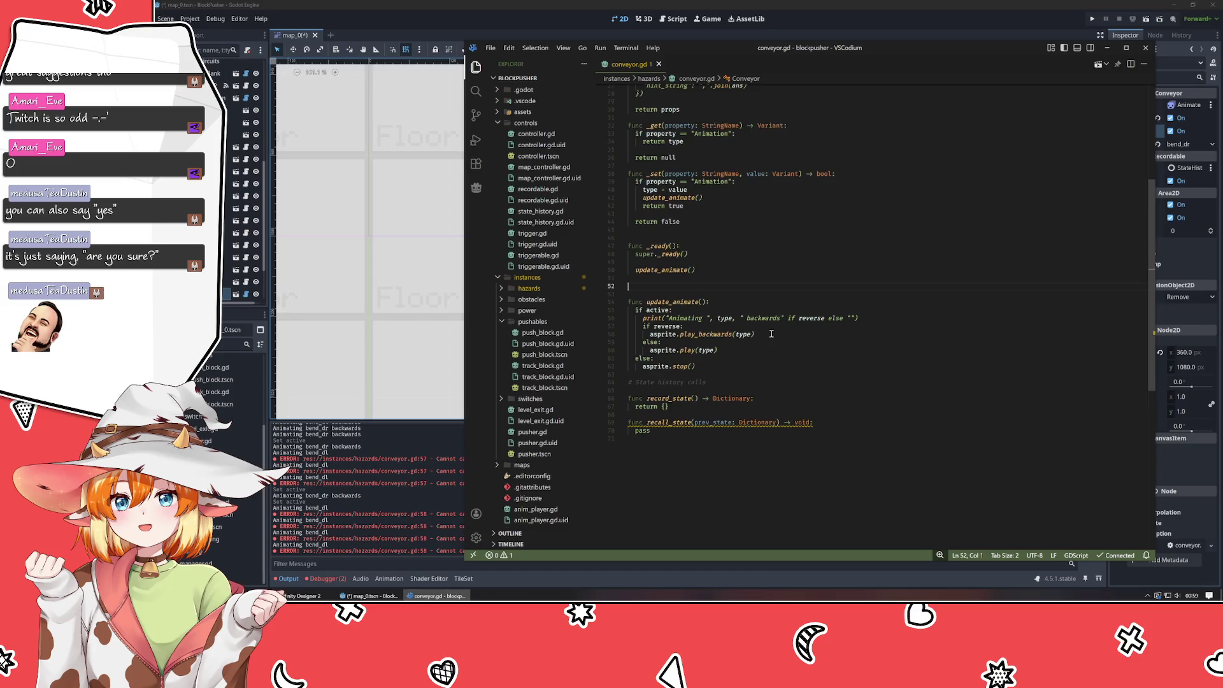
left_click(731, 512)
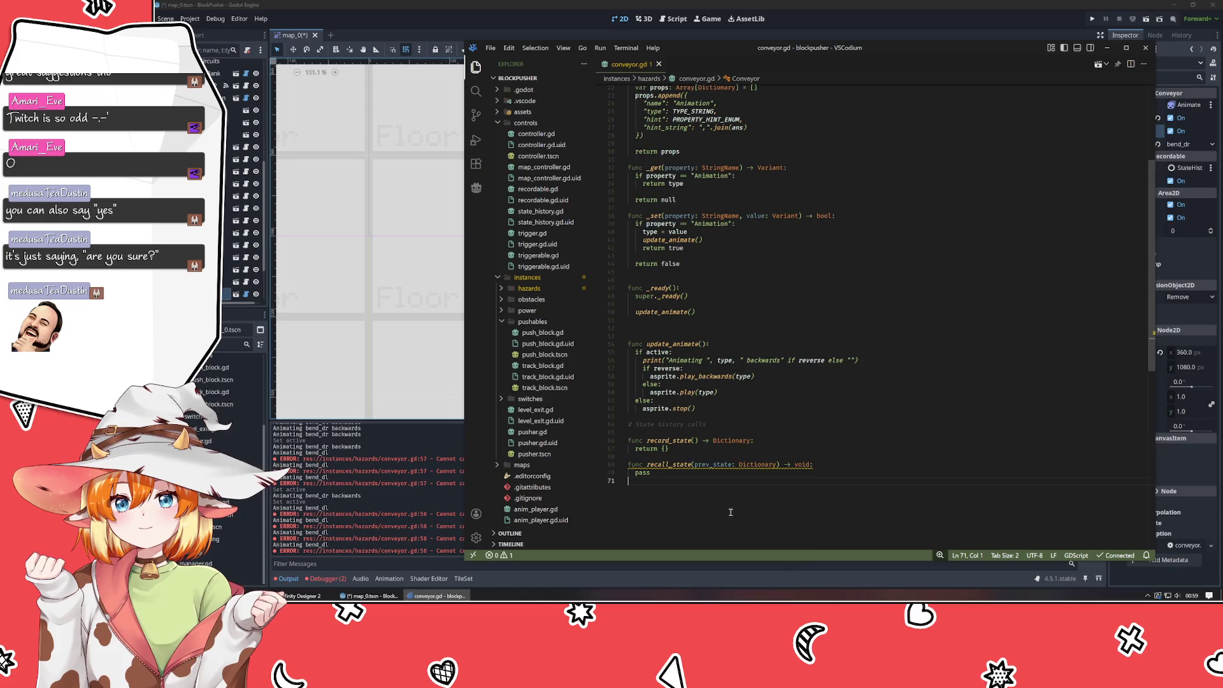
left_click(885, 362)
key("shift+Home")
key("BackSpace")
key("BackSpace")
key("ctrl+s")
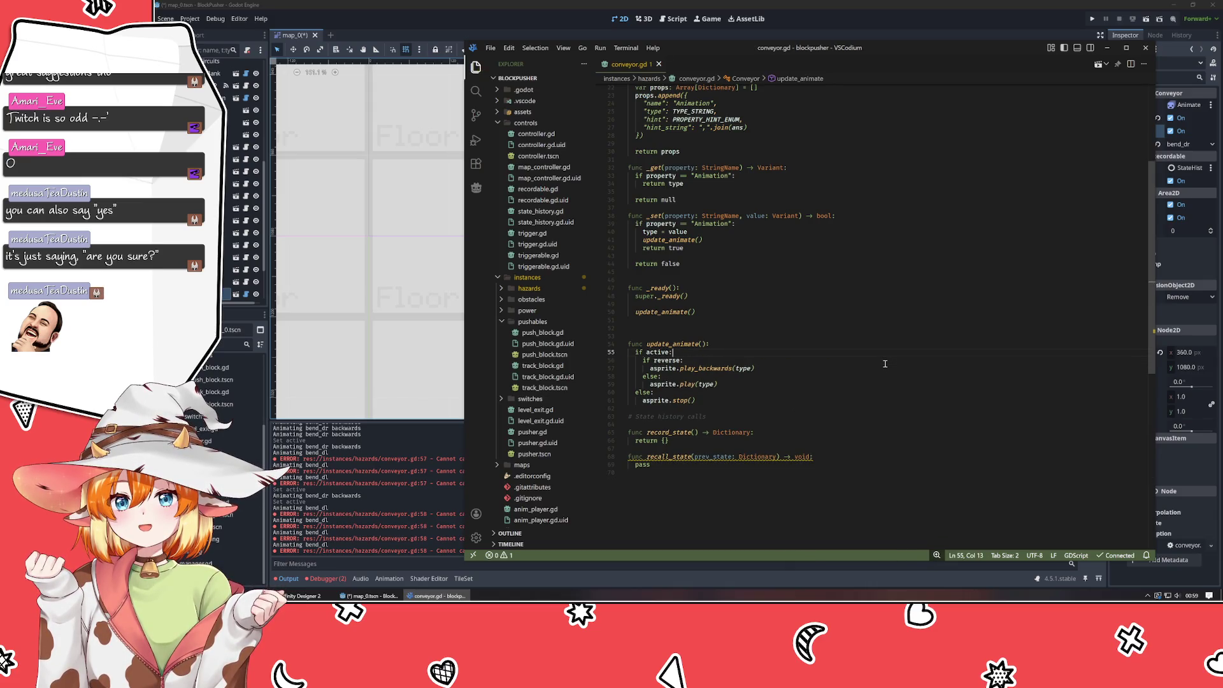
left_click(374, 467)
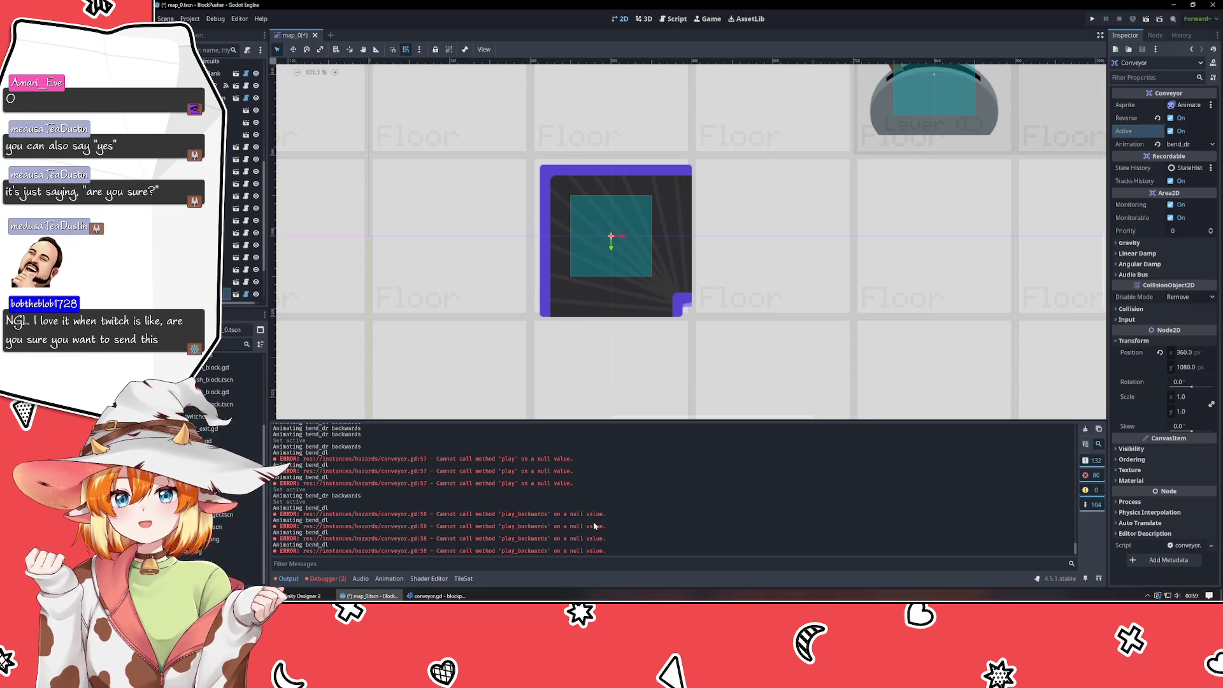
Back in Godot, toggle the Conveyor's Reverse checkbox to test the backwards animation
key("alt+Tab")
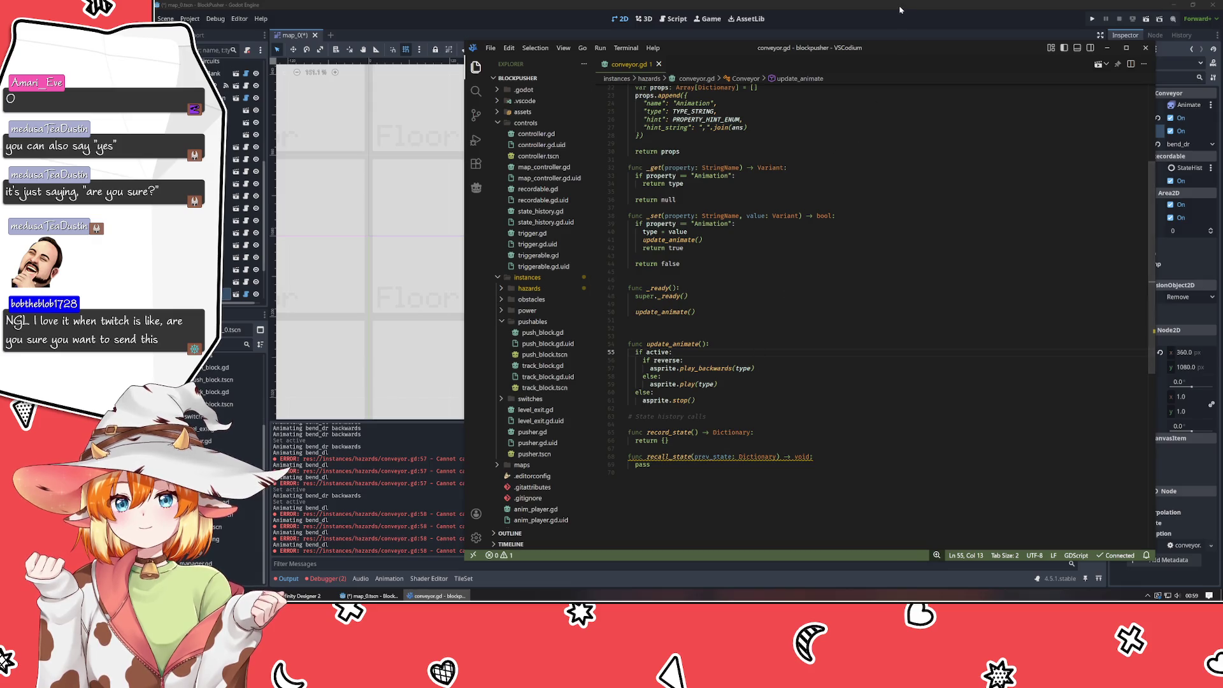
key("alt+Tab")
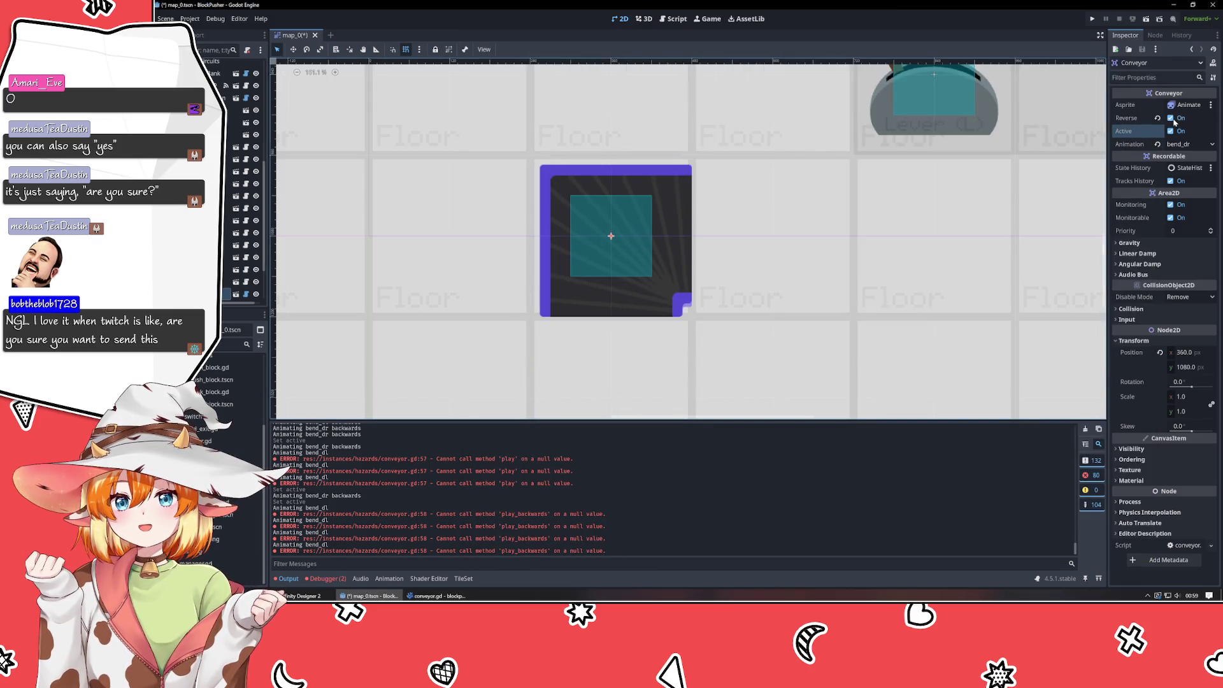
left_click(1176, 120)
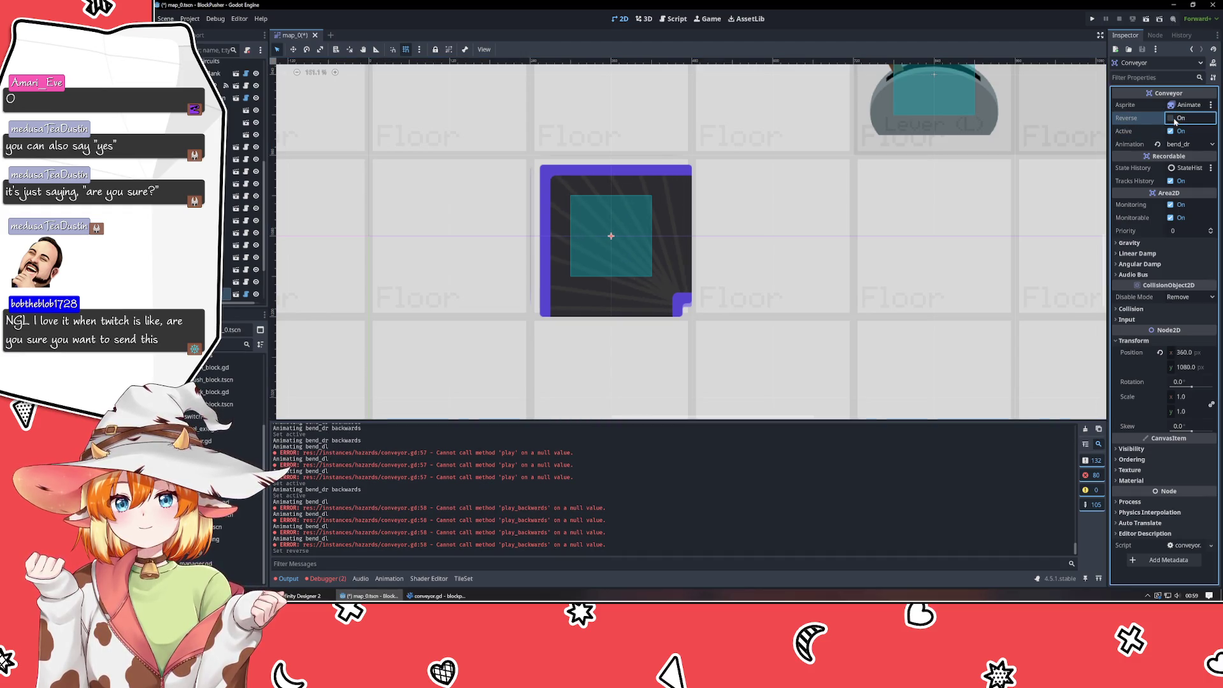
Set the Conveyor's Animation to bend_dl, testing Reverse on and off
left_click(1176, 119)
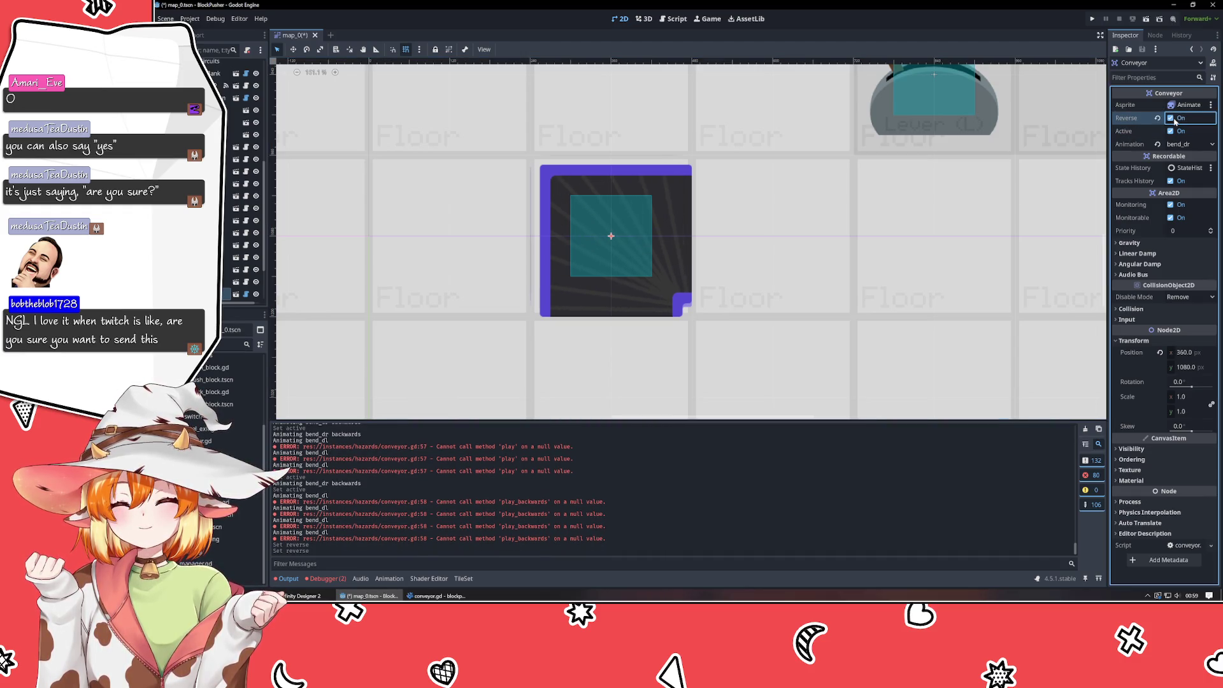
left_click(1176, 120)
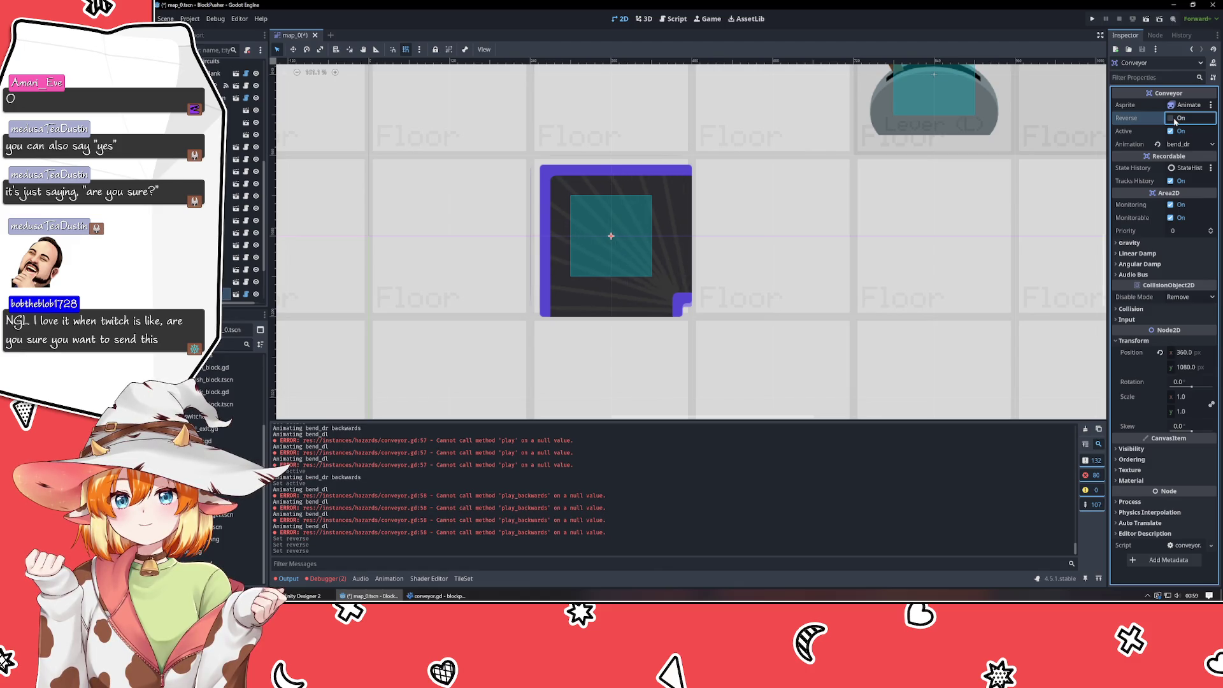
left_click(1186, 144)
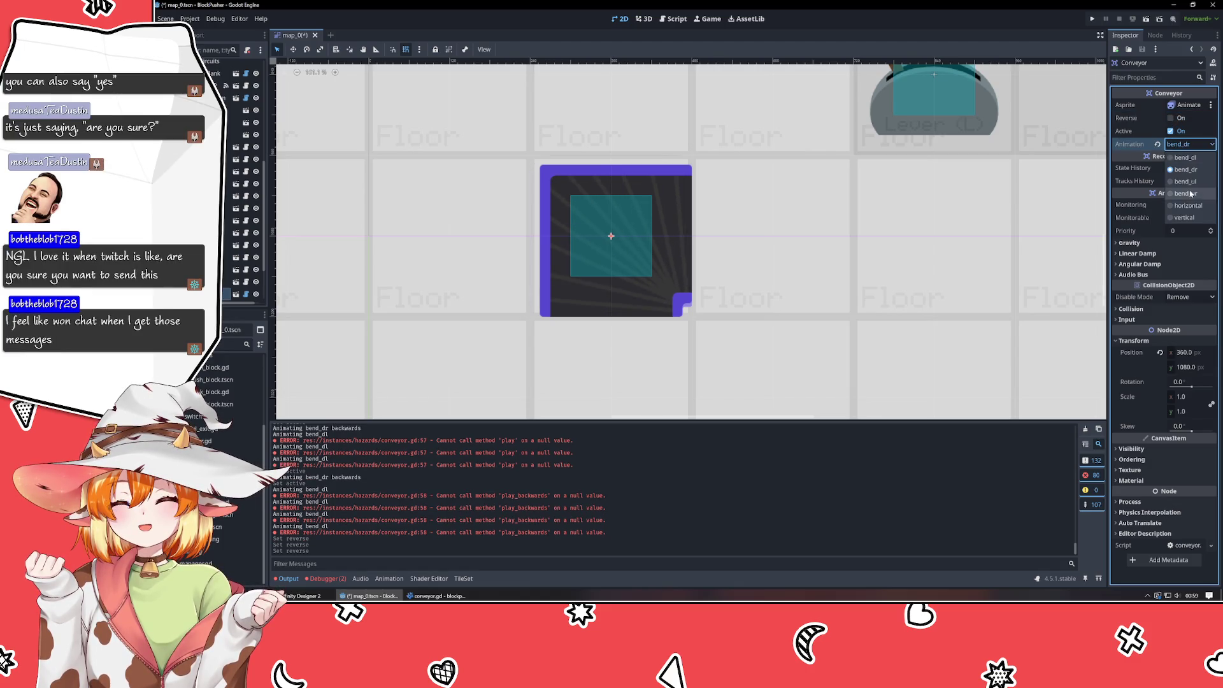
left_click(1187, 205)
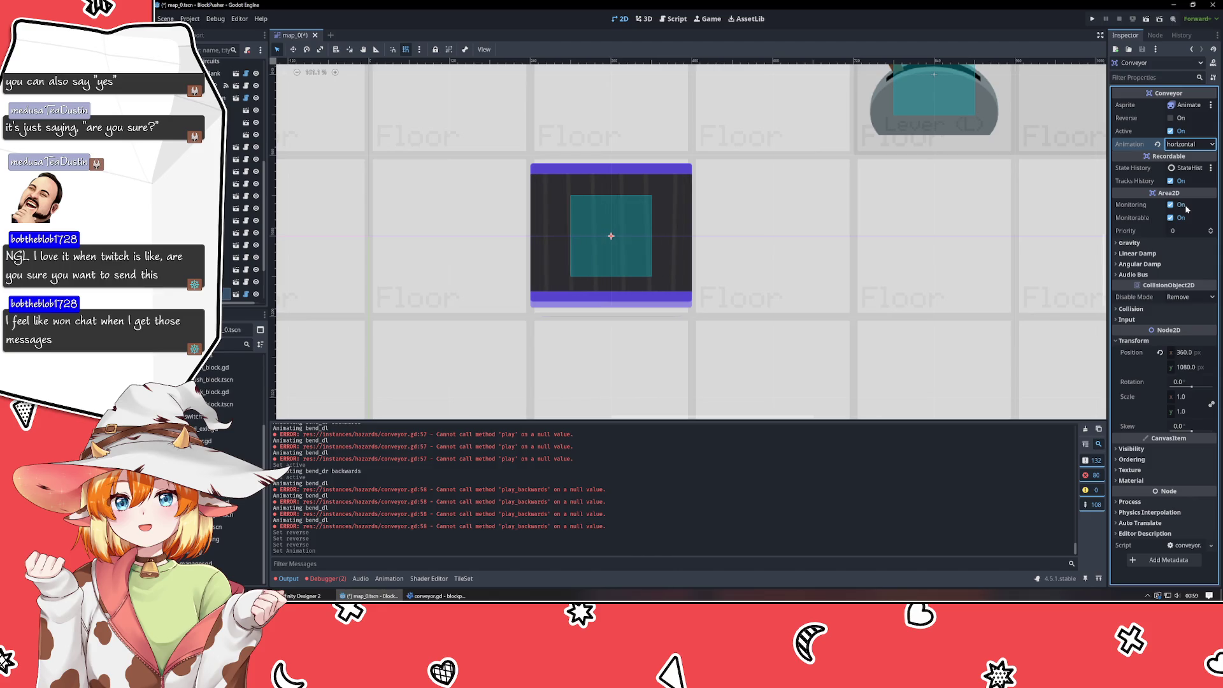
left_click(1182, 119)
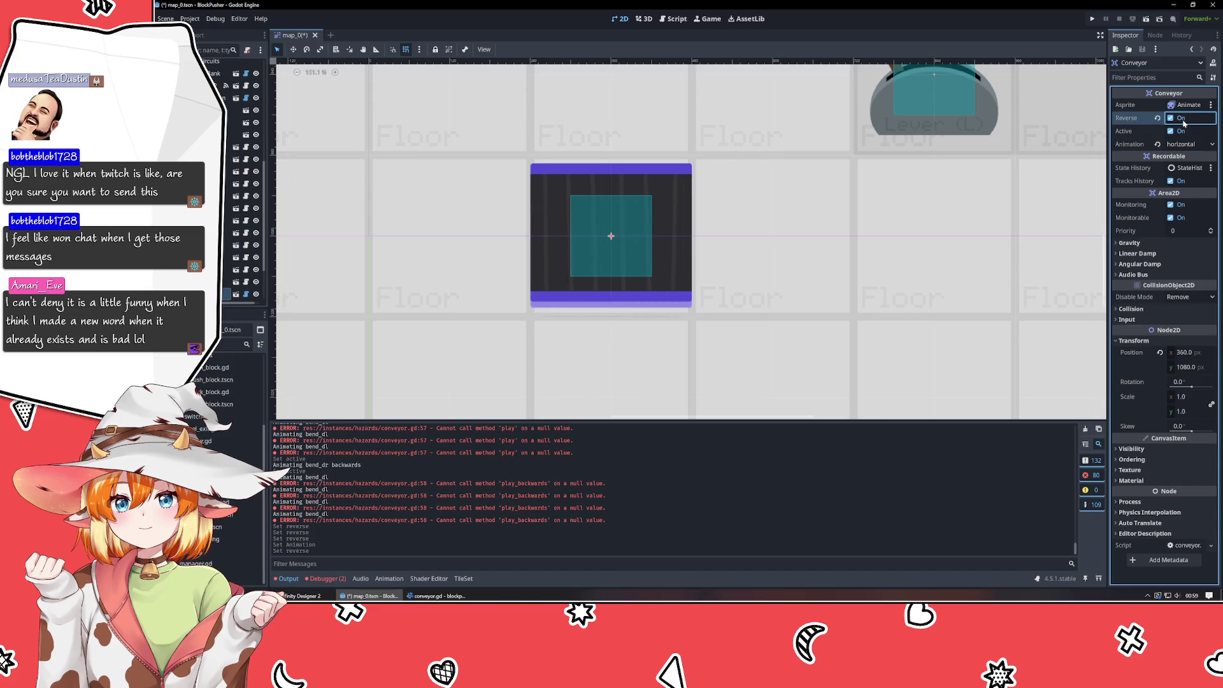
left_click(1183, 121)
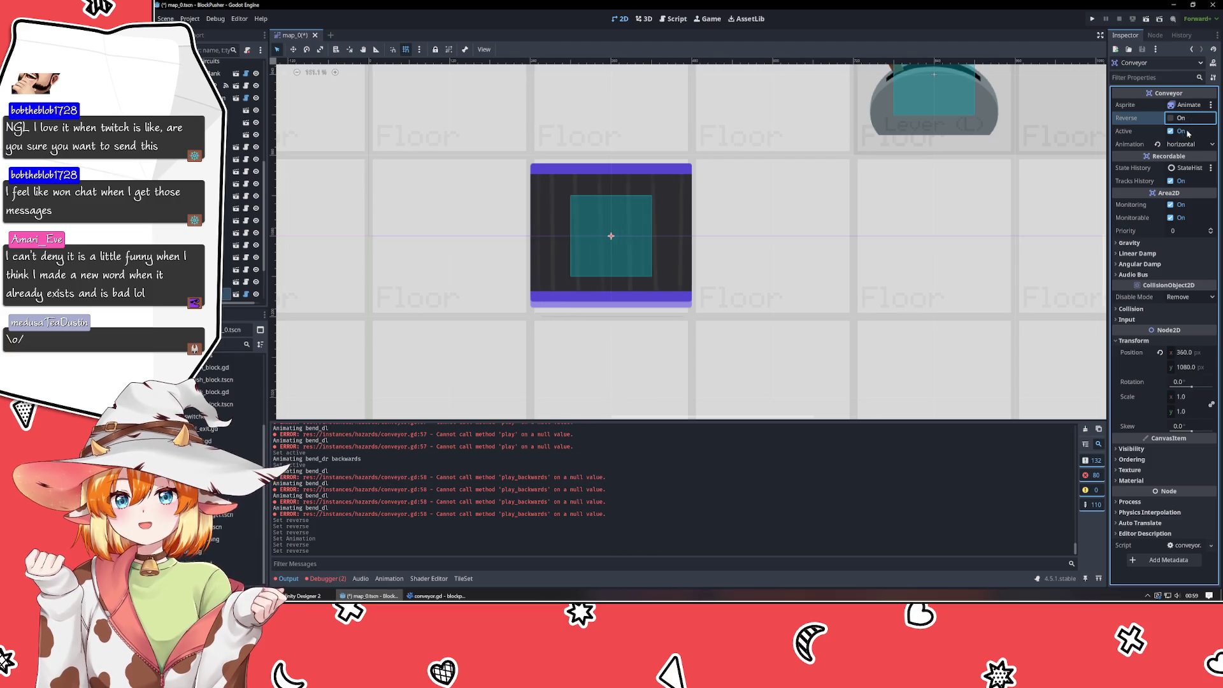
Retest Reverse and Active, leave Reverse off and Active on, and save the map
scroll(1158, 149, "down", 1)
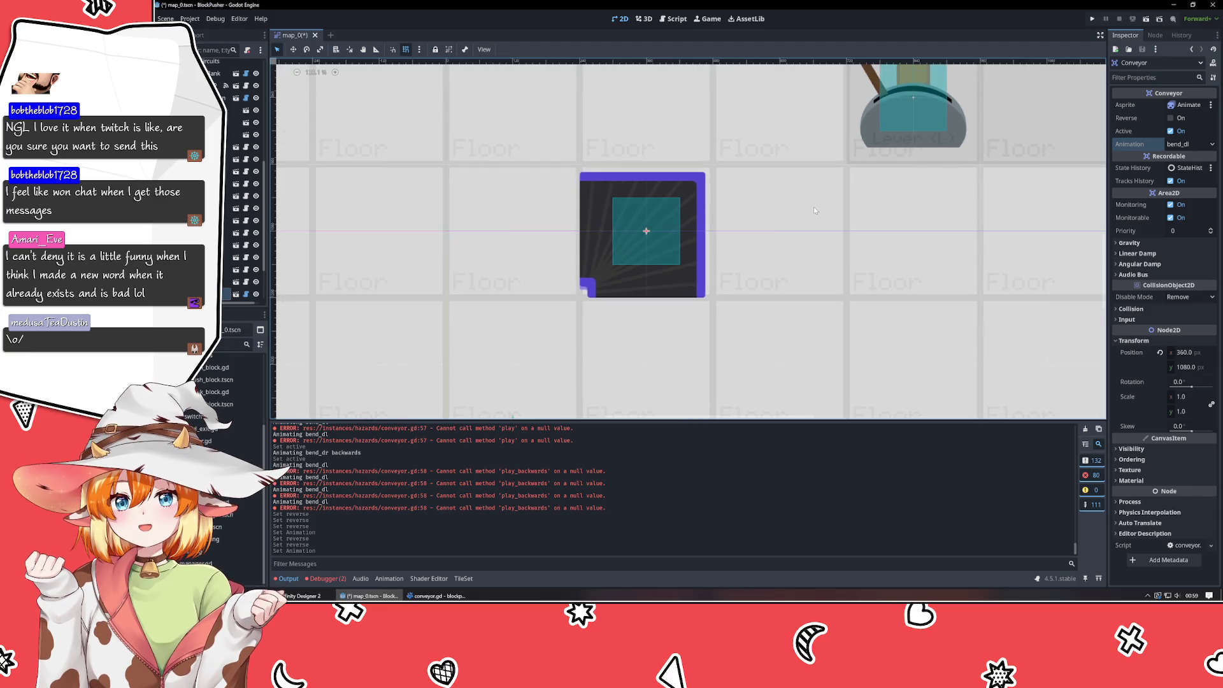
left_click(1193, 122)
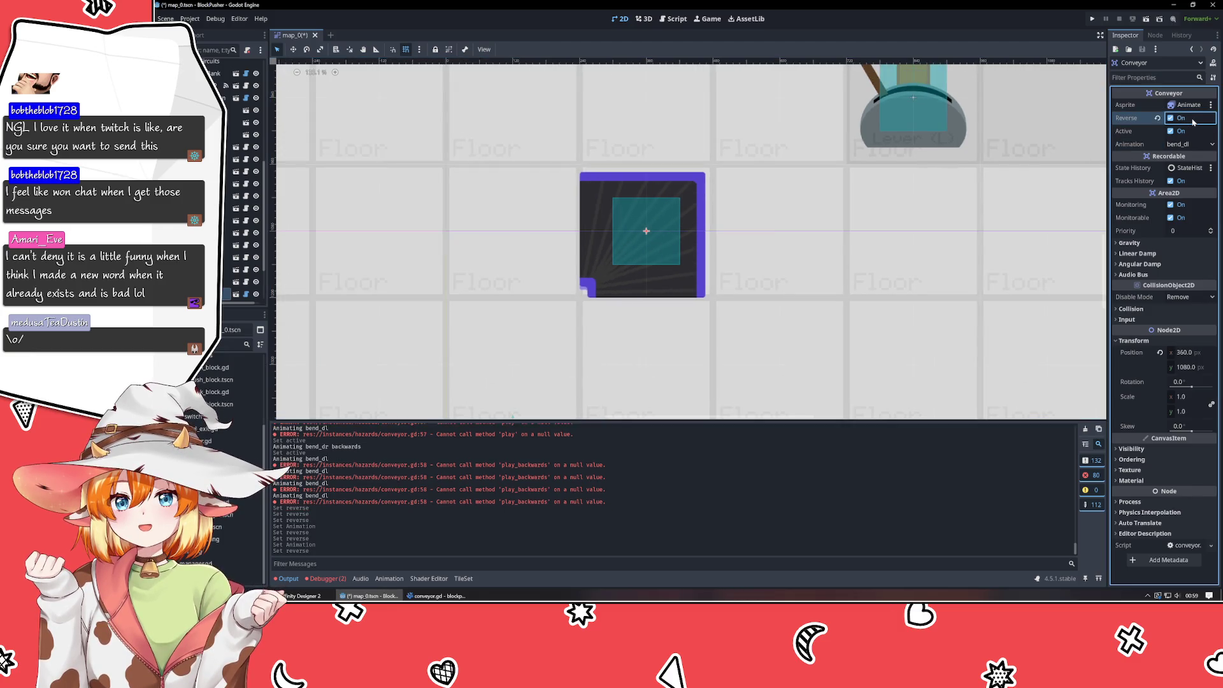
left_click(1184, 131)
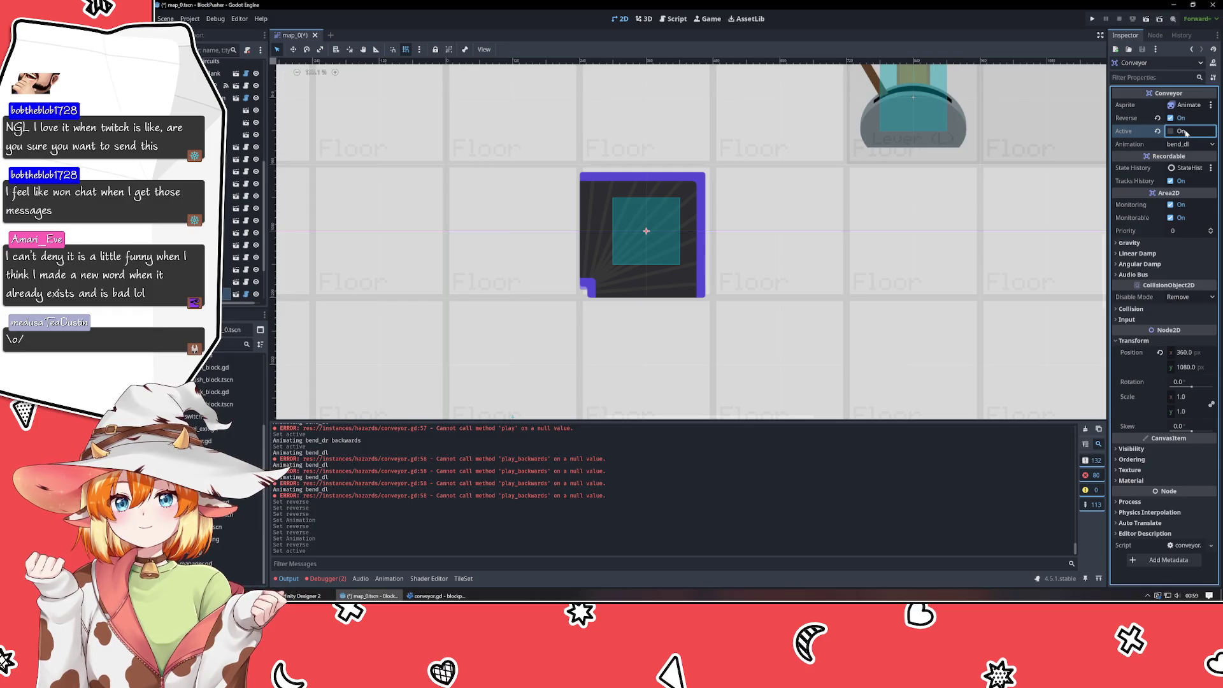
left_click(1184, 132)
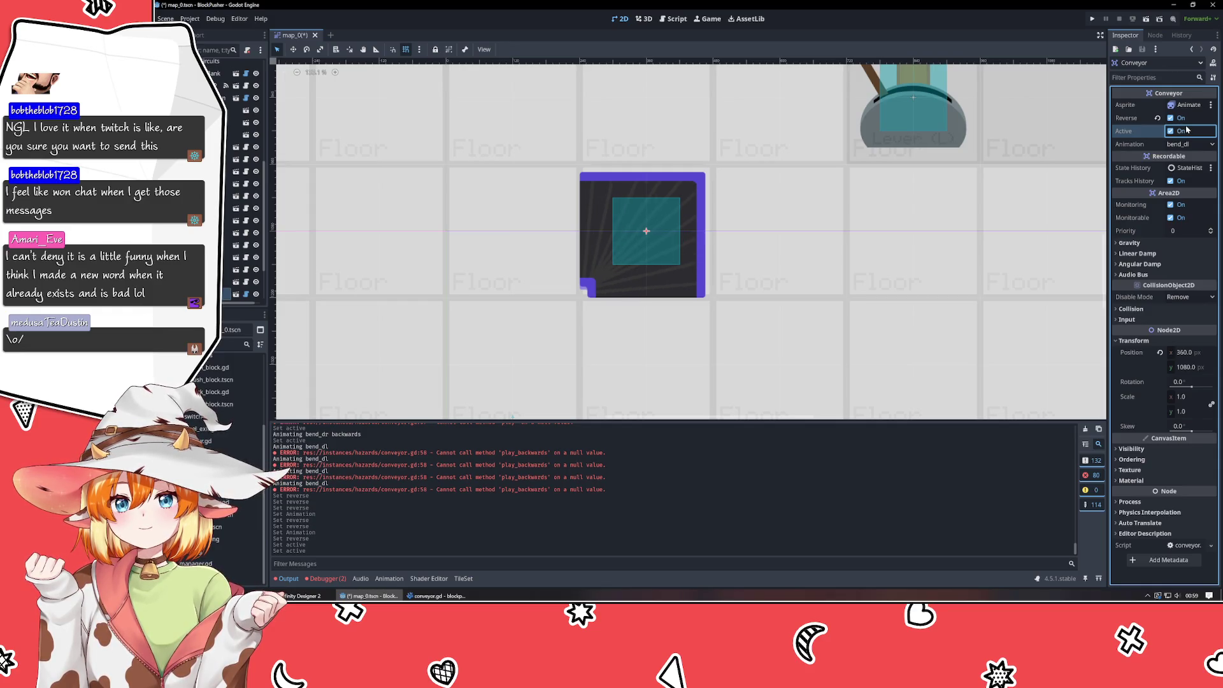
left_click(1184, 117)
key("ctrl+s")
scroll(822, 306, "down", 8)
scroll(763, 302, "up", 4)
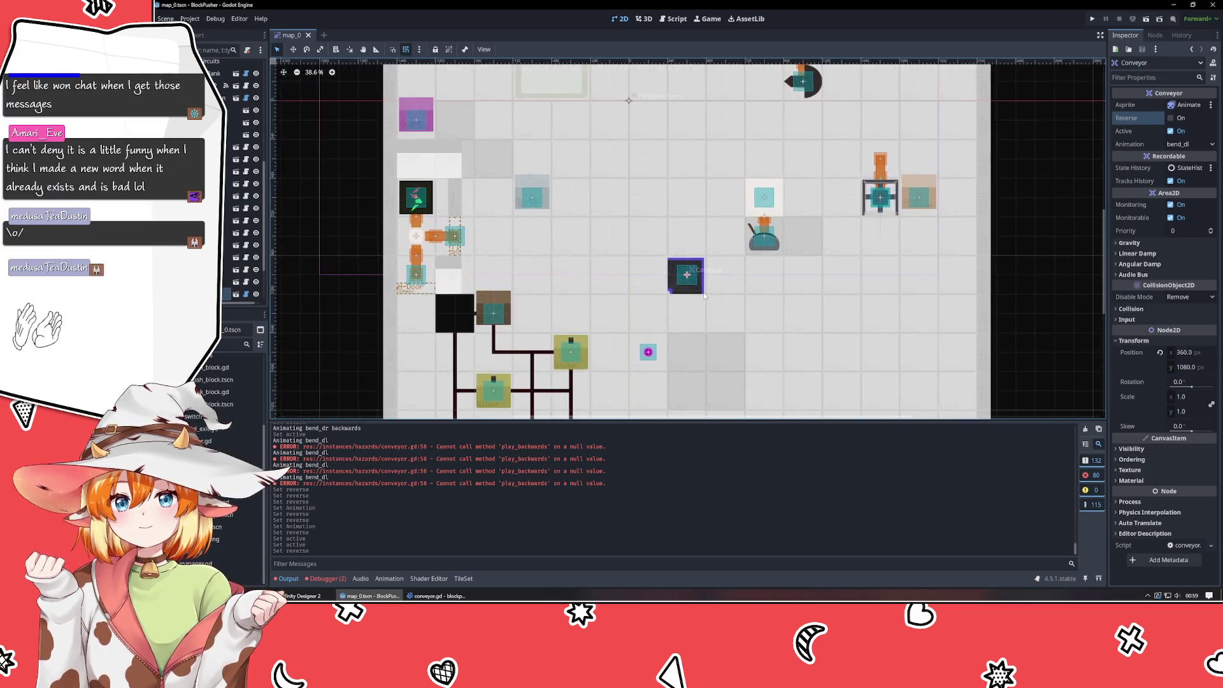
left_click(762, 302)
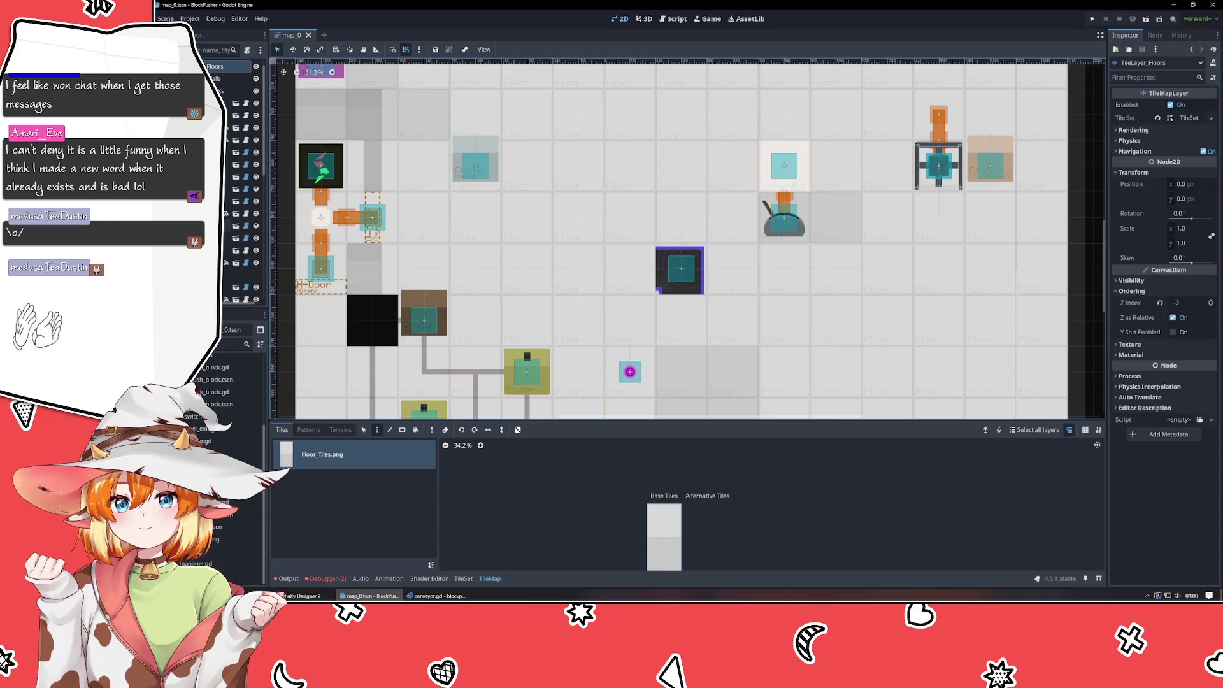
Collapse the bottom Output panel to give the map viewport more room
left_click(939, 165)
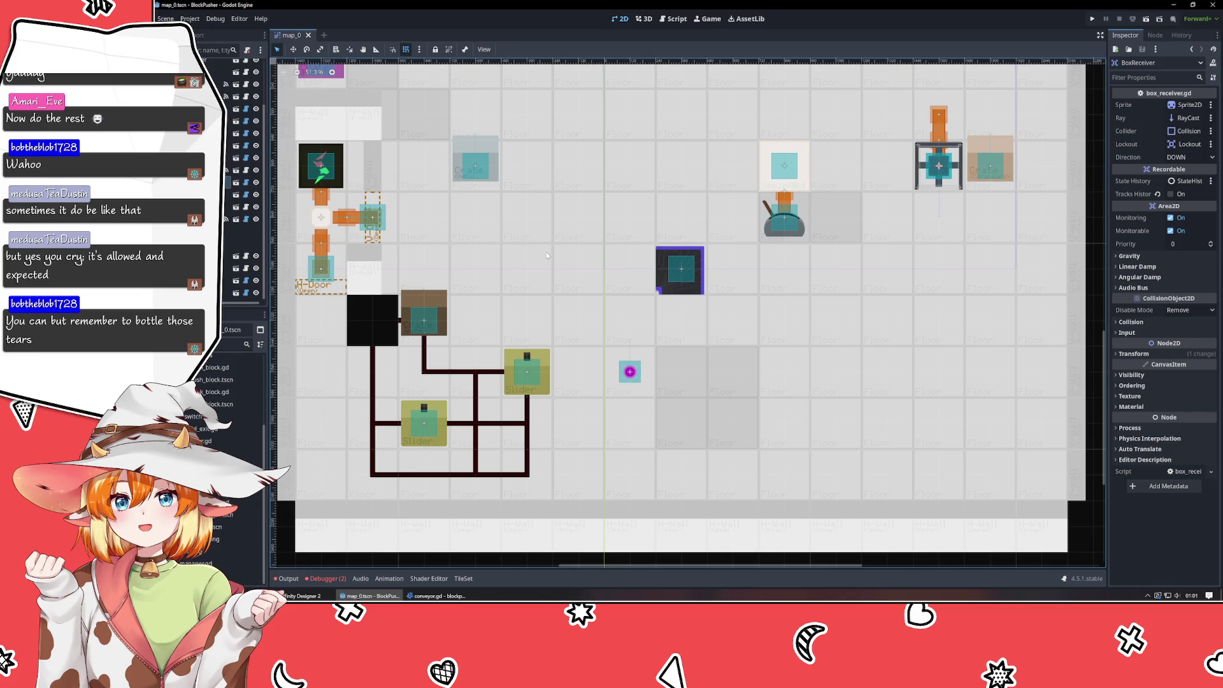
scroll(544, 253, "up", 5)
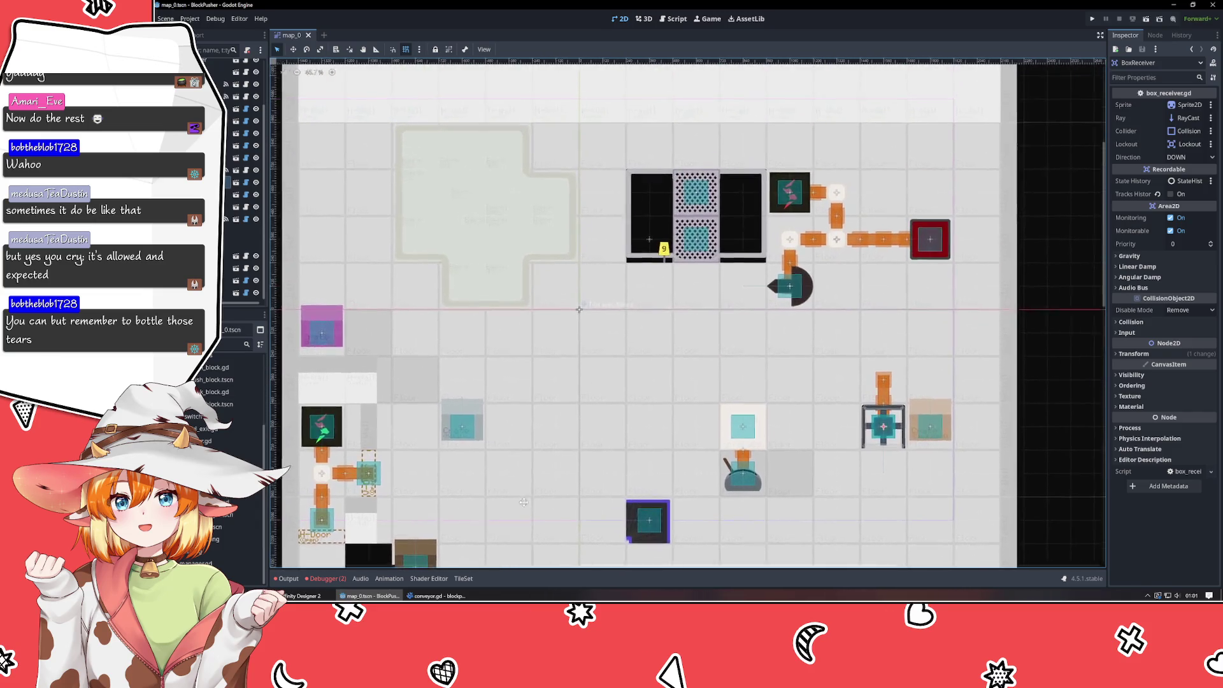
mouse_move(624, 430)
left_mouse_down()
mouse_move(483, 214)
mouse_move(524, 230)
mouse_move(553, 206)
left_mouse_up()
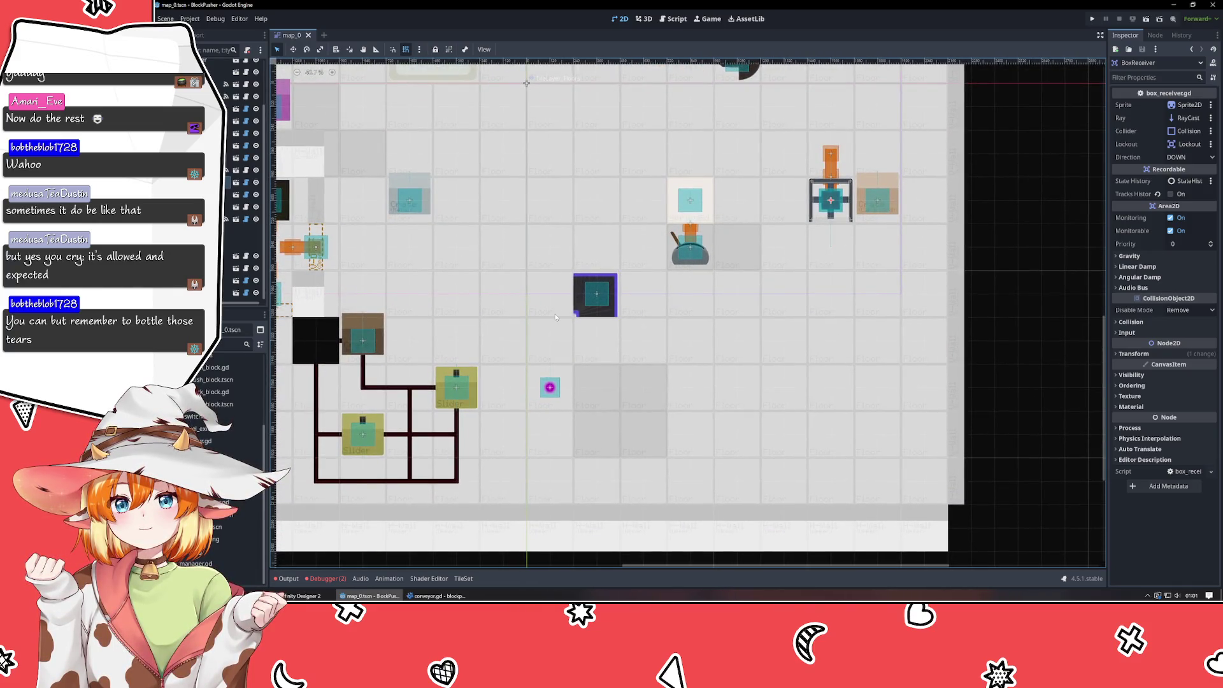
scroll(555, 316, "up", 1)
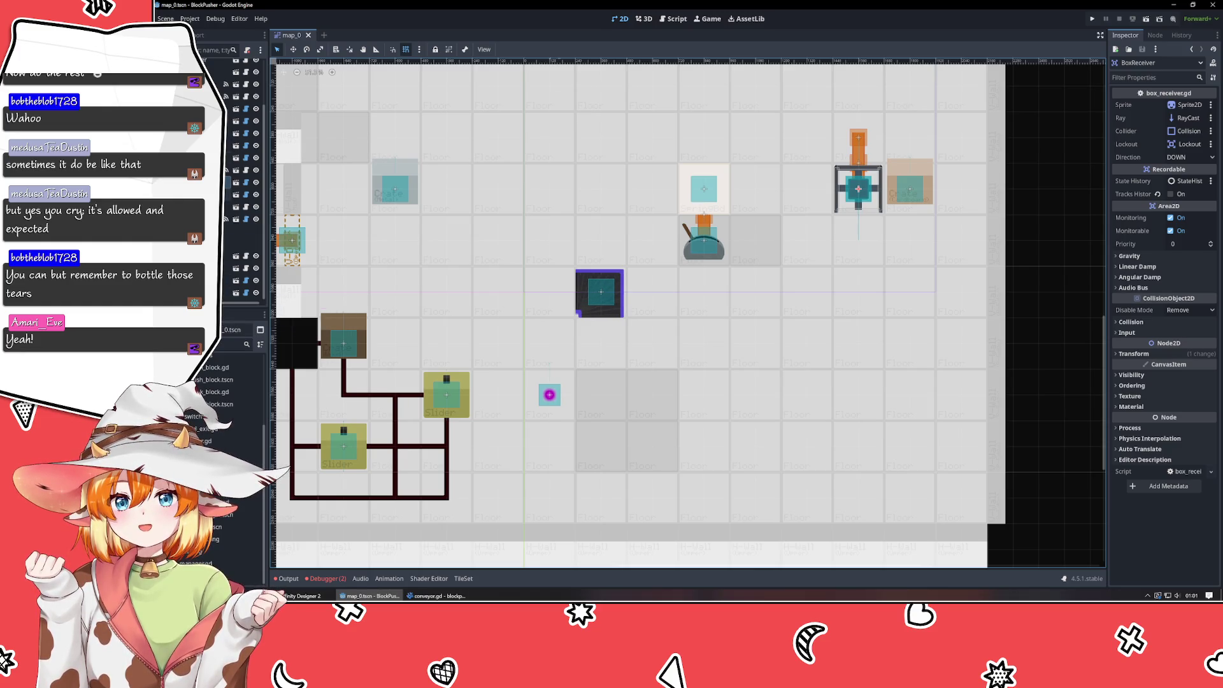
left_click(603, 286)
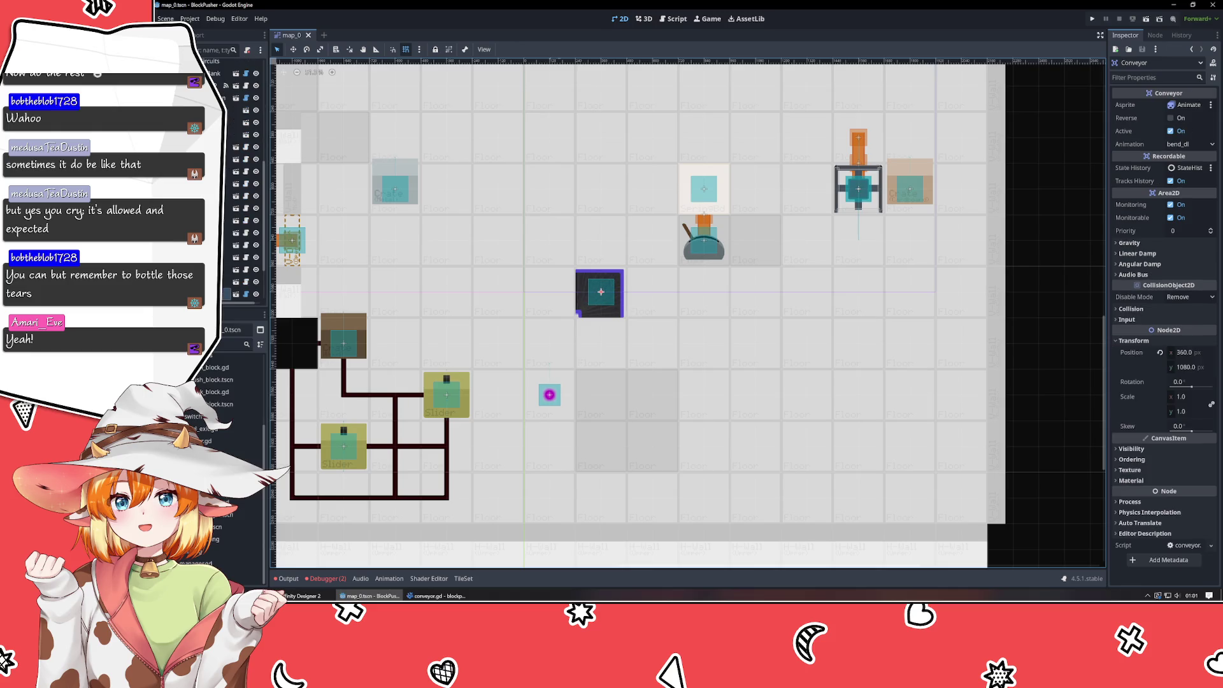
scroll(244, 223, "down", 2)
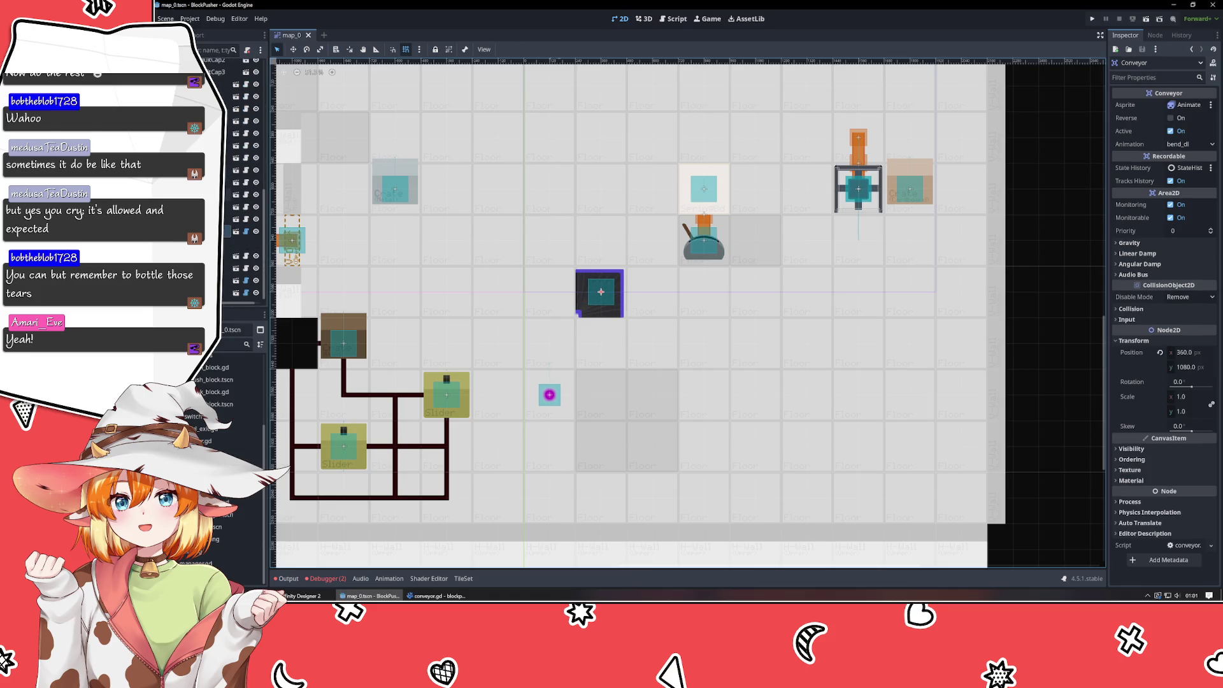
left_click(230, 299)
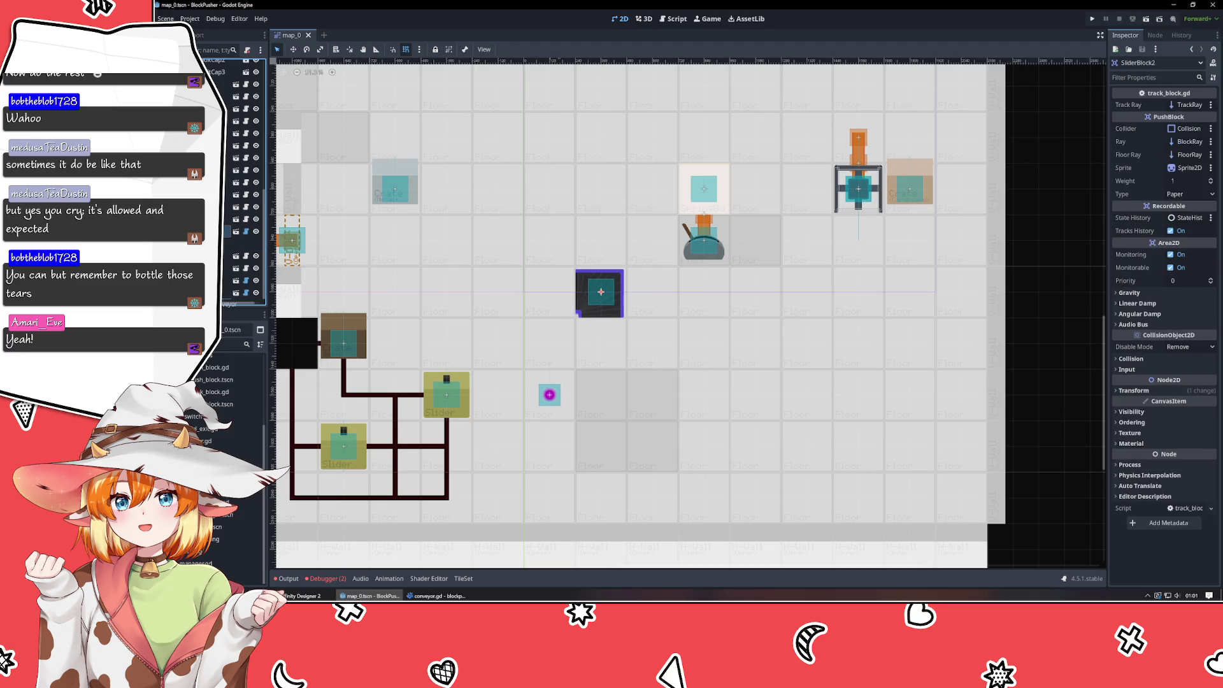
left_click(228, 268)
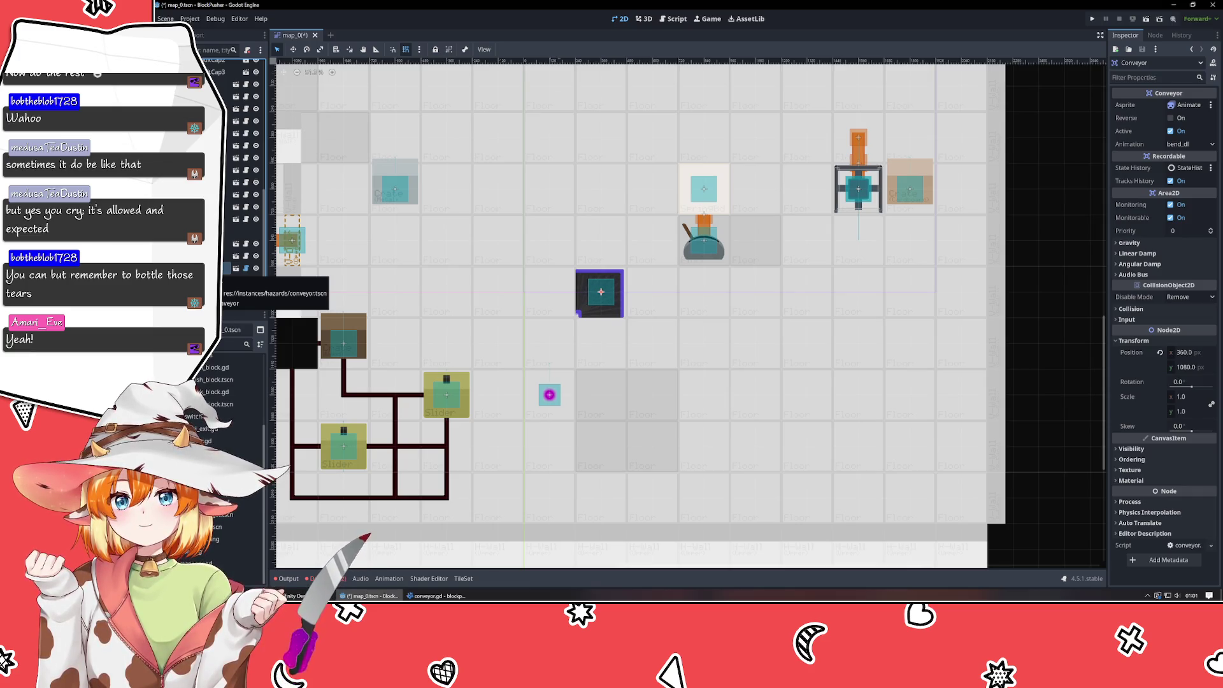
scroll(242, 191, "down", 3)
scroll(242, 185, "down", 2)
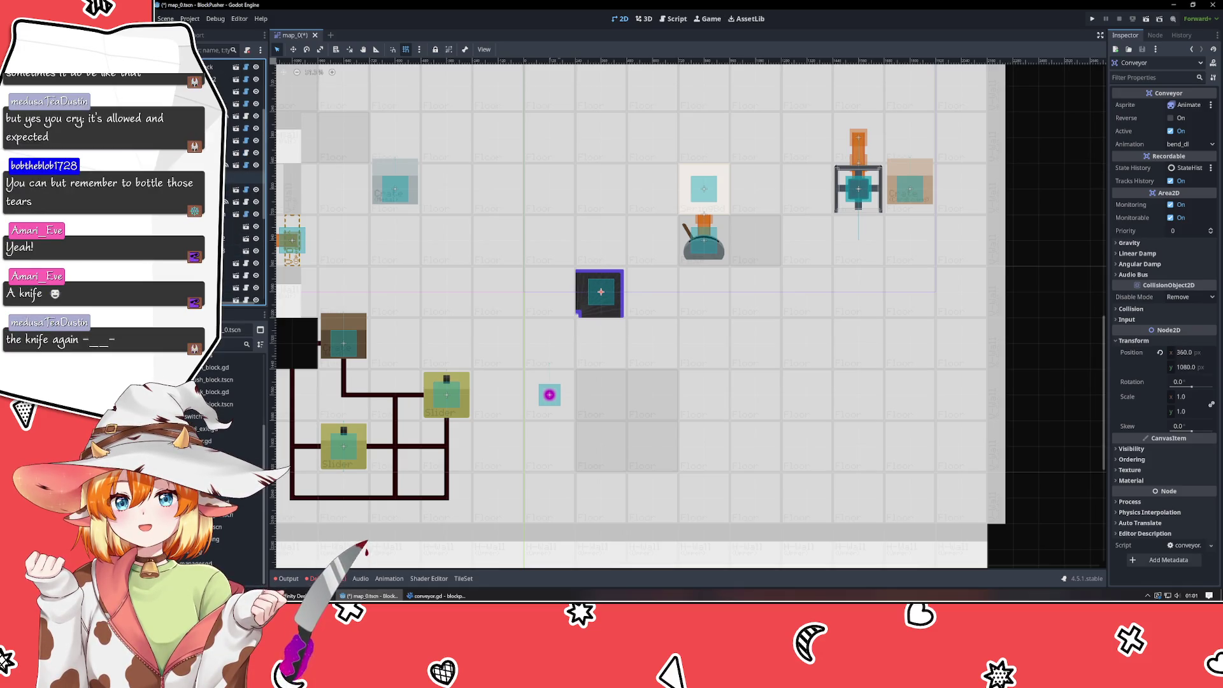
scroll(242, 185, "down", 2)
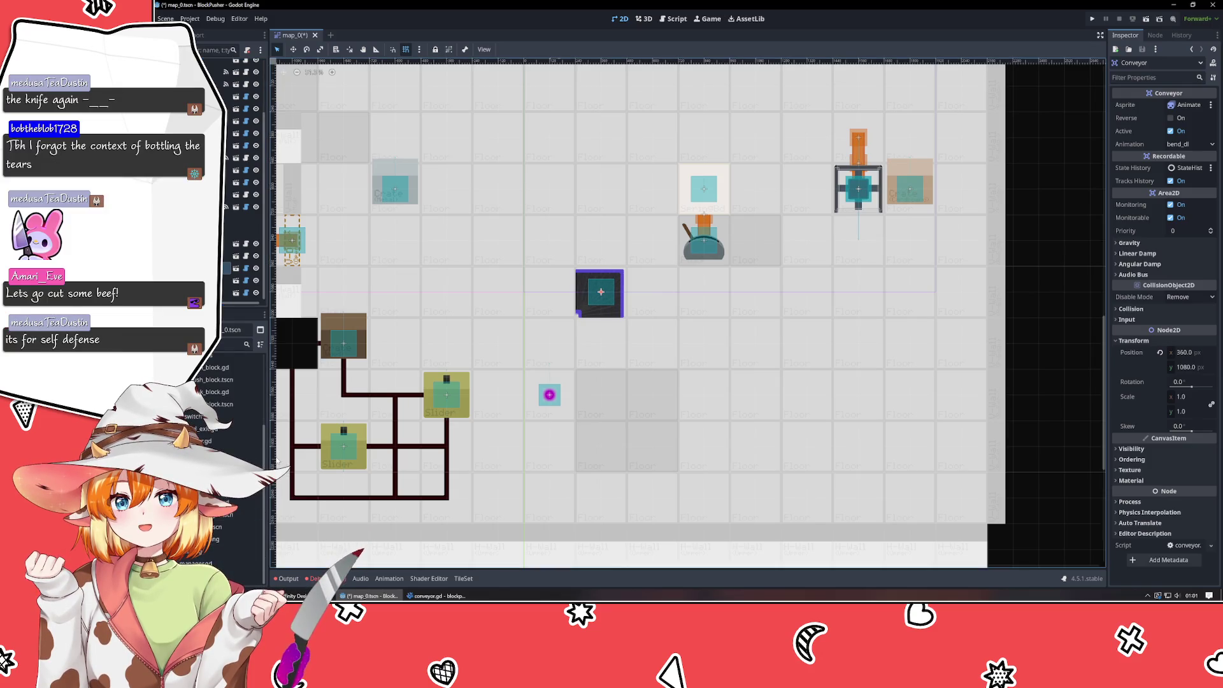
scroll(242, 178, "up", 3)
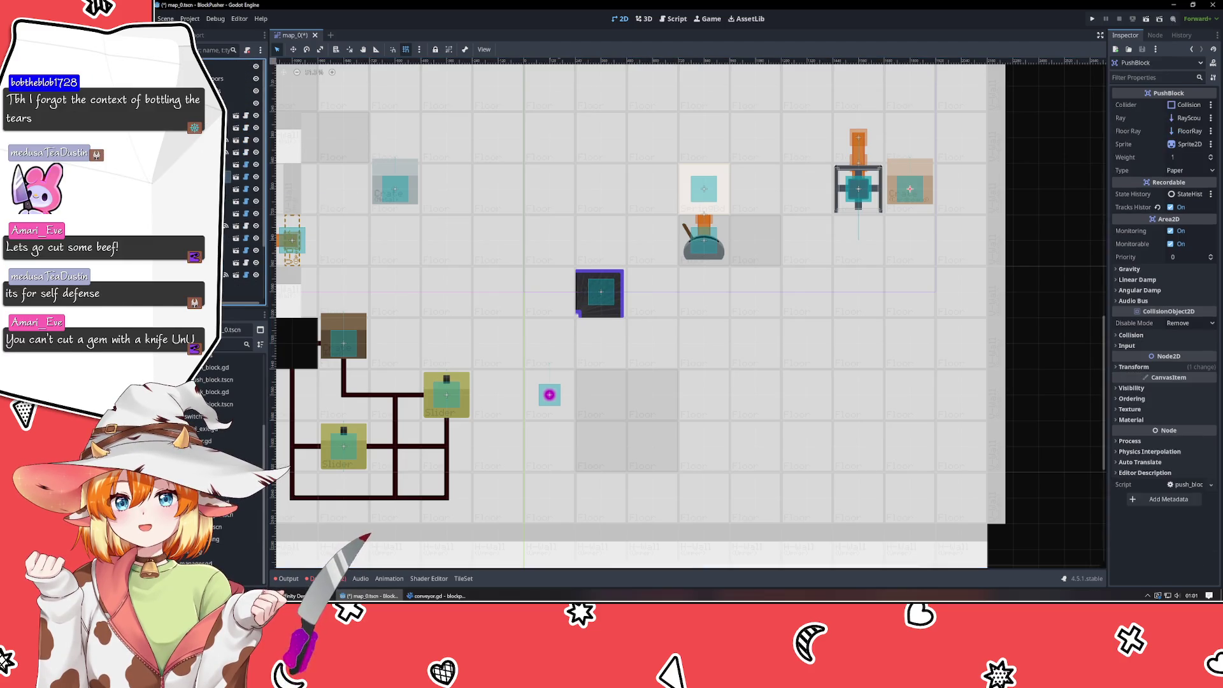
Check the floor tile layer and a push block, save map_0.tscn, then clear the selection
left_click(471, 260)
scroll(471, 260, "down", 5)
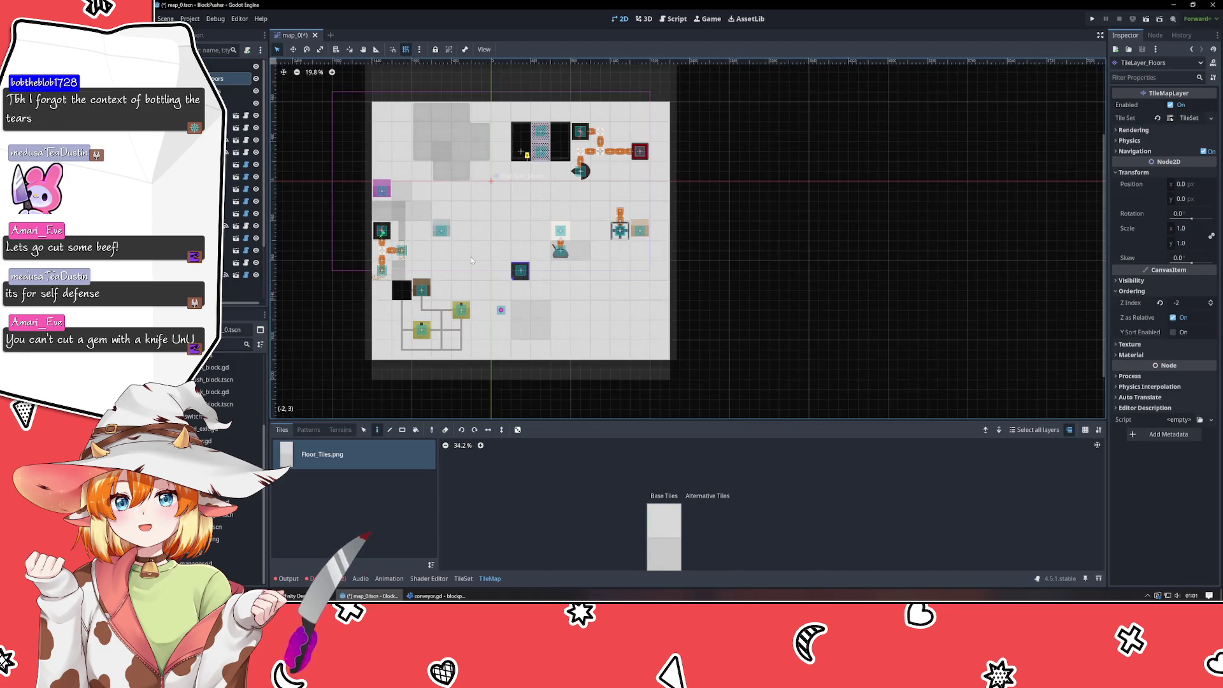
left_click(399, 273)
scroll(568, 423, "up", 3)
scroll(575, 424, "down", 3)
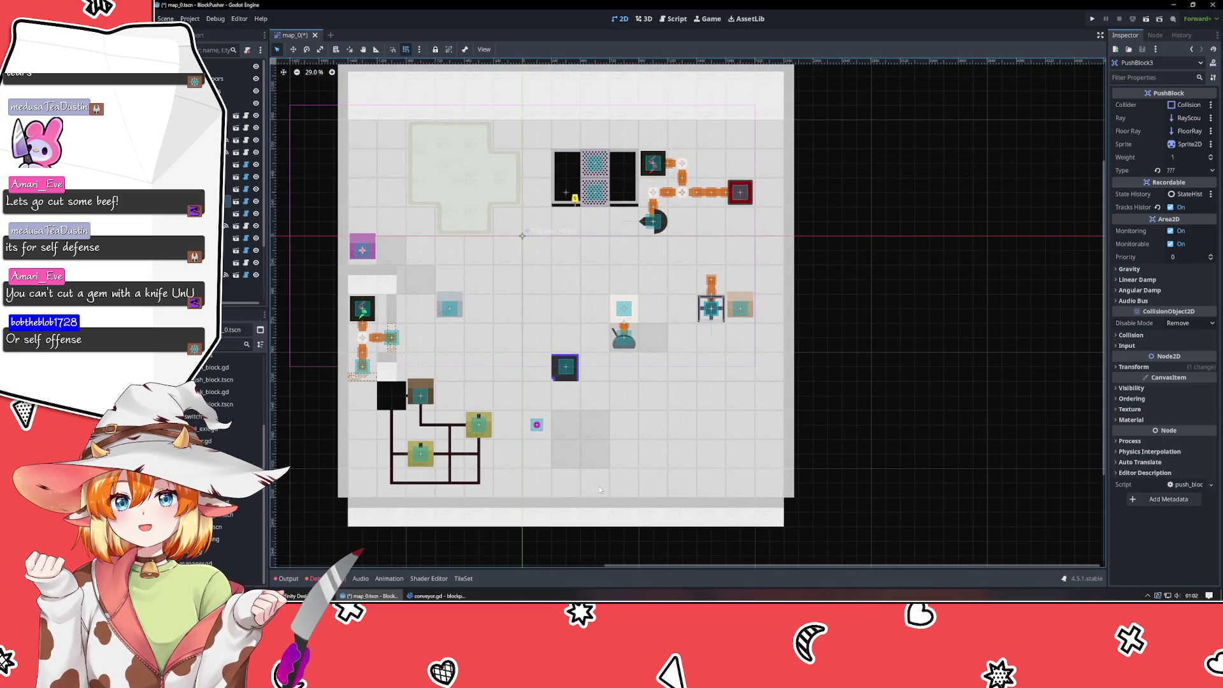
key("ctrl+s")
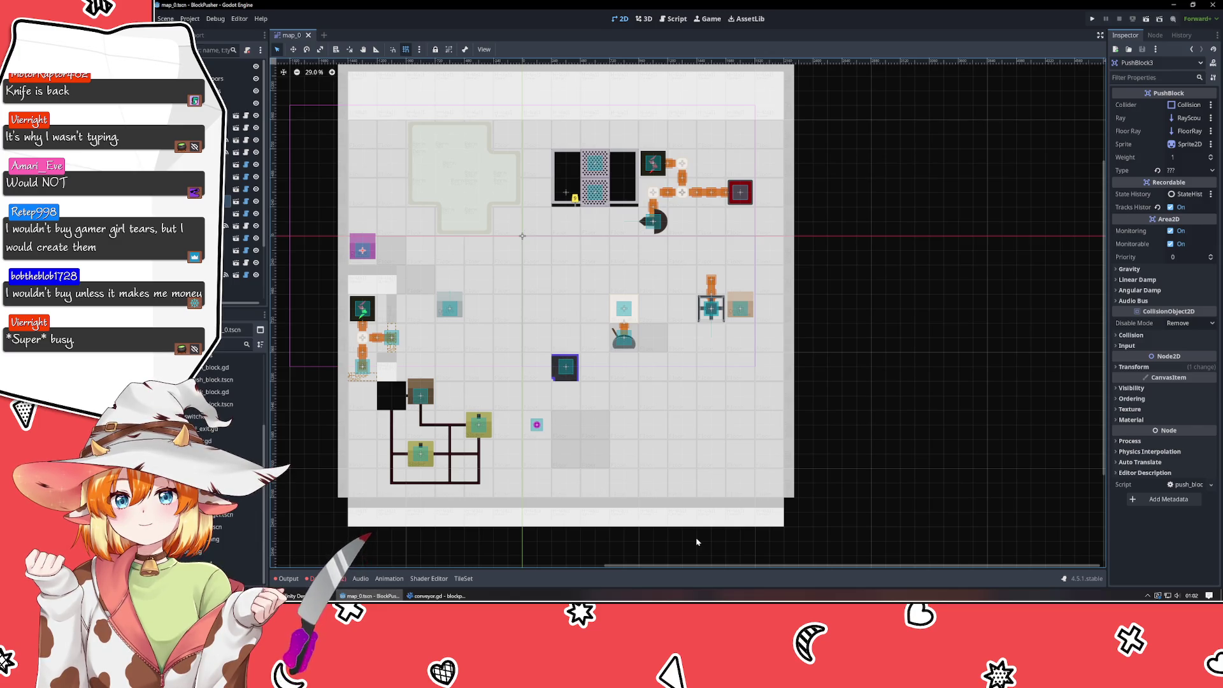
left_click(842, 408)
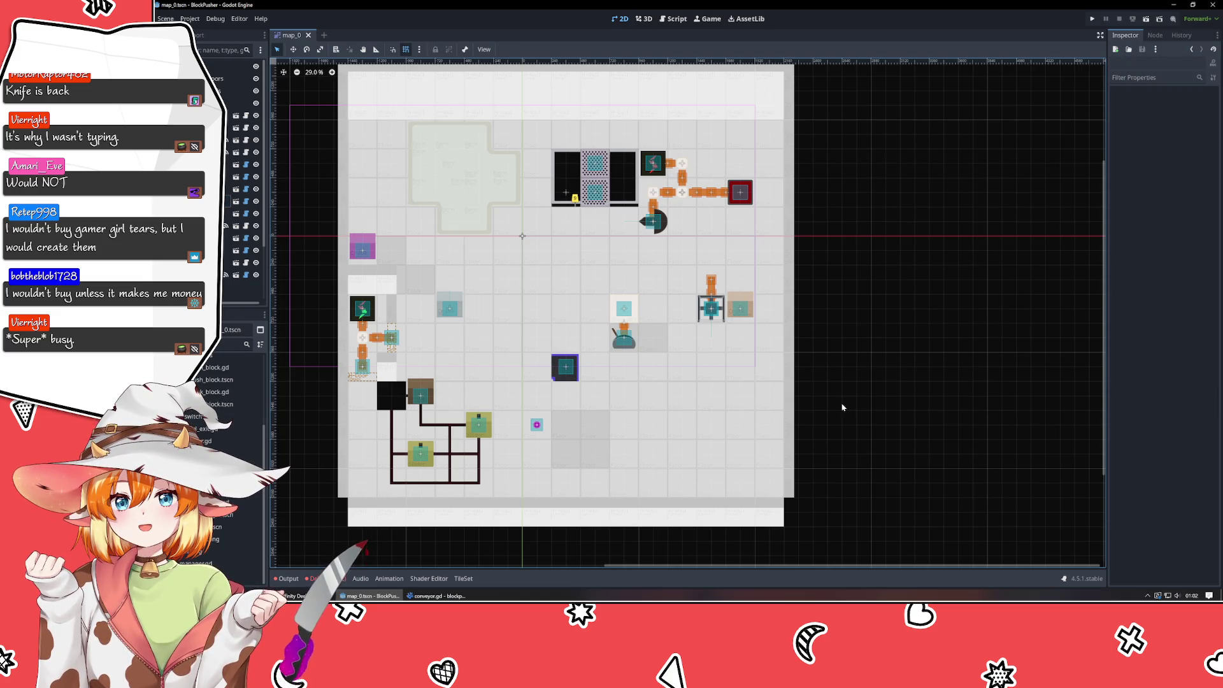
mouse_move(562, 257)
left_mouse_down()
mouse_move(606, 379)
mouse_move(580, 160)
mouse_move(626, 270)
mouse_move(615, 273)
left_mouse_up()
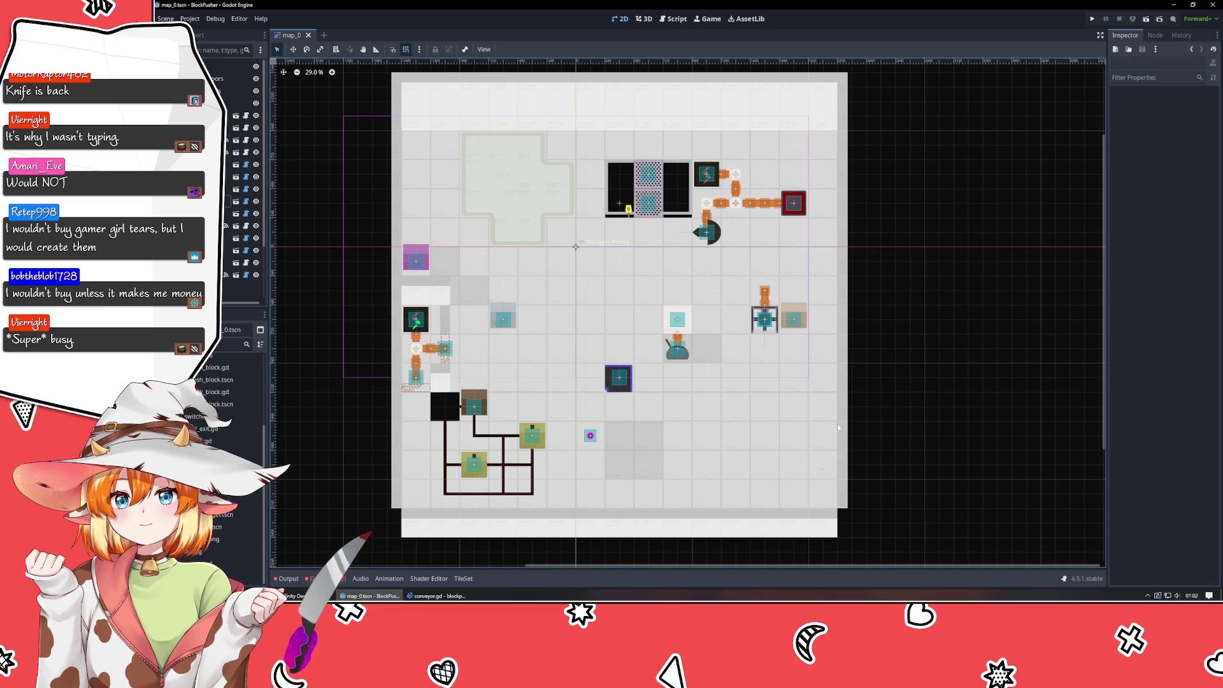
Duplicate the conveyor one tile below the original and give the copy the bend_ur animation
scroll(681, 442, "up", 5)
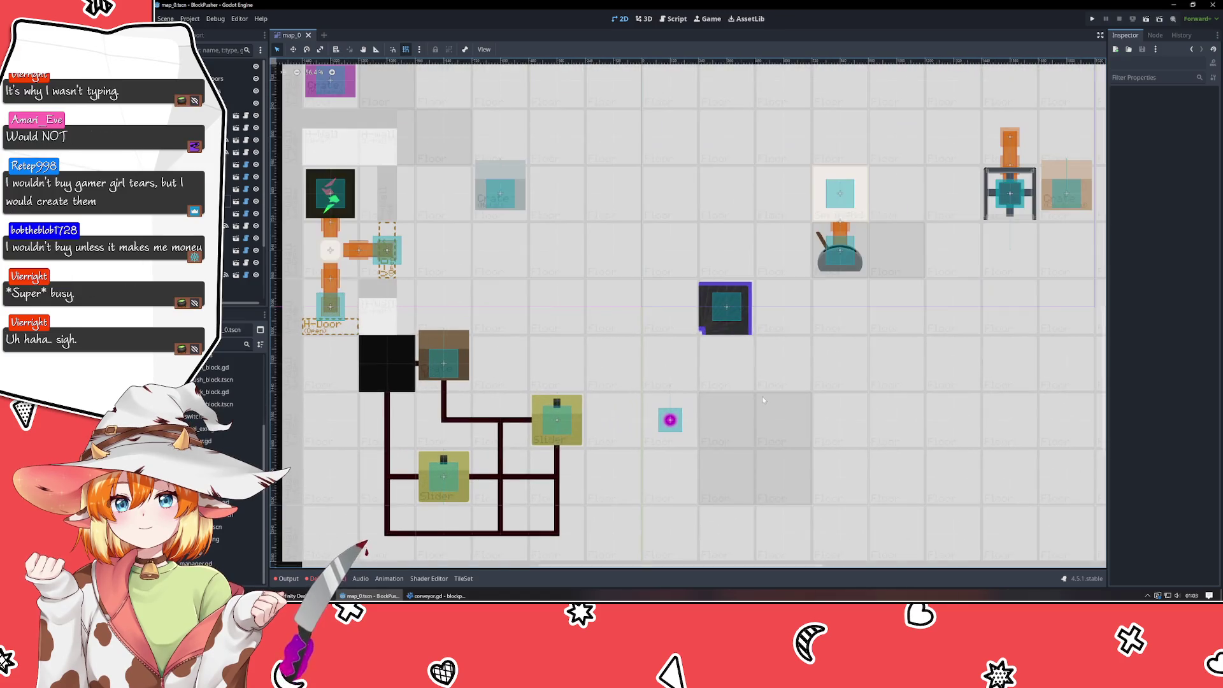
left_click_drag(766, 396, 589, 404)
scroll(500, 337, "up", 1)
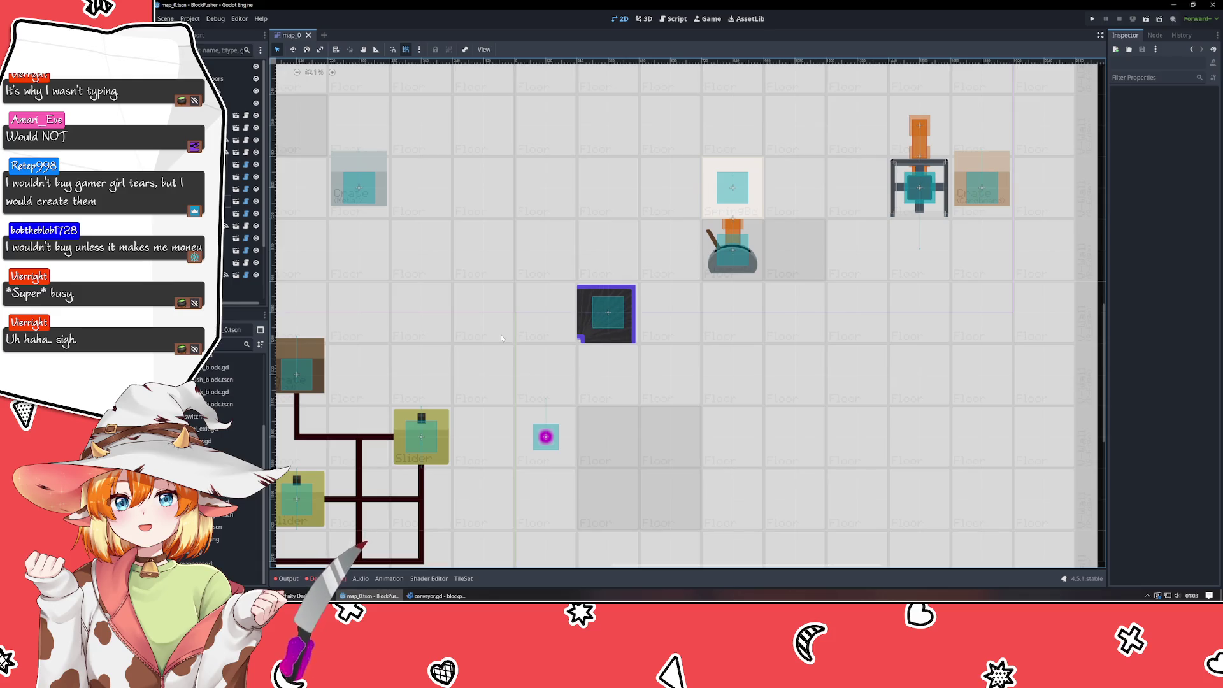
left_click(616, 318)
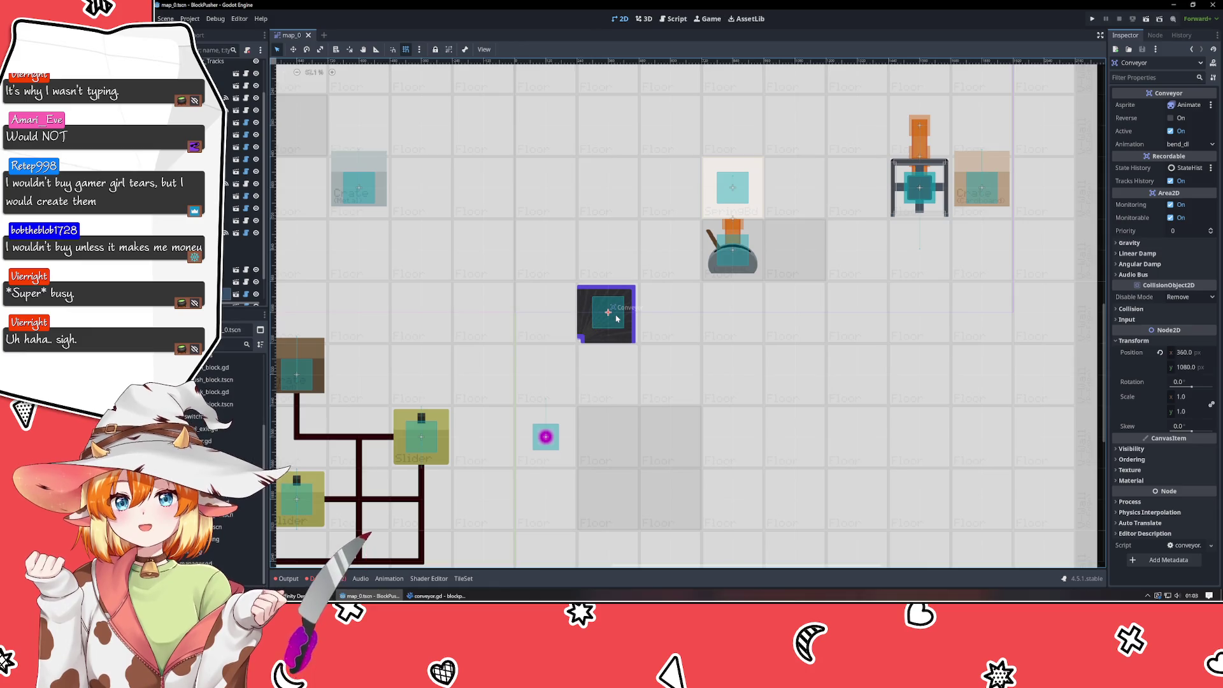
key("ctrl+d")
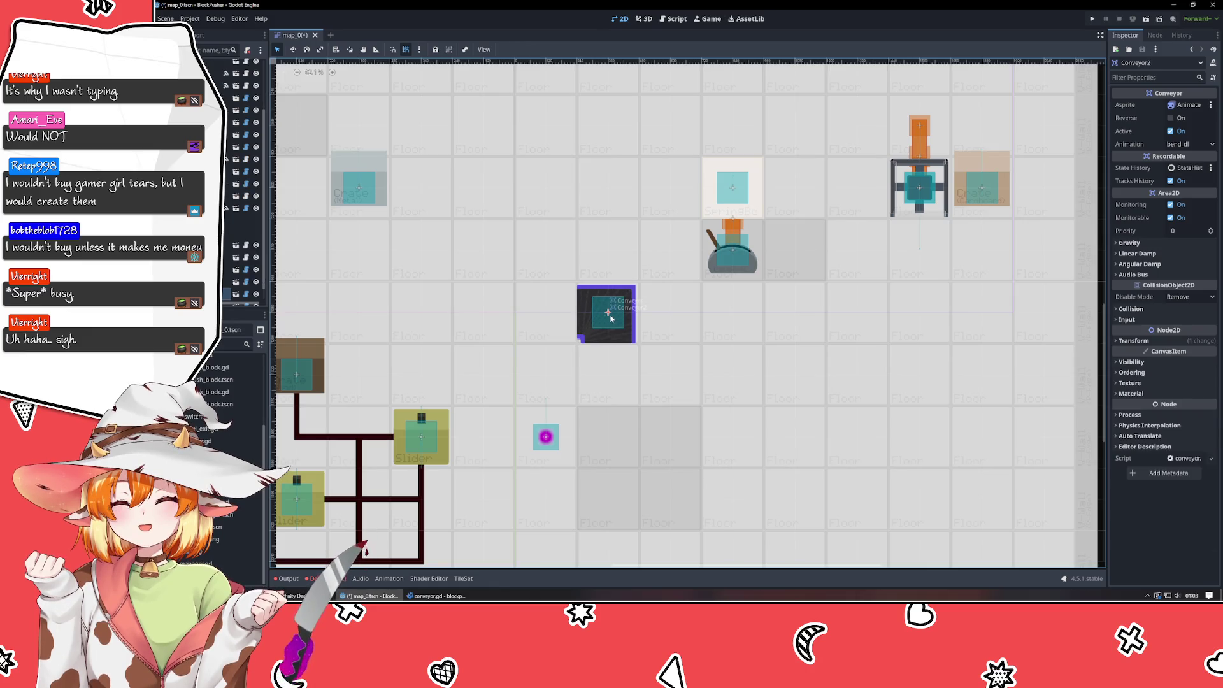
left_click_drag(606, 318, 606, 374)
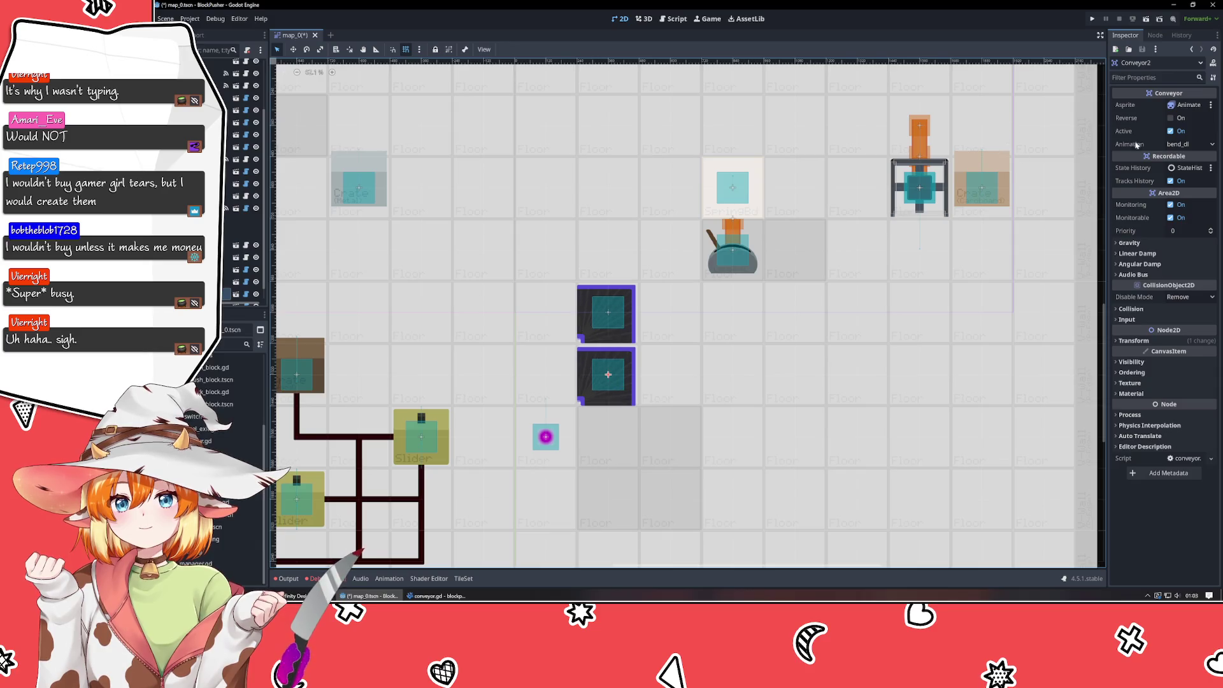
left_click(1197, 145)
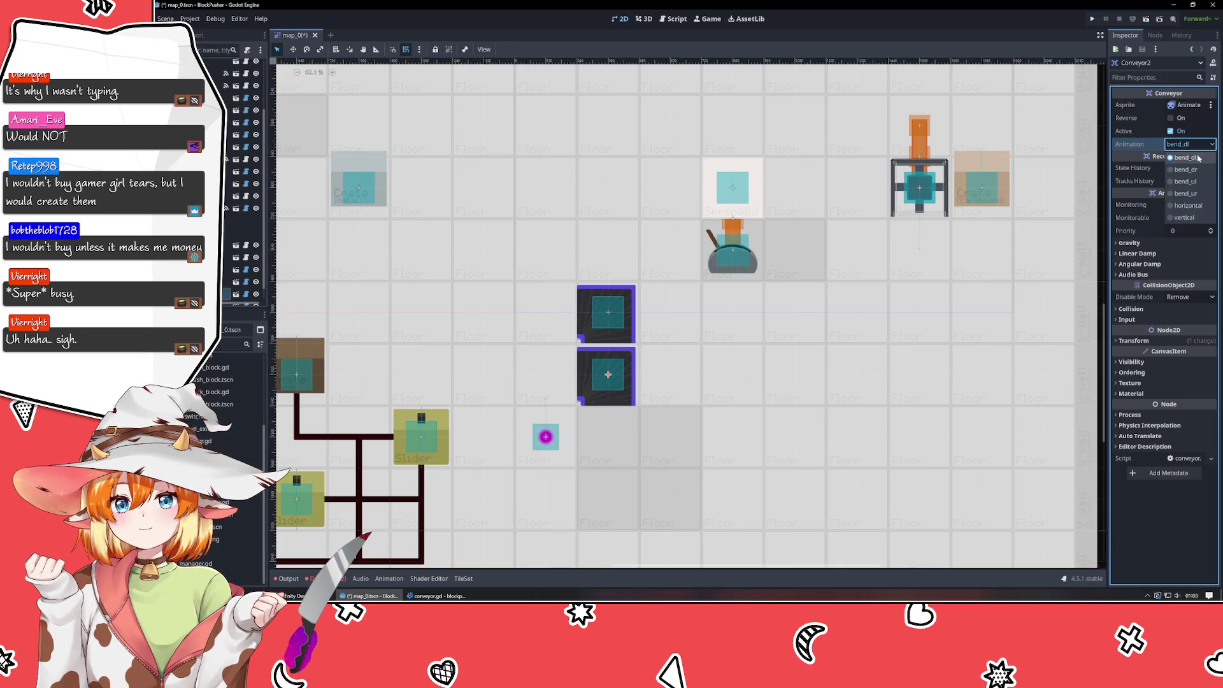
left_click(1197, 195)
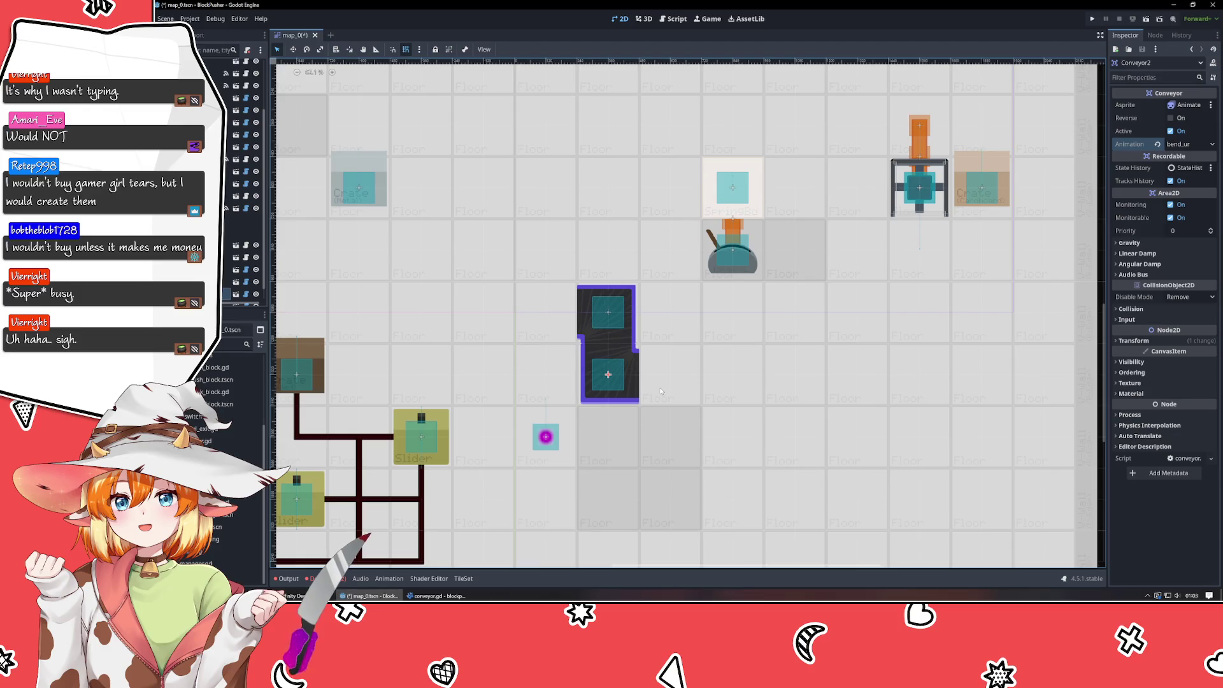
Move the two stacked conveyors to the lower-right floor area
left_click(721, 376)
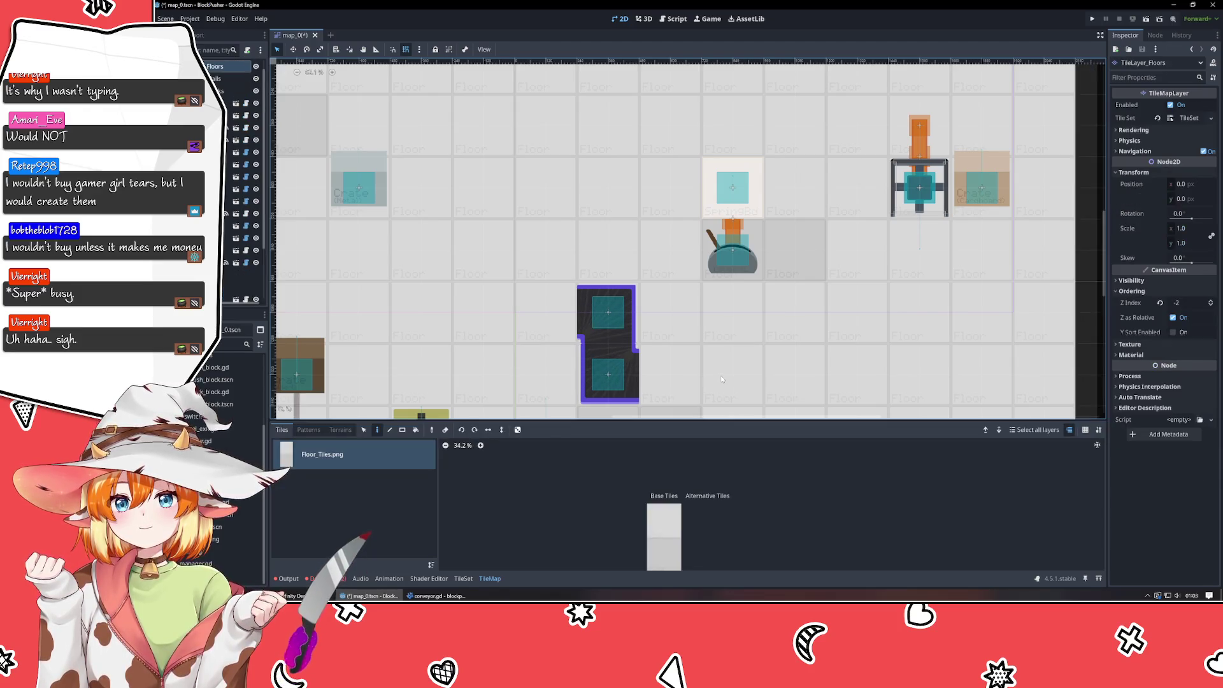
scroll(735, 383, "down", 2)
scroll(736, 383, "down", 2)
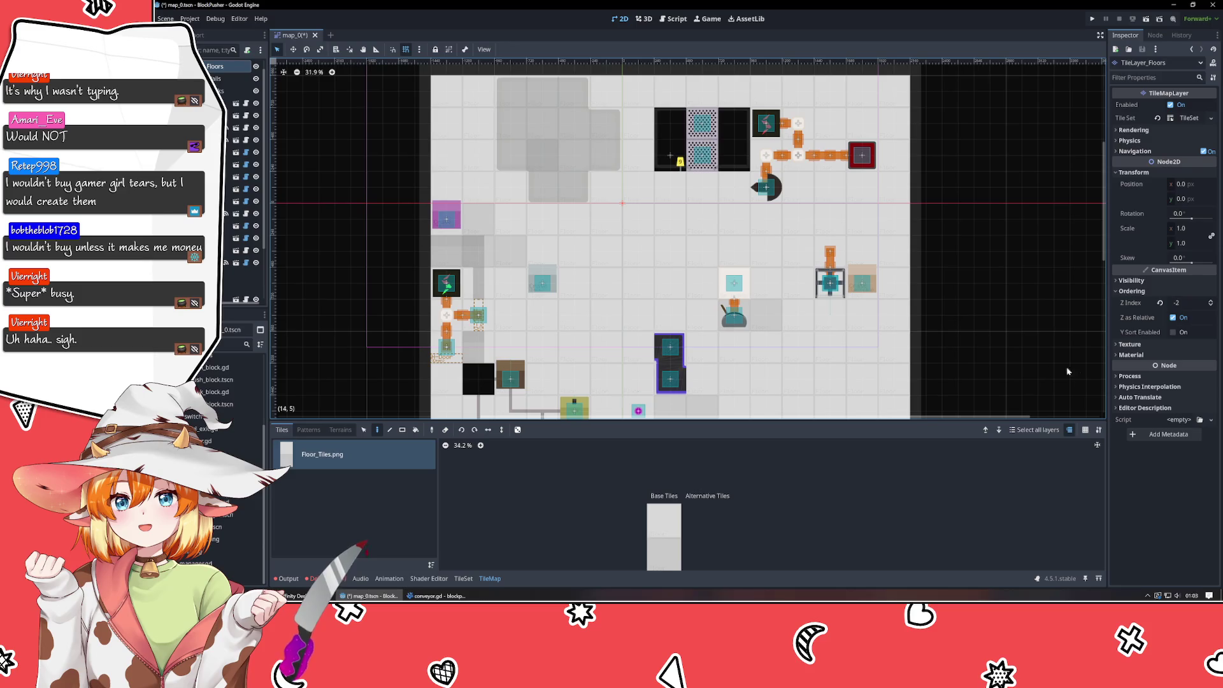
left_click_drag(1027, 372, 981, 286)
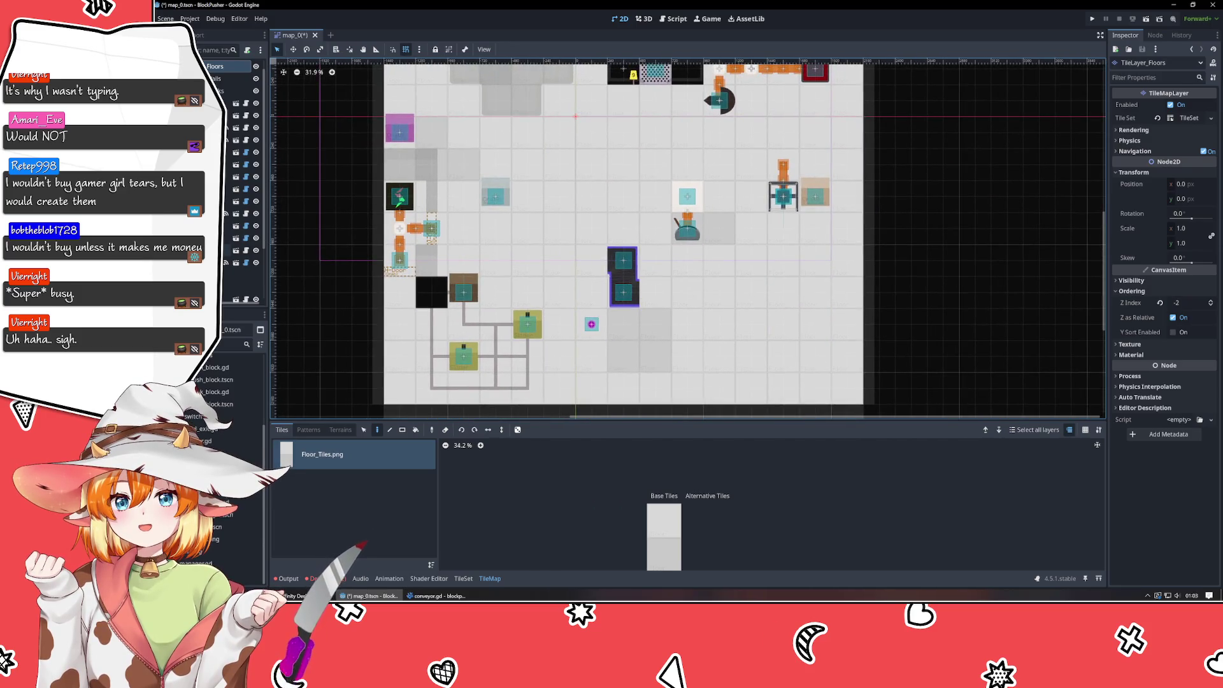
left_click(340, 254)
left_click(627, 294)
mouse_move(624, 295)
left_mouse_down()
mouse_move(816, 356)
mouse_move(786, 358)
left_mouse_up()
left_click_drag(616, 261, 777, 327)
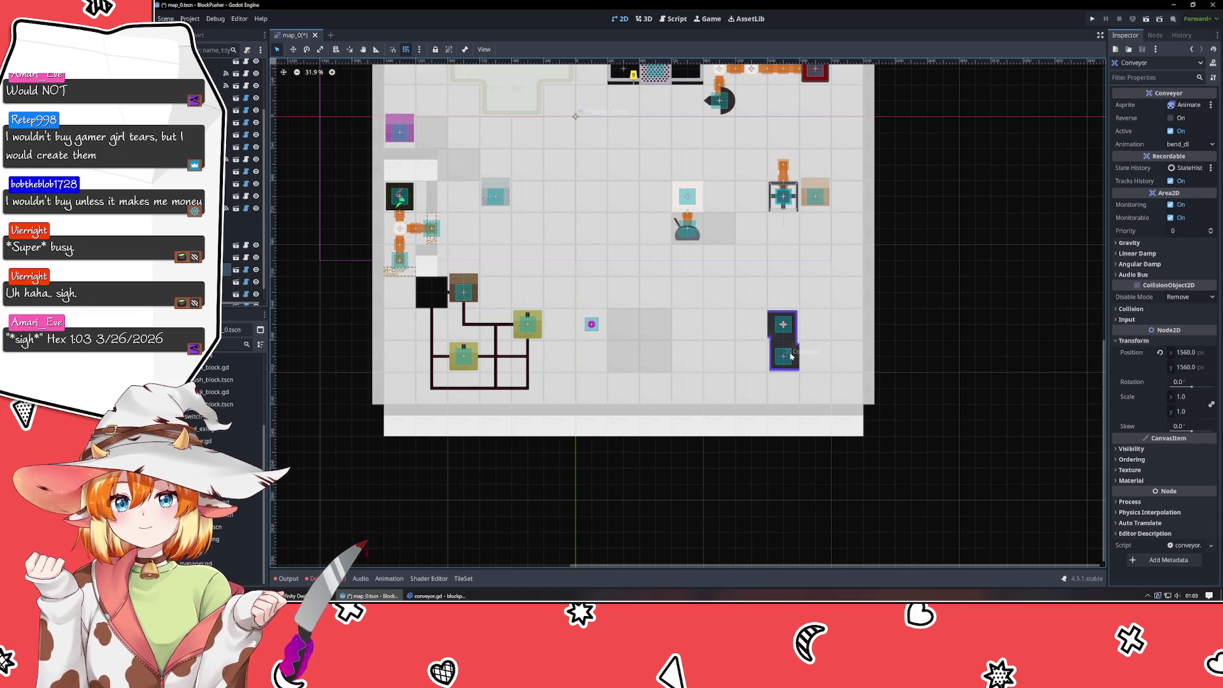
Duplicate a conveyor as Conveyor3 beside the bottom tile and set its animation to horizontal
key("ctrl+d")
left_click_drag(788, 358, 817, 359)
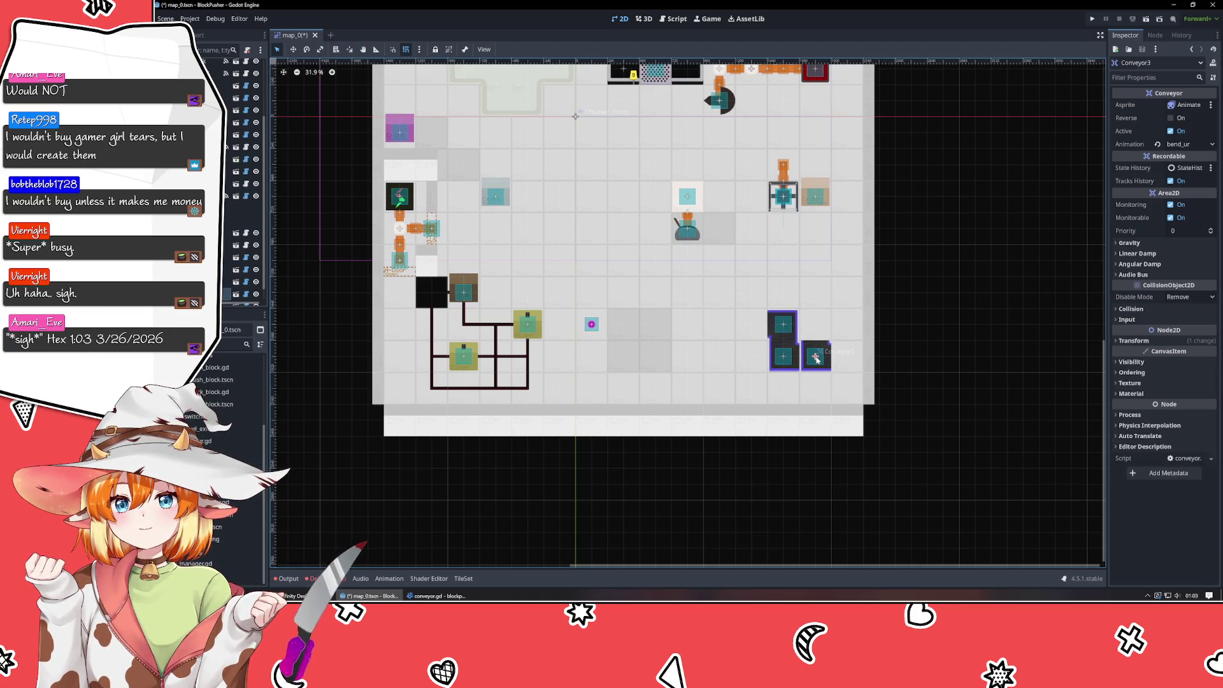
left_click(1186, 145)
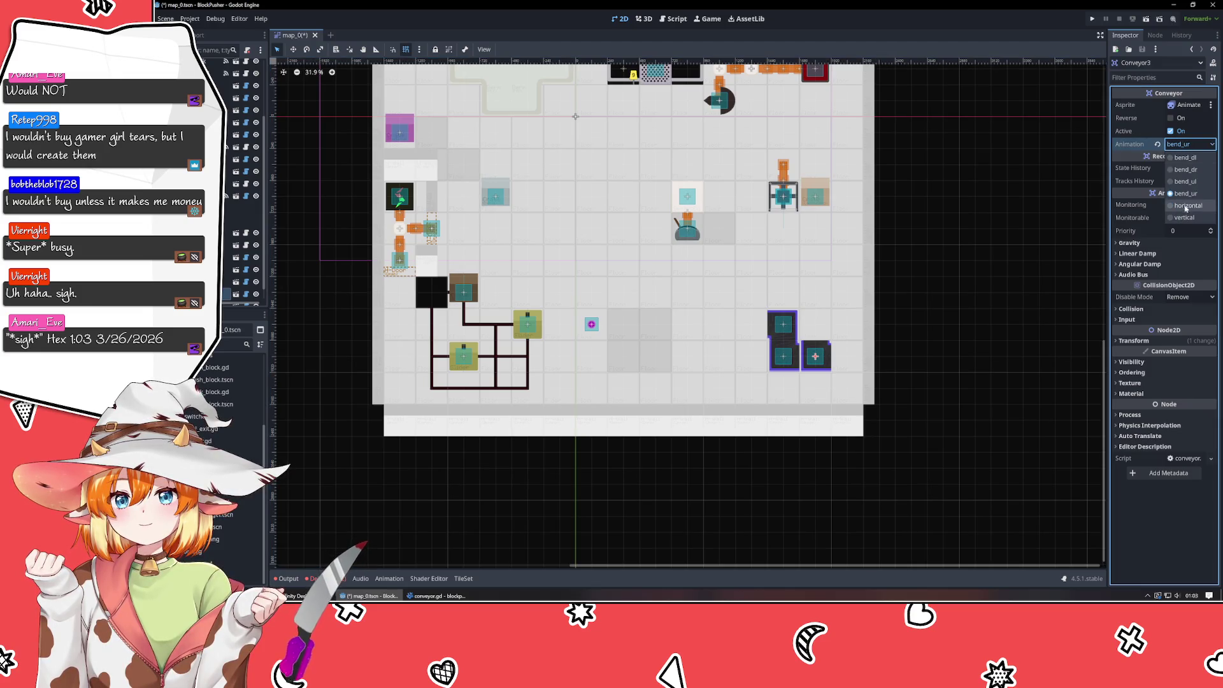
left_click(1186, 212)
scroll(871, 366, "up", 6)
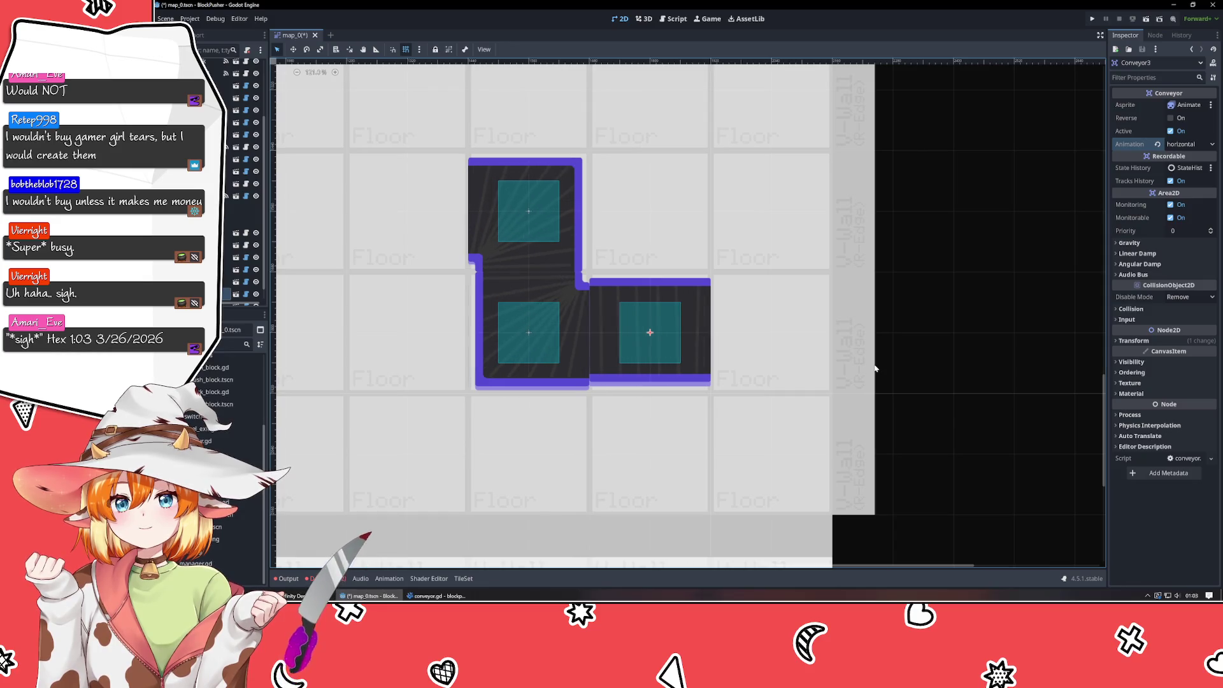
left_click(1182, 120)
Move the top conveyor tile up by one tile
left_click(1036, 299)
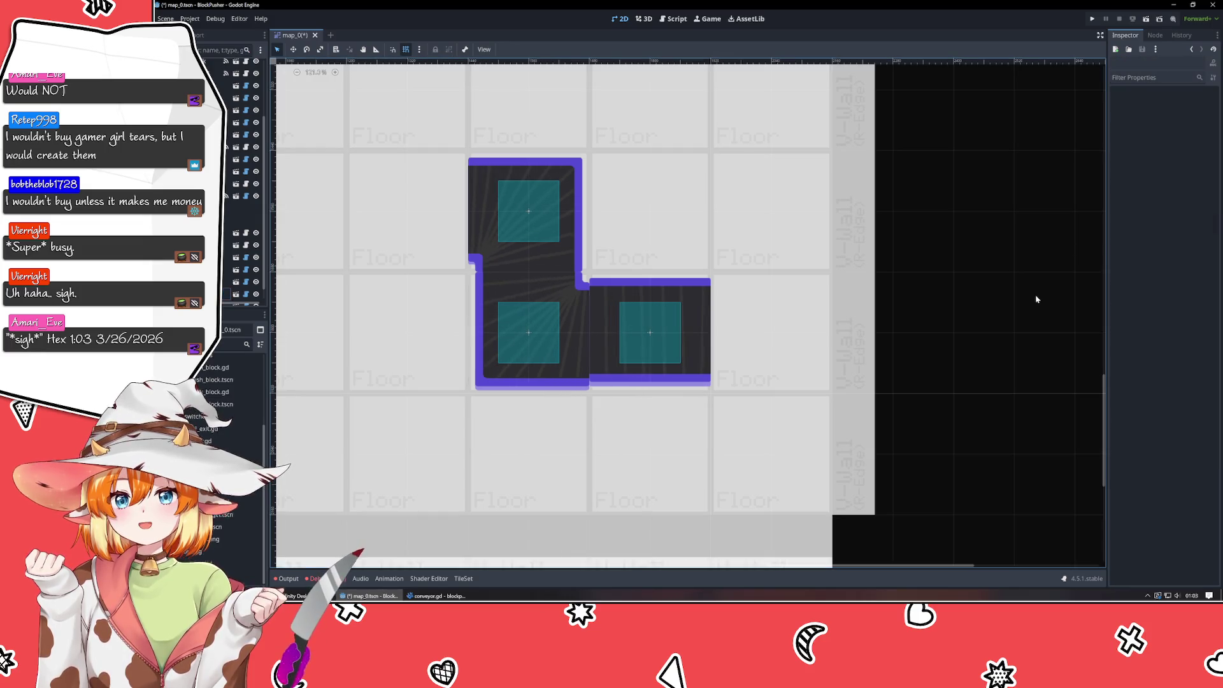
left_click(561, 213)
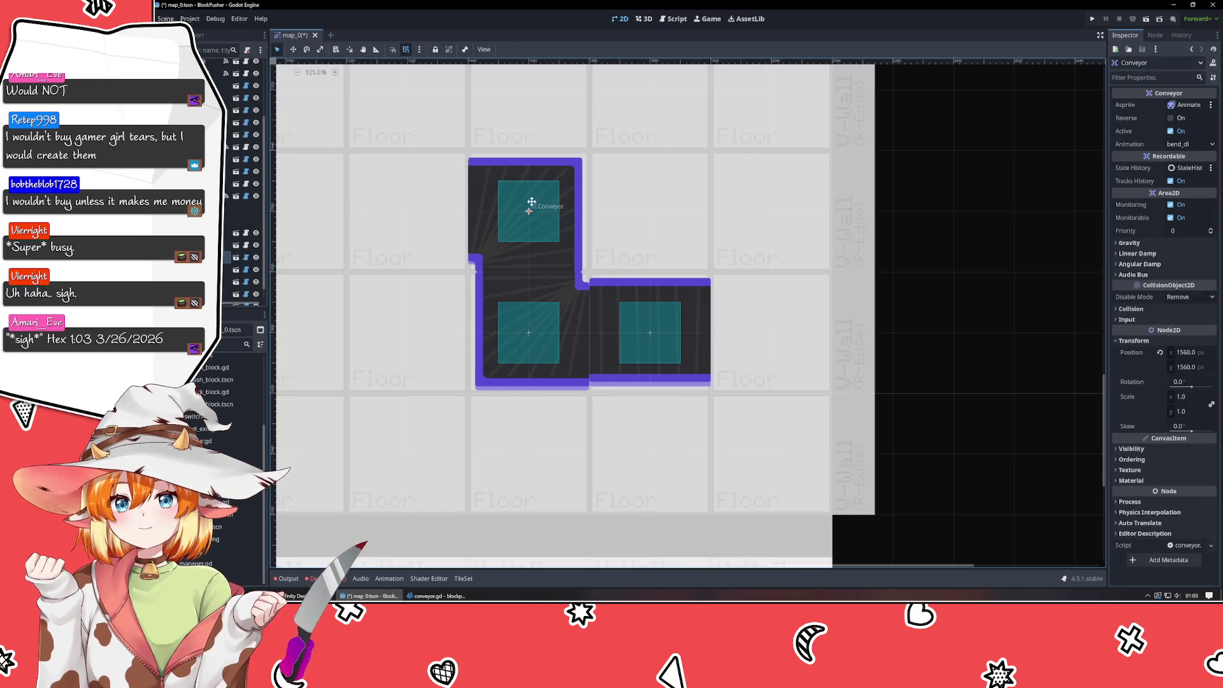
left_click_drag(531, 202, 535, 122)
Duplicate Conveyor3 into the gap between the tiles and set its animation to vertical
scroll(904, 210, "up", 2)
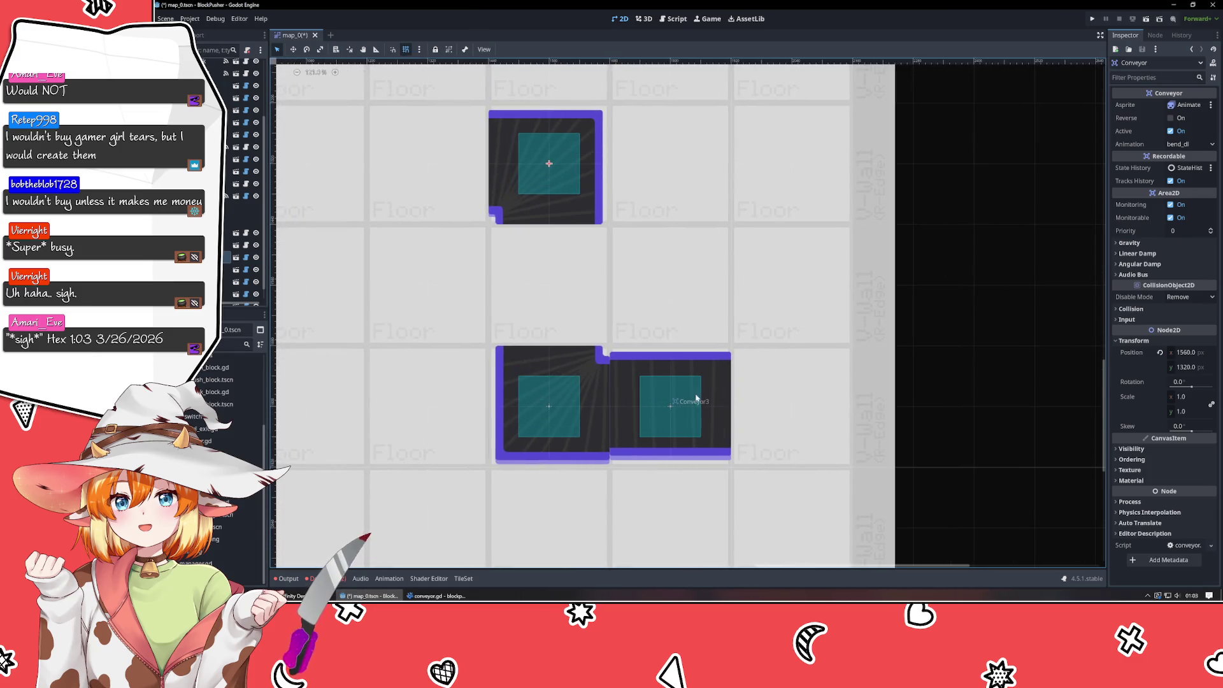
left_click(696, 399)
key("ctrl+d")
left_click_drag(687, 401, 561, 293)
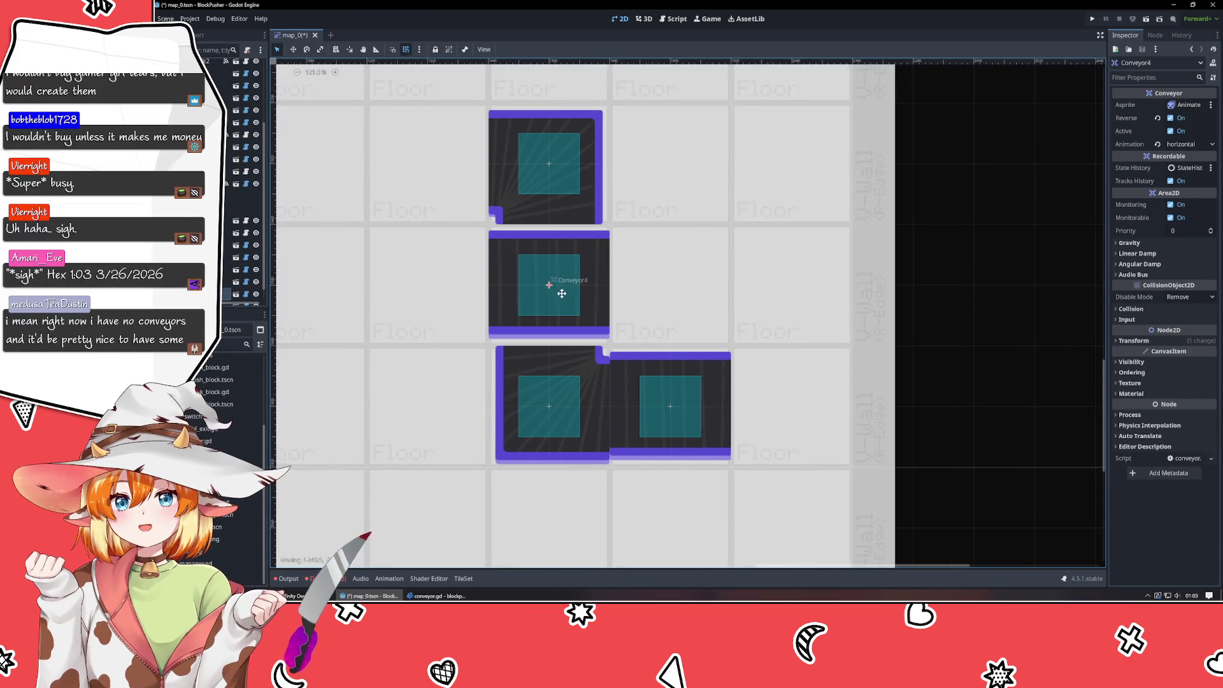
left_click(1188, 144)
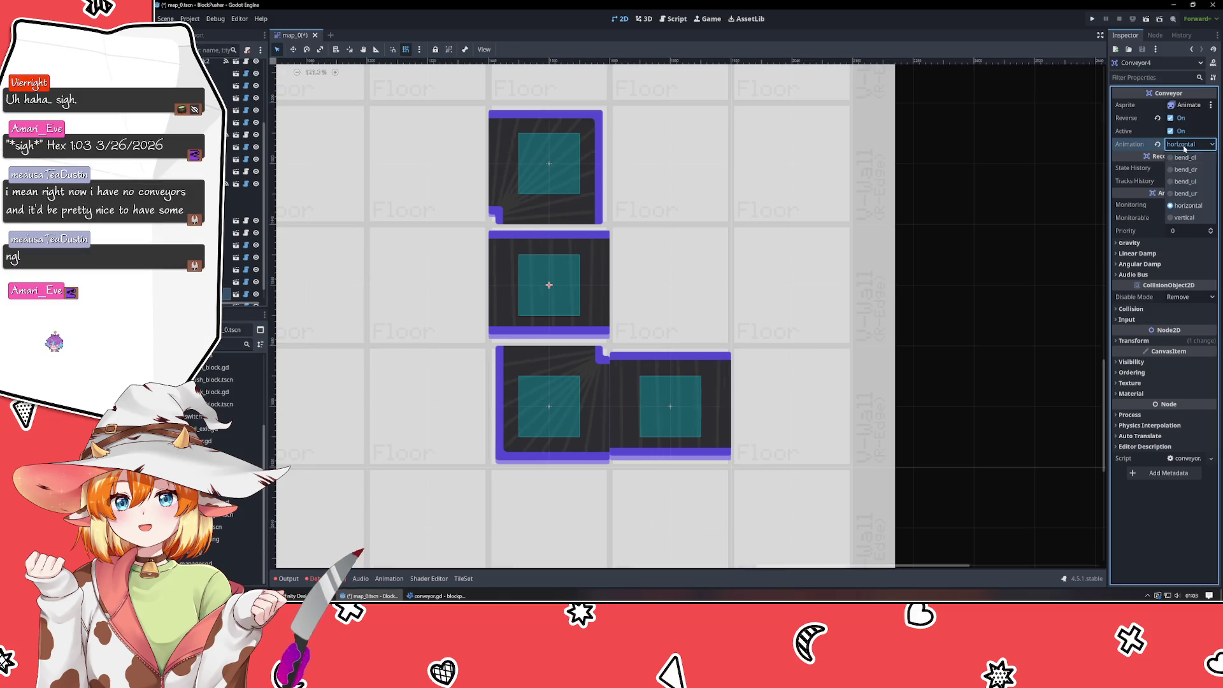
left_click(1186, 217)
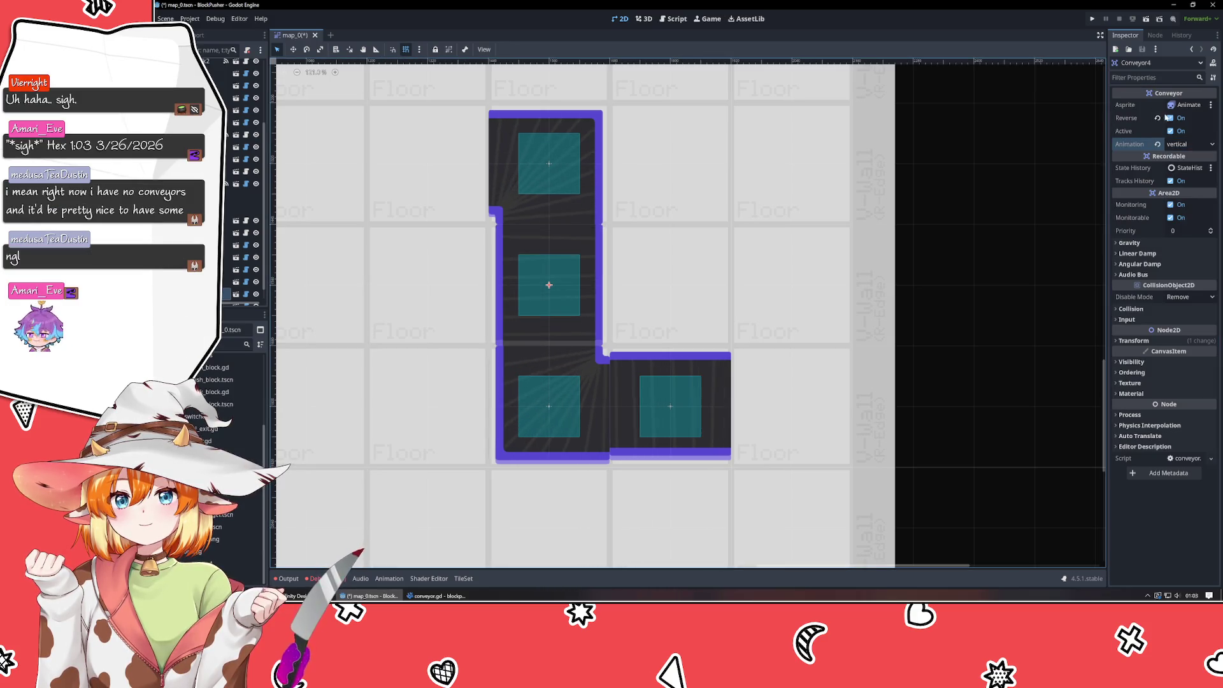
left_click(1010, 259)
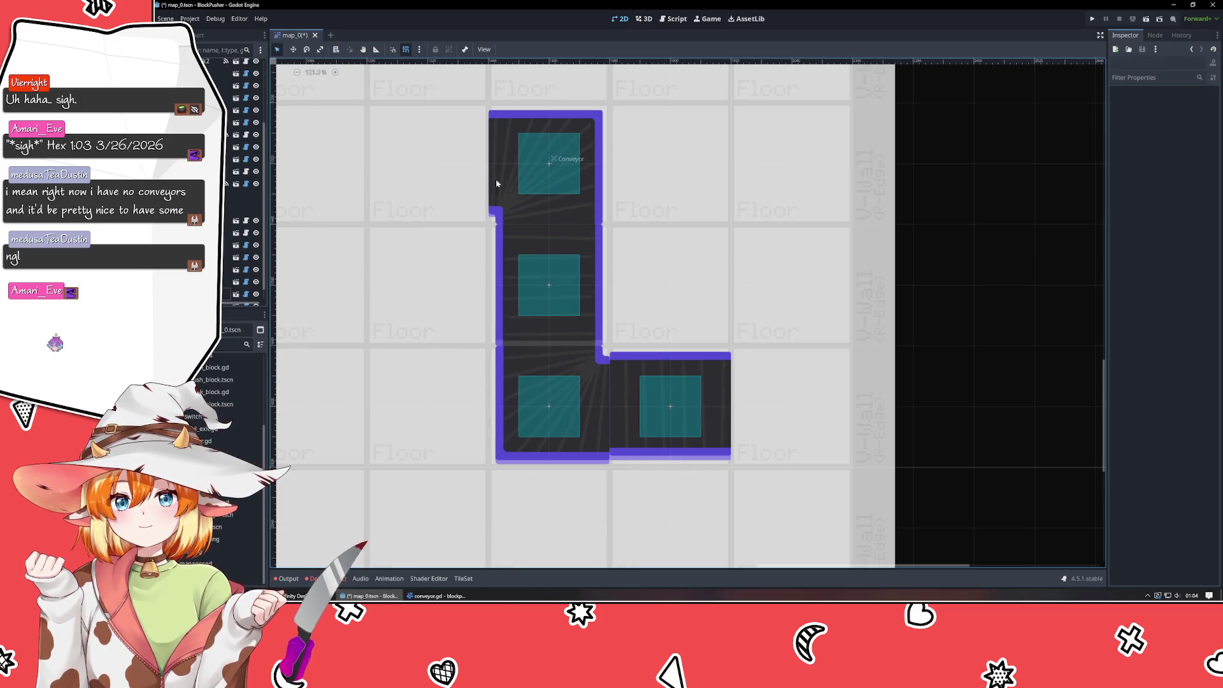
left_click(559, 167)
key("ctrl+d")
left_click_drag(558, 167, 449, 176)
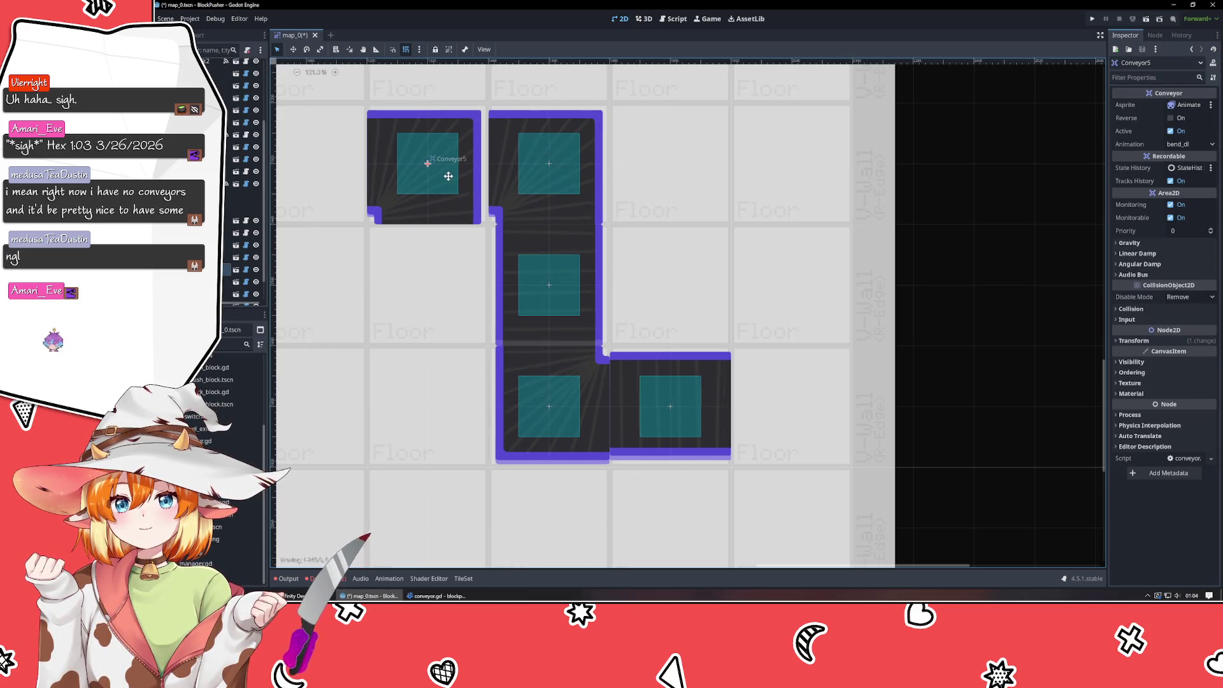
left_click(1187, 144)
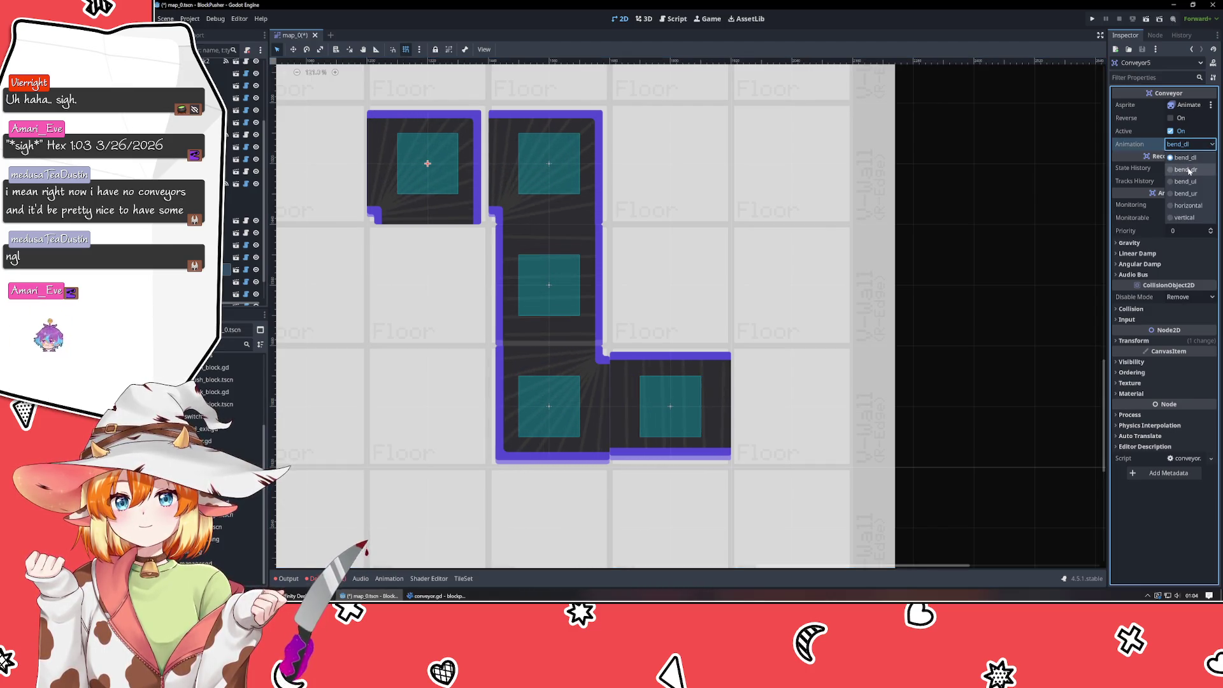
left_click(1186, 170)
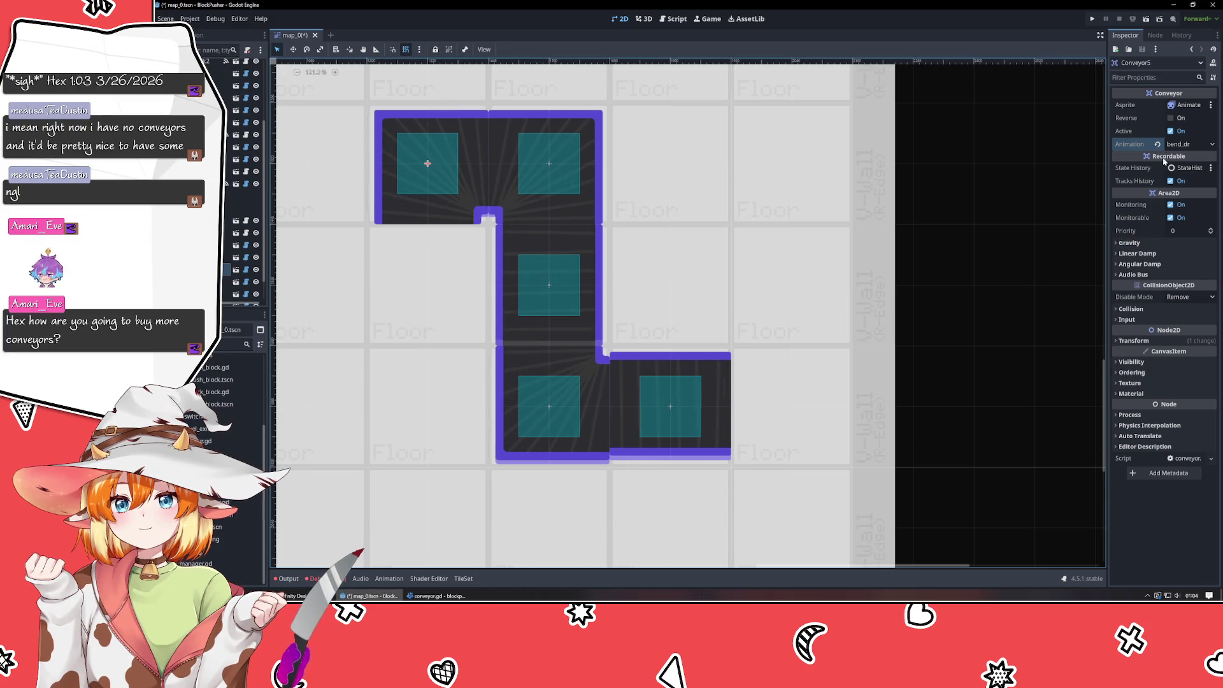
left_click(1005, 257)
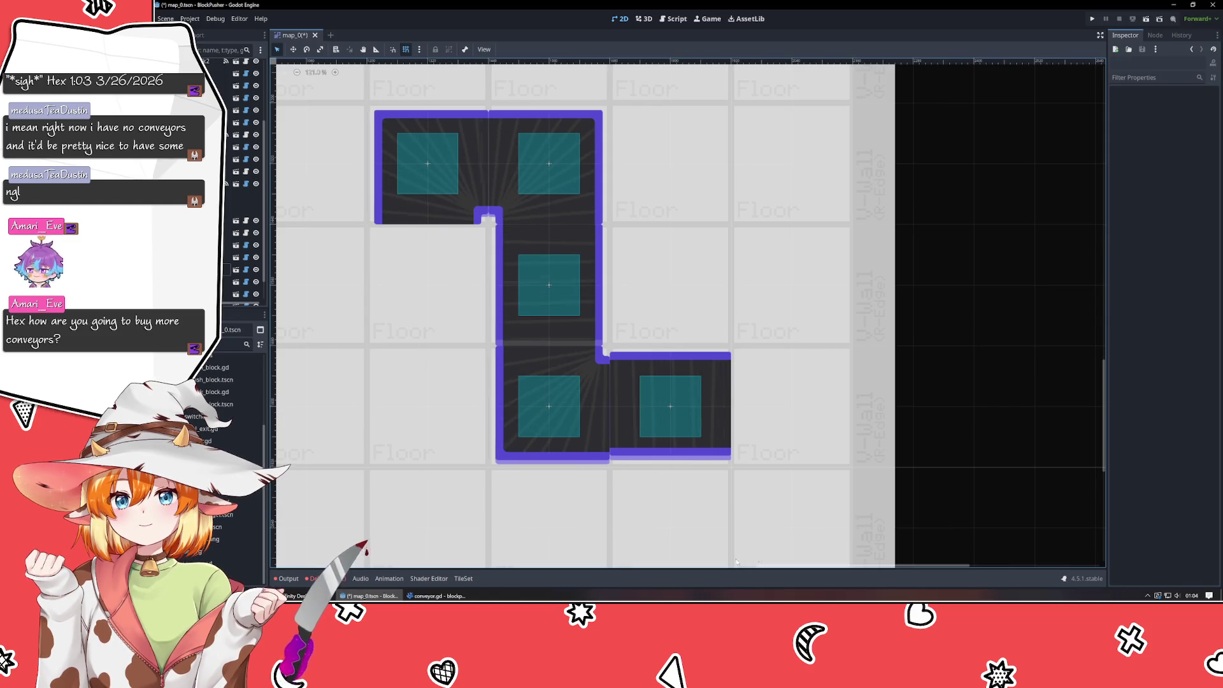
left_click(529, 422)
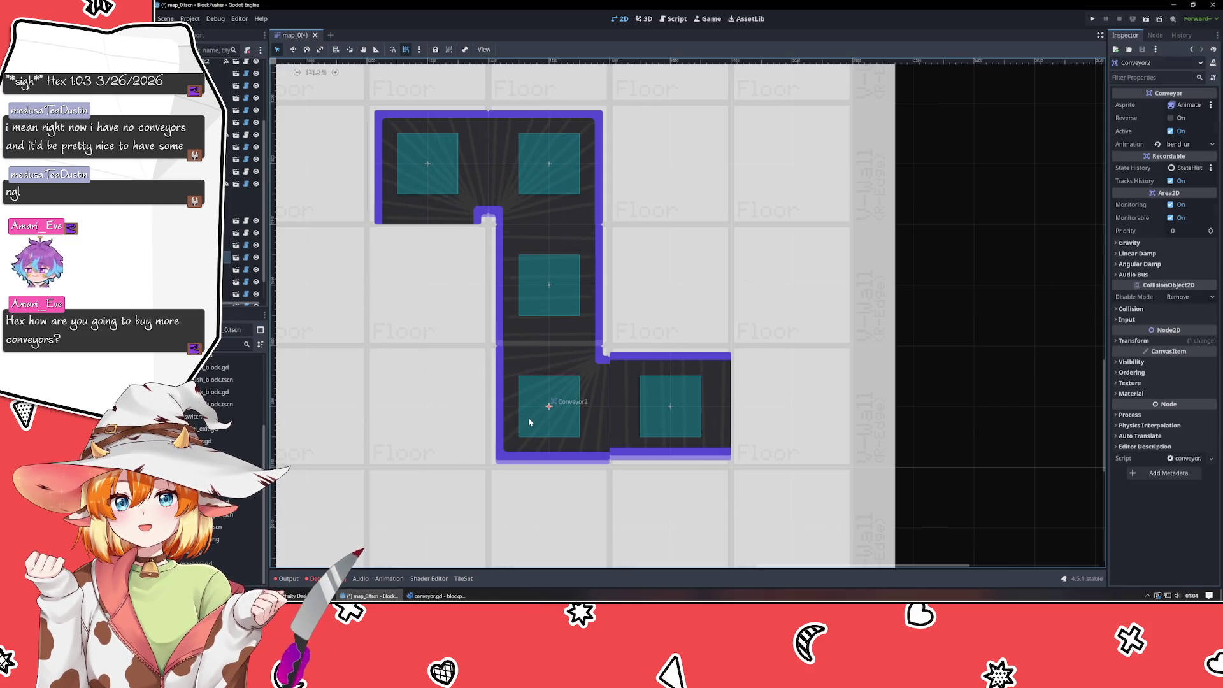
left_click_drag(532, 422, 410, 300)
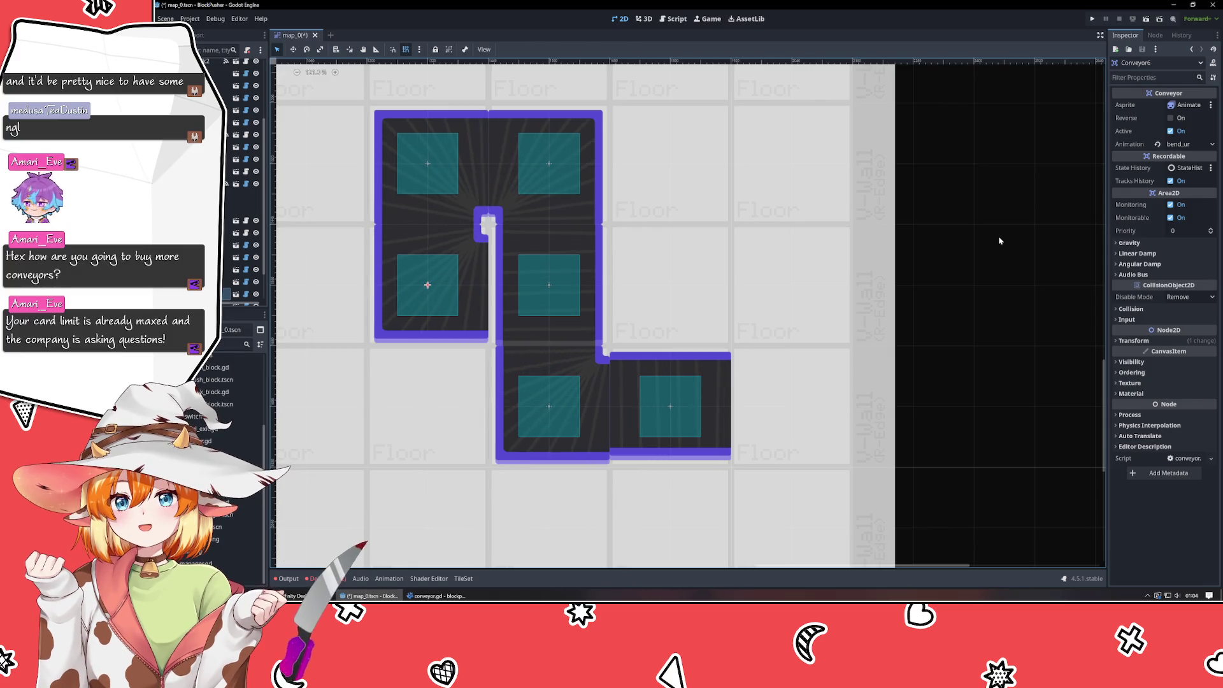
left_click(1196, 145)
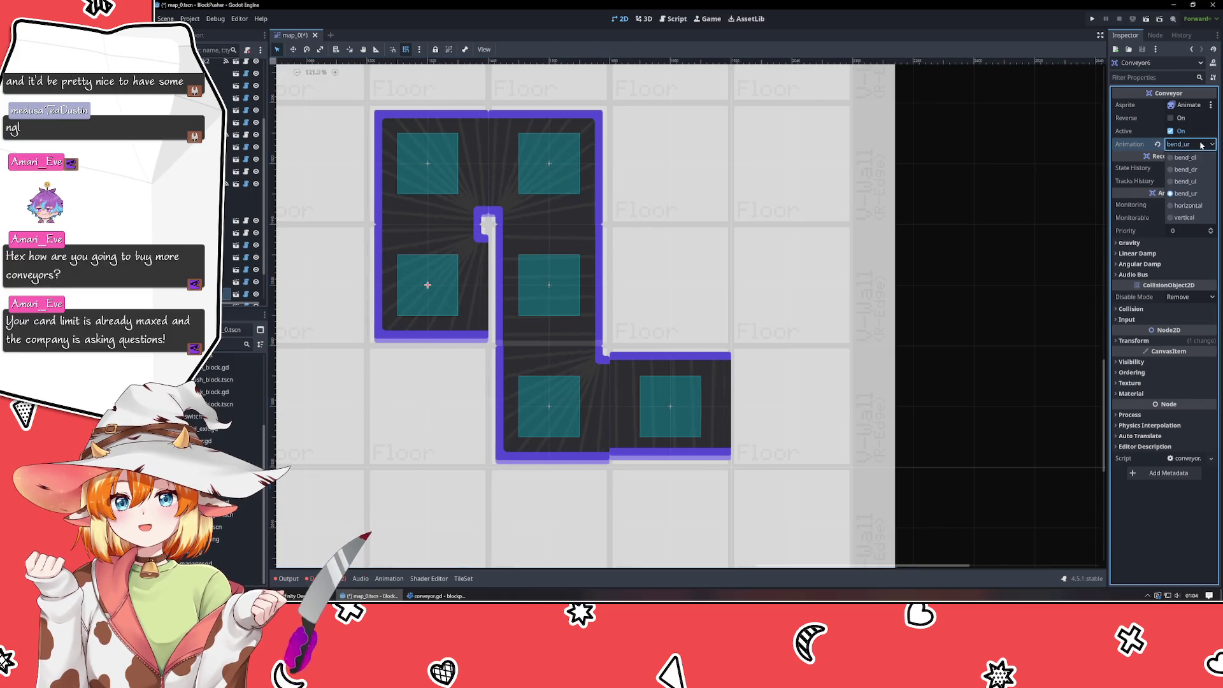
left_click(1196, 184)
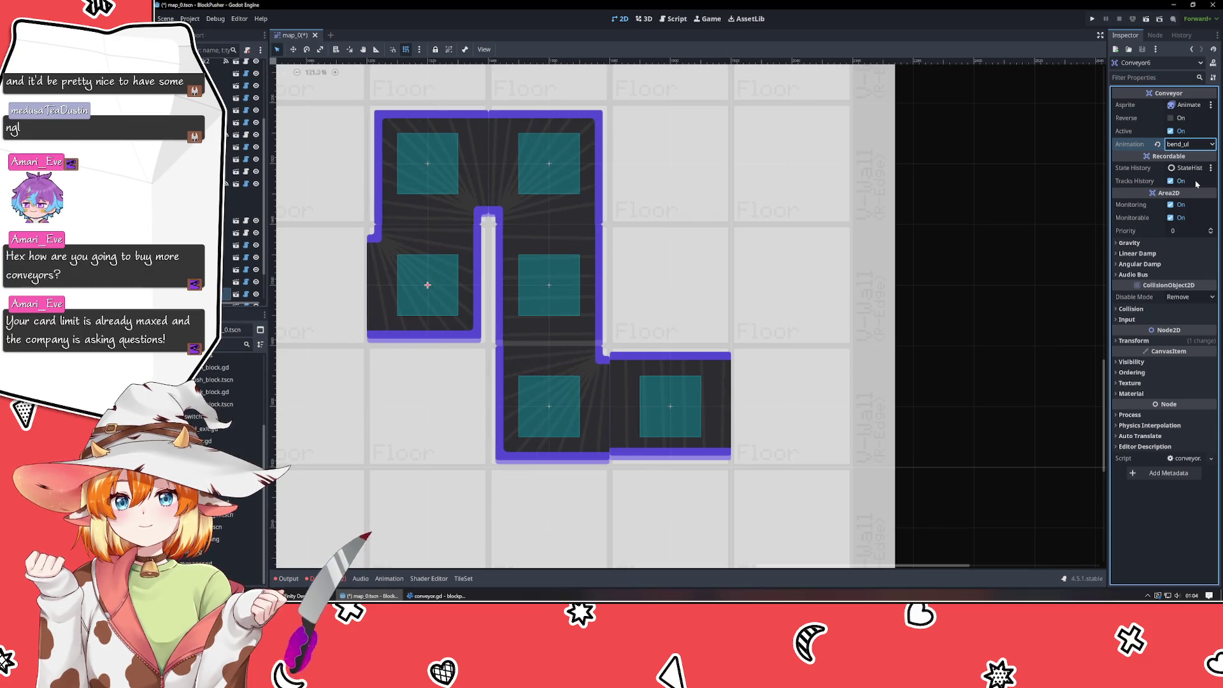
left_click(1180, 121)
left_click(1178, 119)
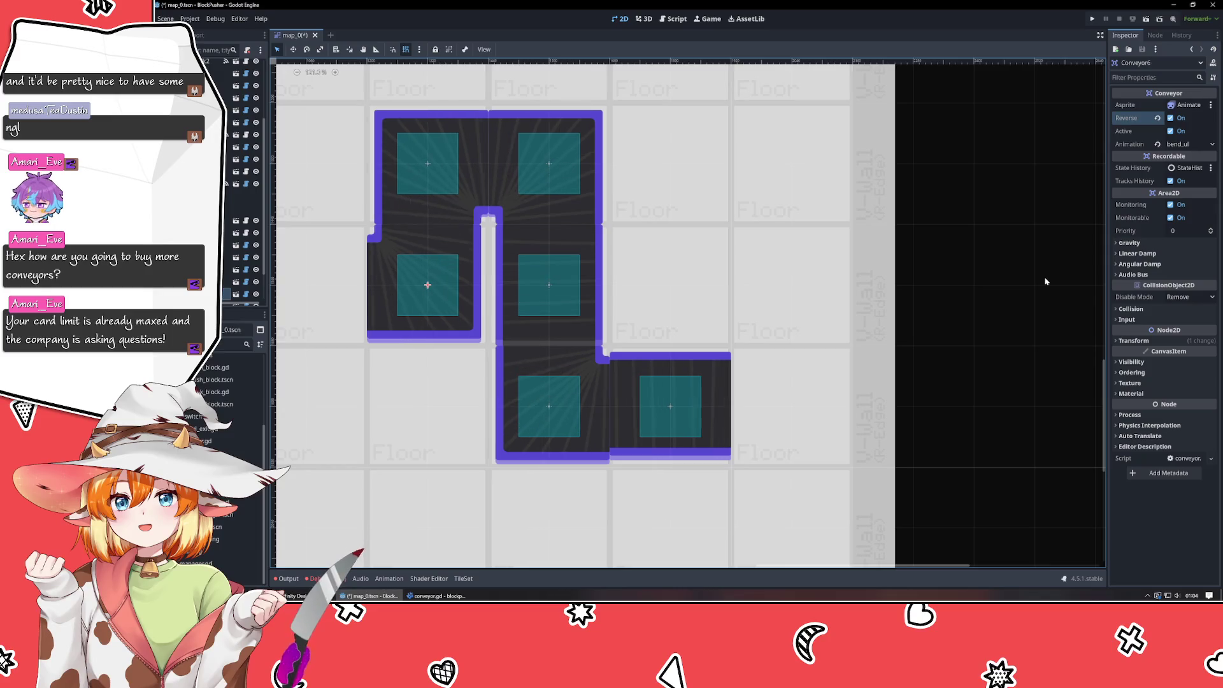
left_click(1018, 242)
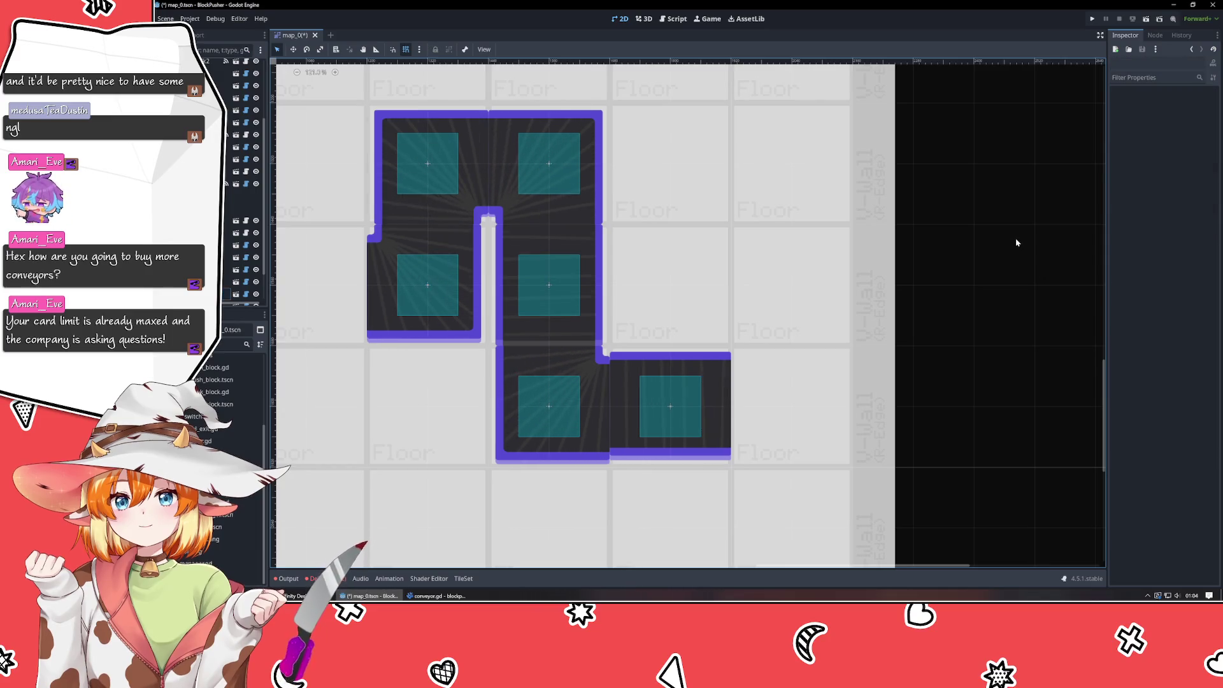
scroll(1017, 243, "down", 1)
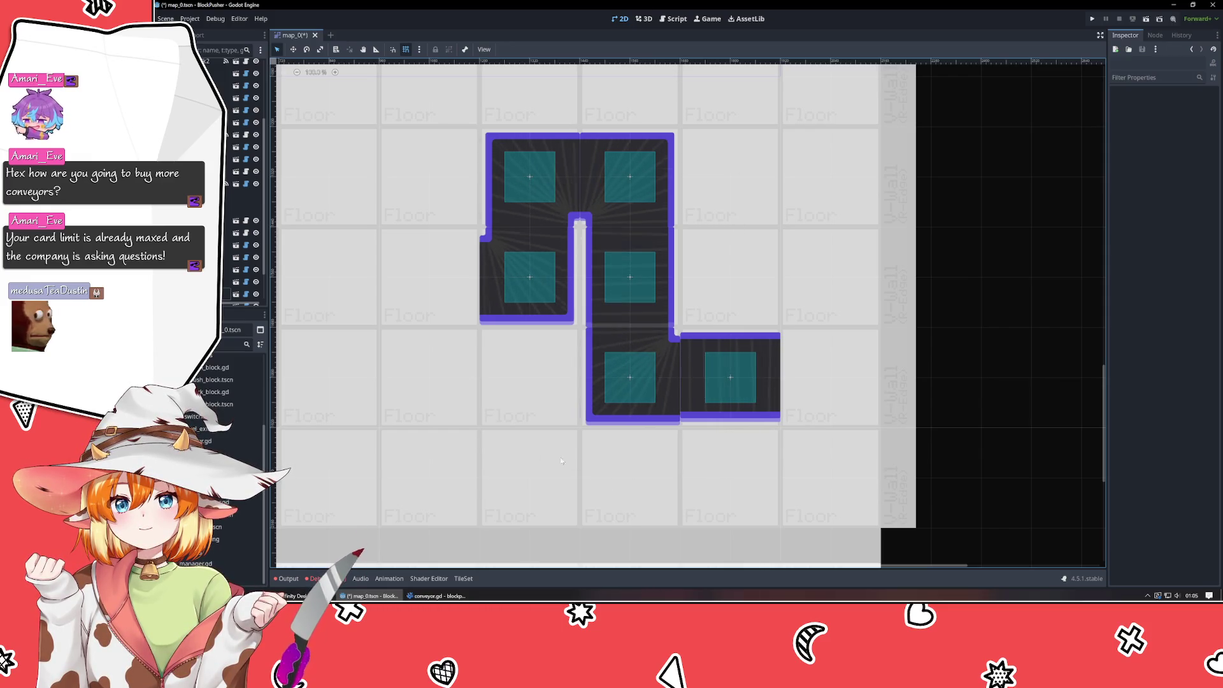
scroll(675, 395, "up", 2)
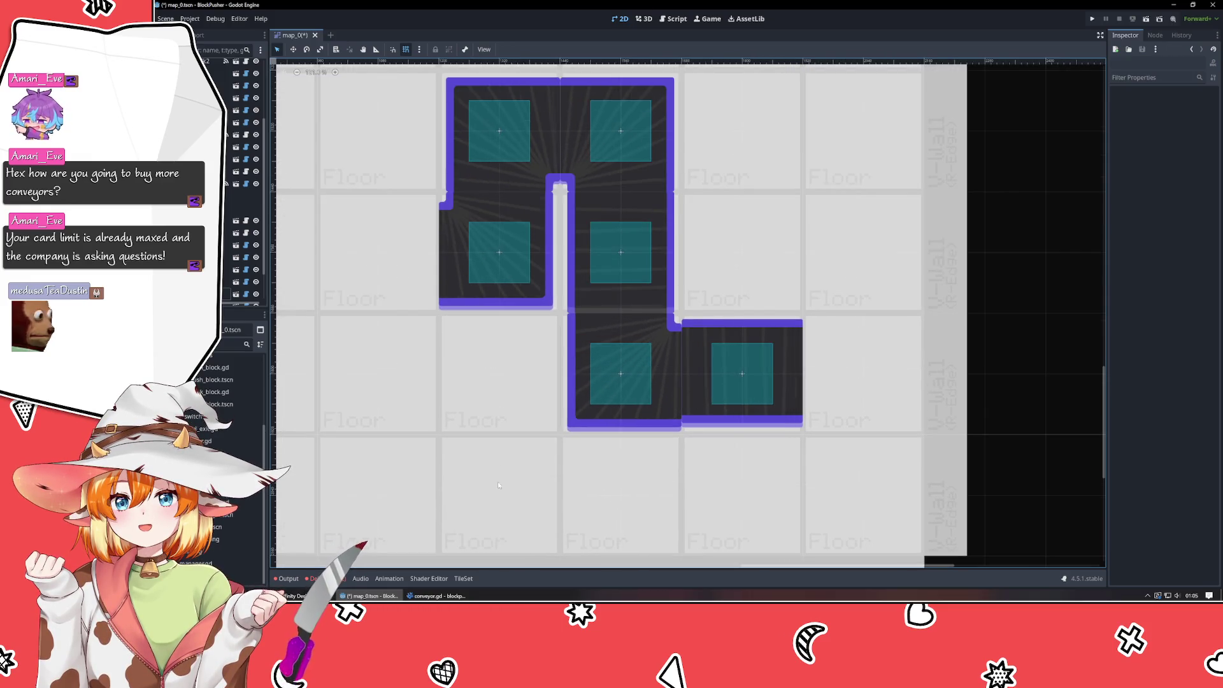
key("alt+Tab")
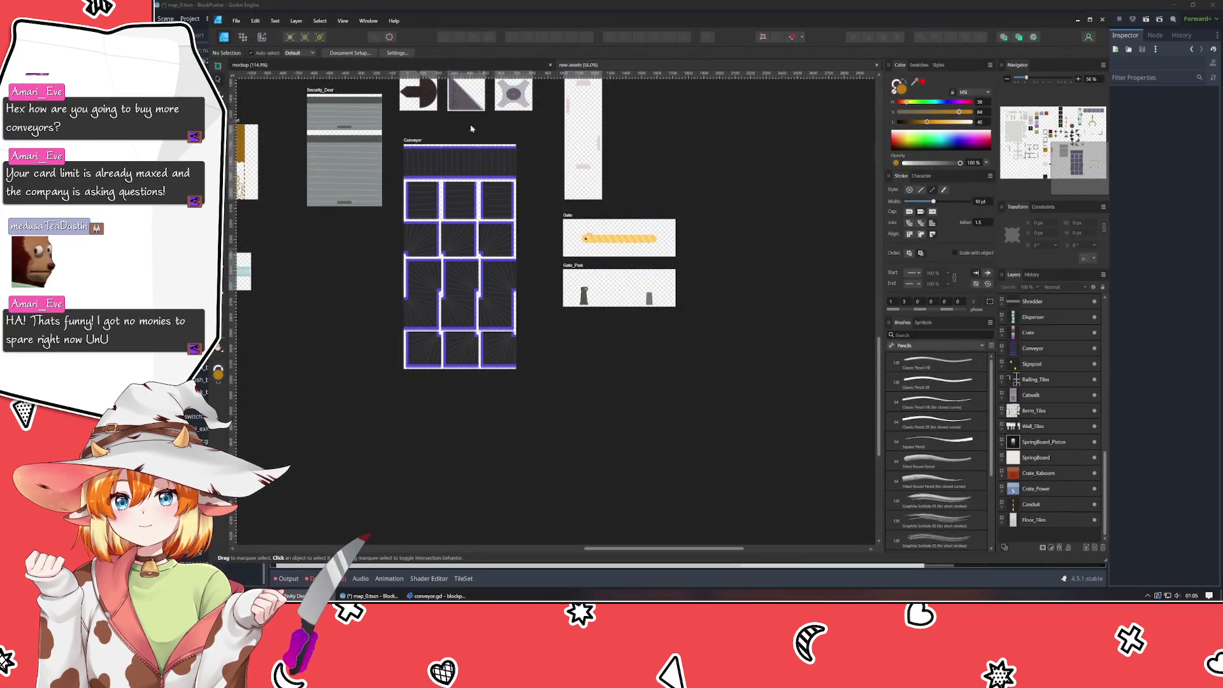
Select the three tile groups of the conveyor artwork's top strip
scroll(427, 158, "up", 5)
scroll(448, 161, "down", 1)
left_click(414, 170)
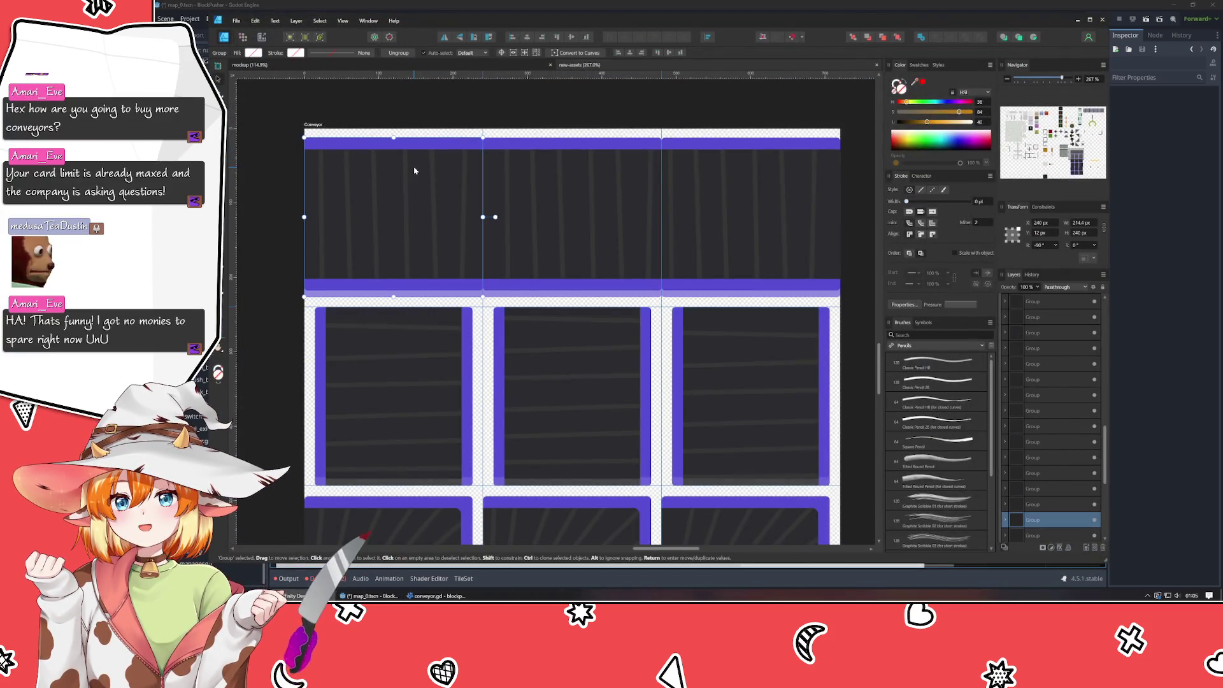
left_click(561, 209, "shift")
left_click(730, 213, "shift")
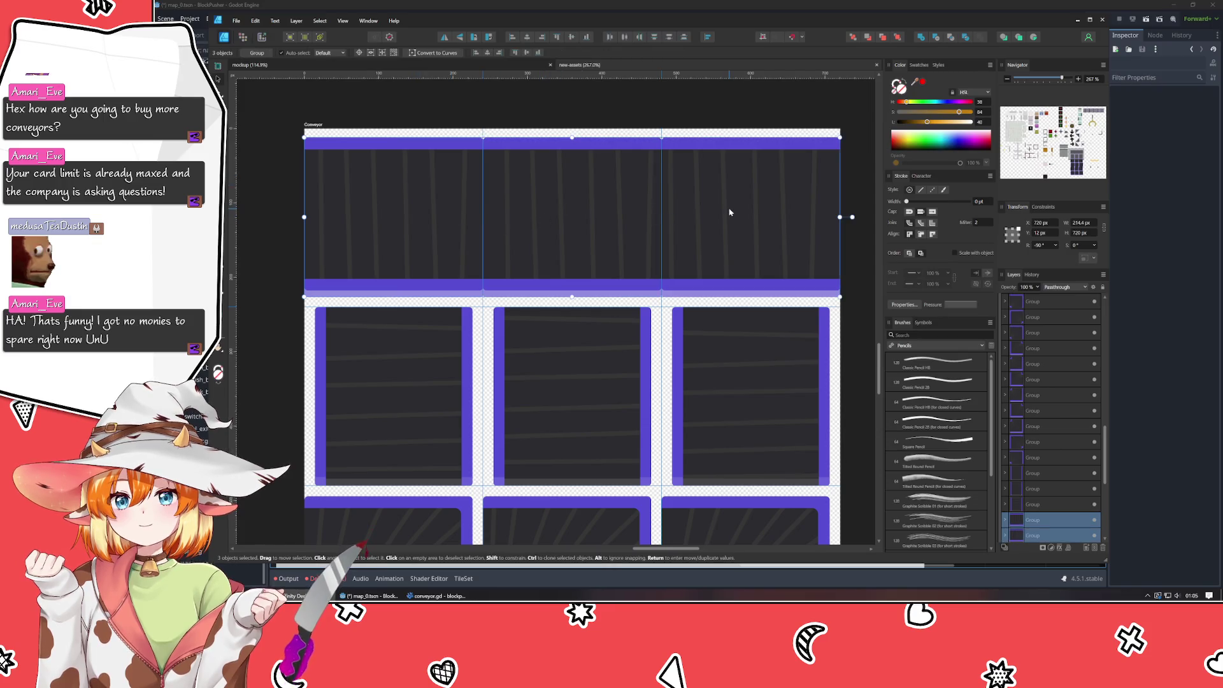
scroll(730, 212, "down", 10)
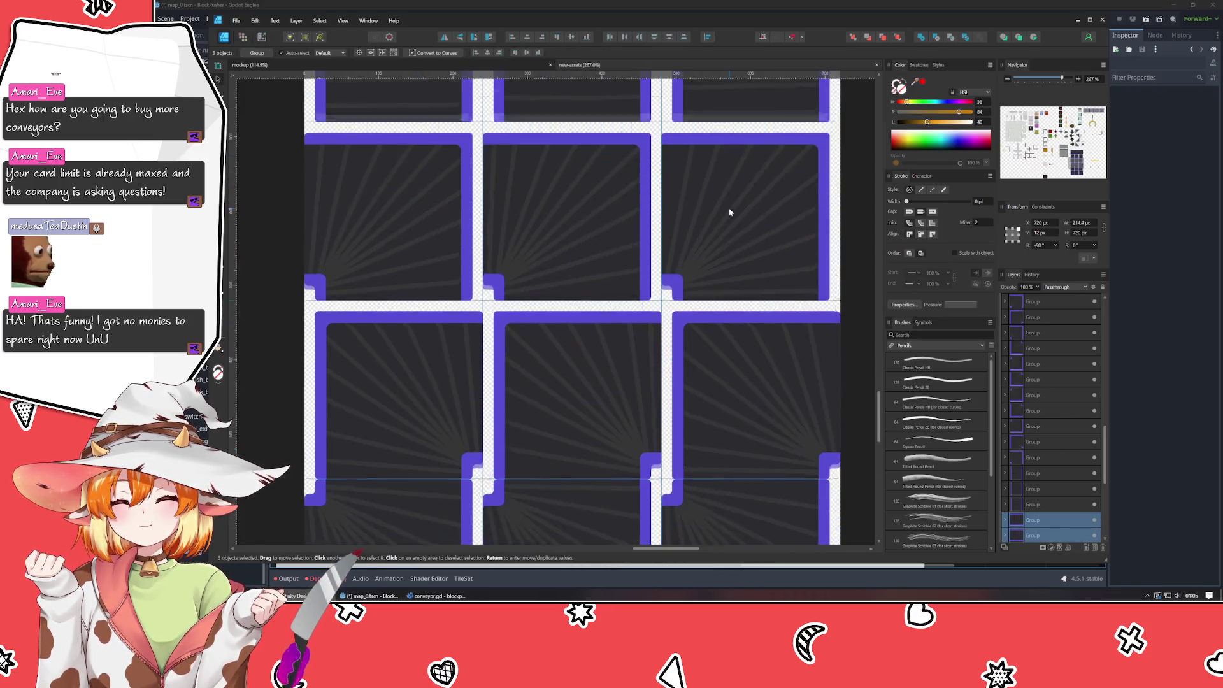
scroll(730, 212, "down", 2)
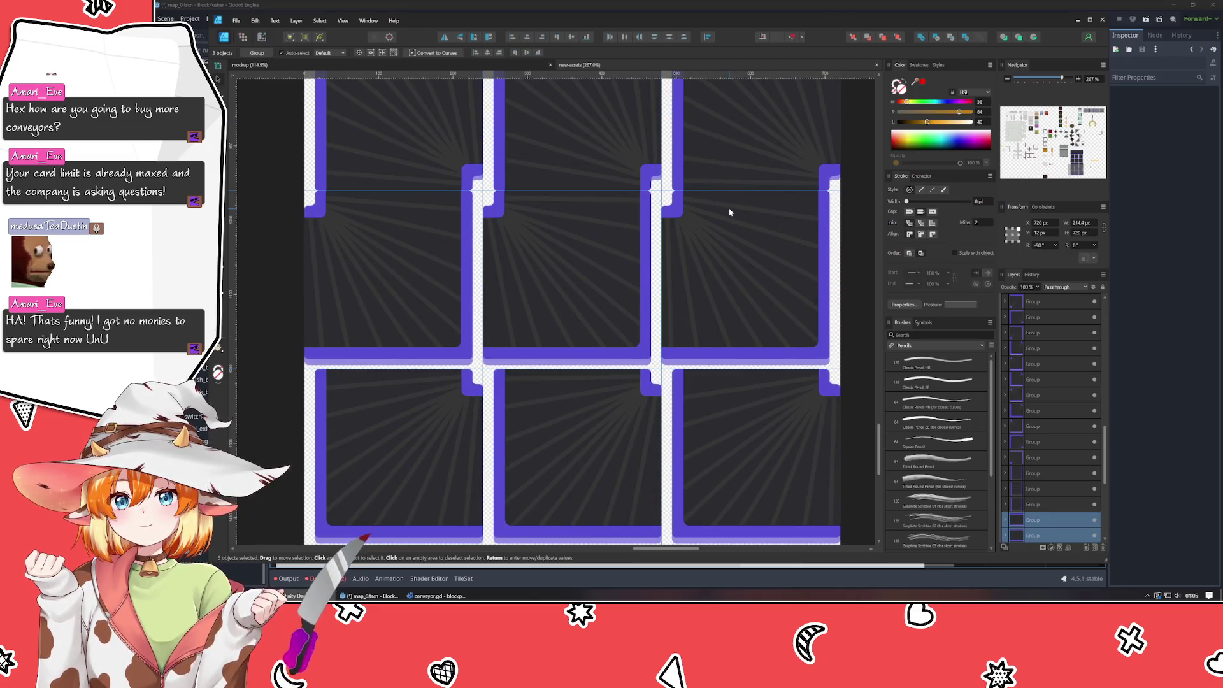
scroll(730, 212, "down", 1)
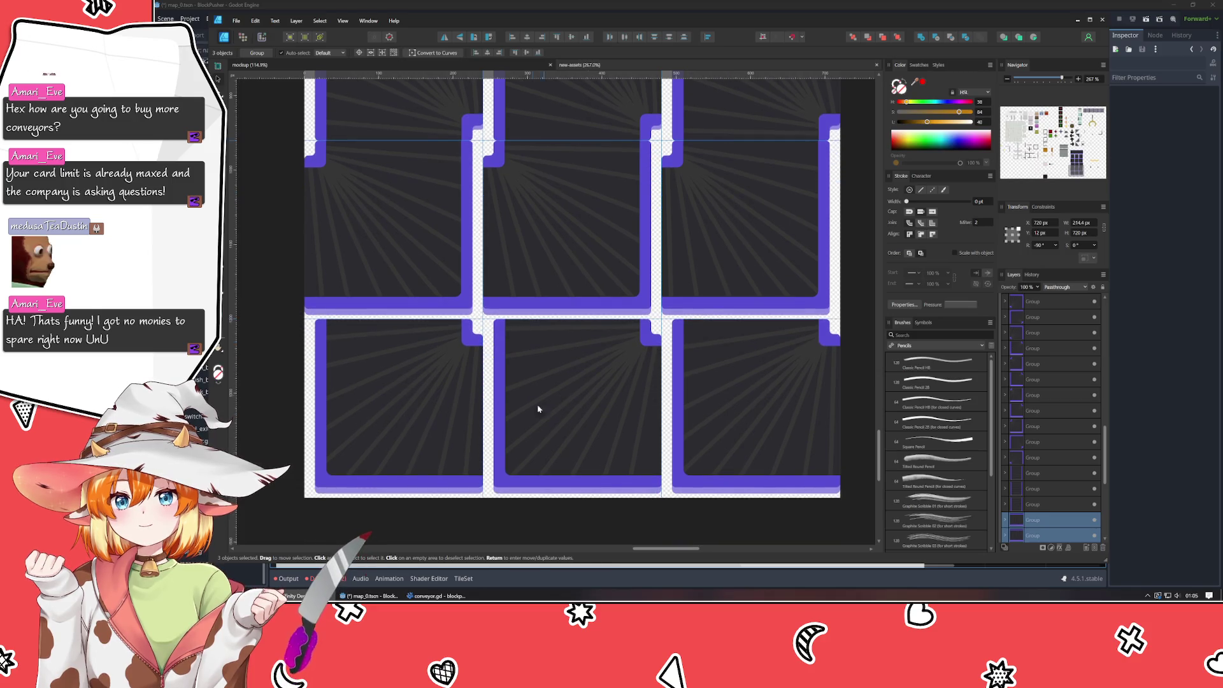
scroll(300, 501, "up", 8)
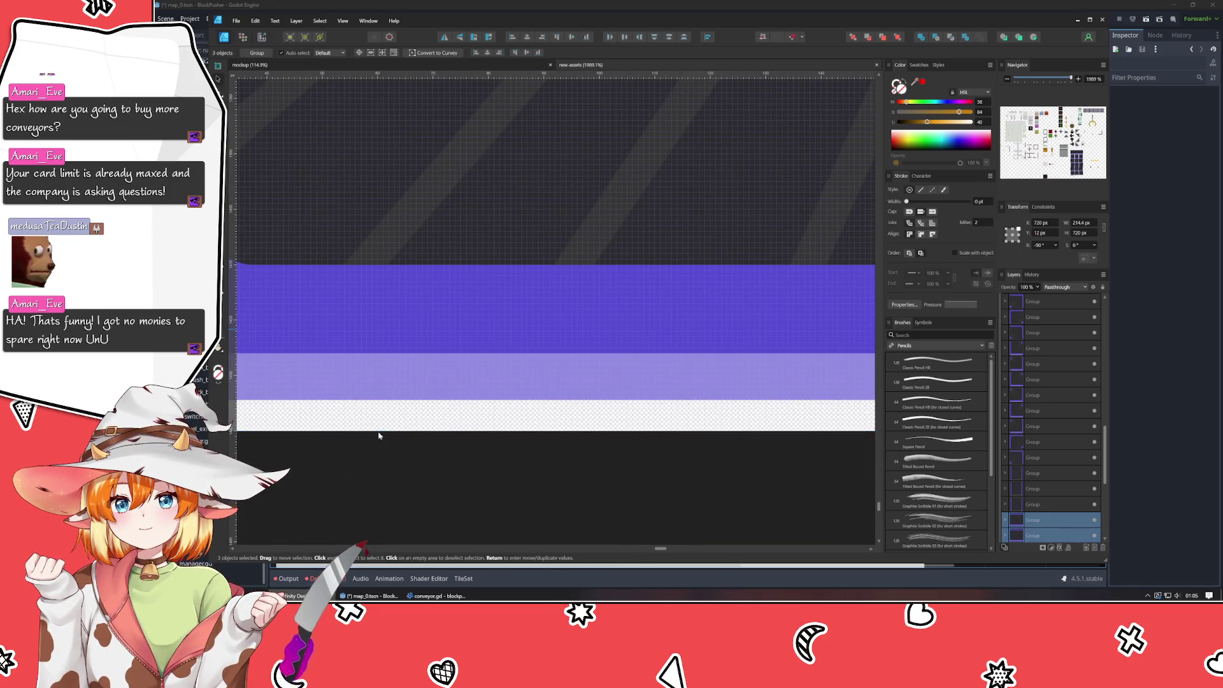
Reselect the top strip tiles, nudge them down one pixel, and return to Godot
left_click(416, 422)
scroll(420, 423, "down", 10)
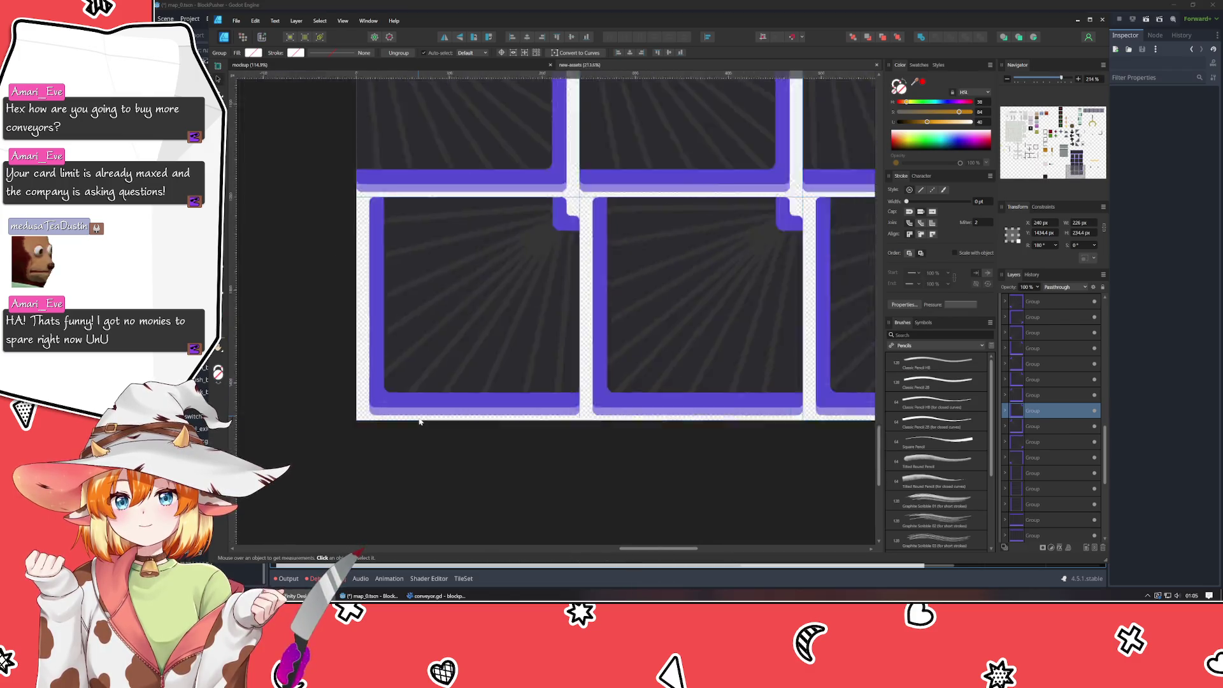
left_click(428, 286)
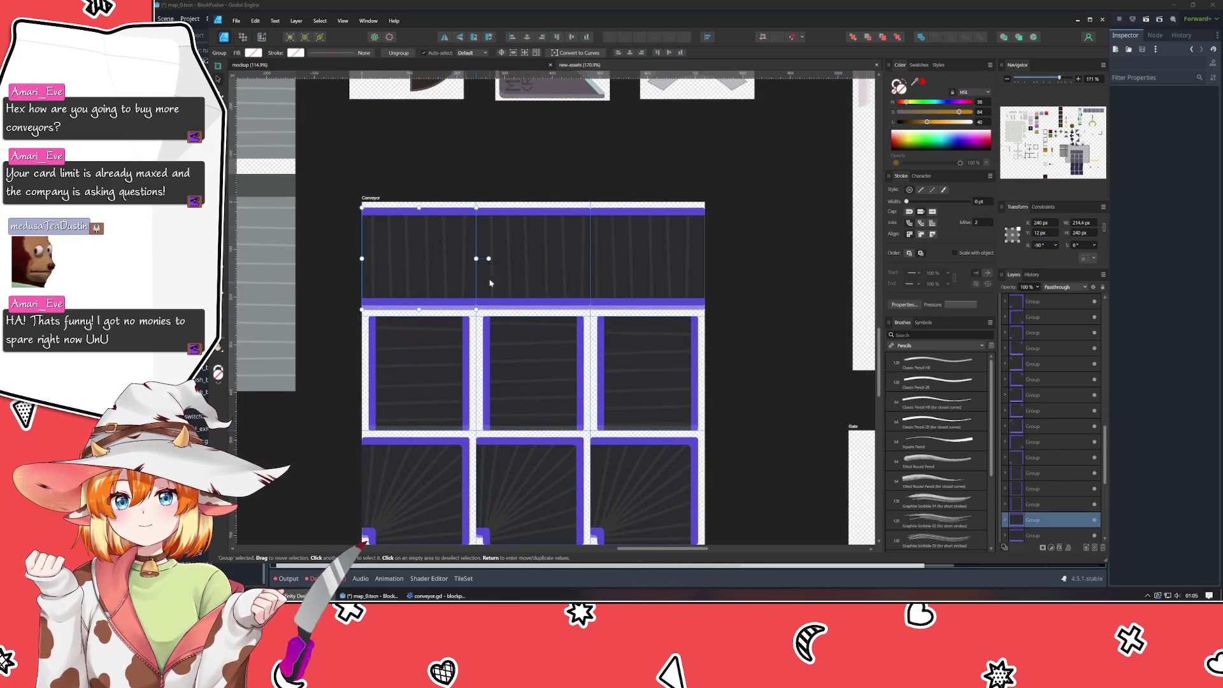
left_click(658, 273, "shift")
scroll(557, 268, "up", 3)
scroll(453, 496, "up", 5)
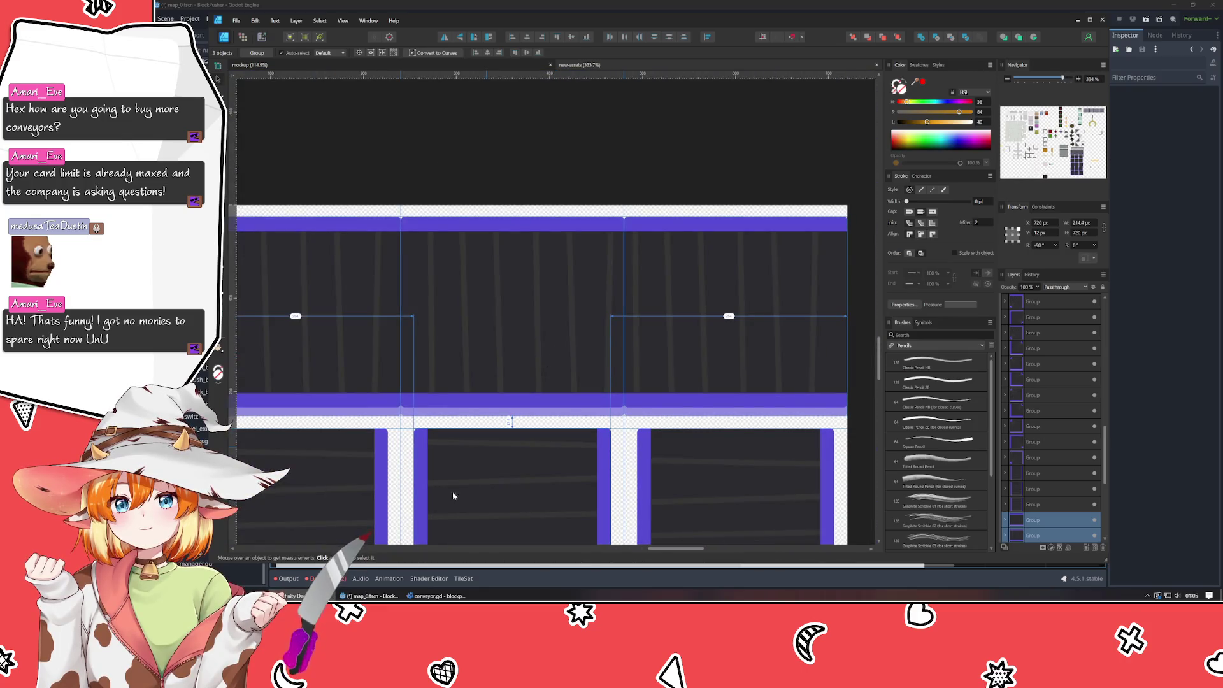
key("Down")
key("Down")
key("Down")
key("Down")
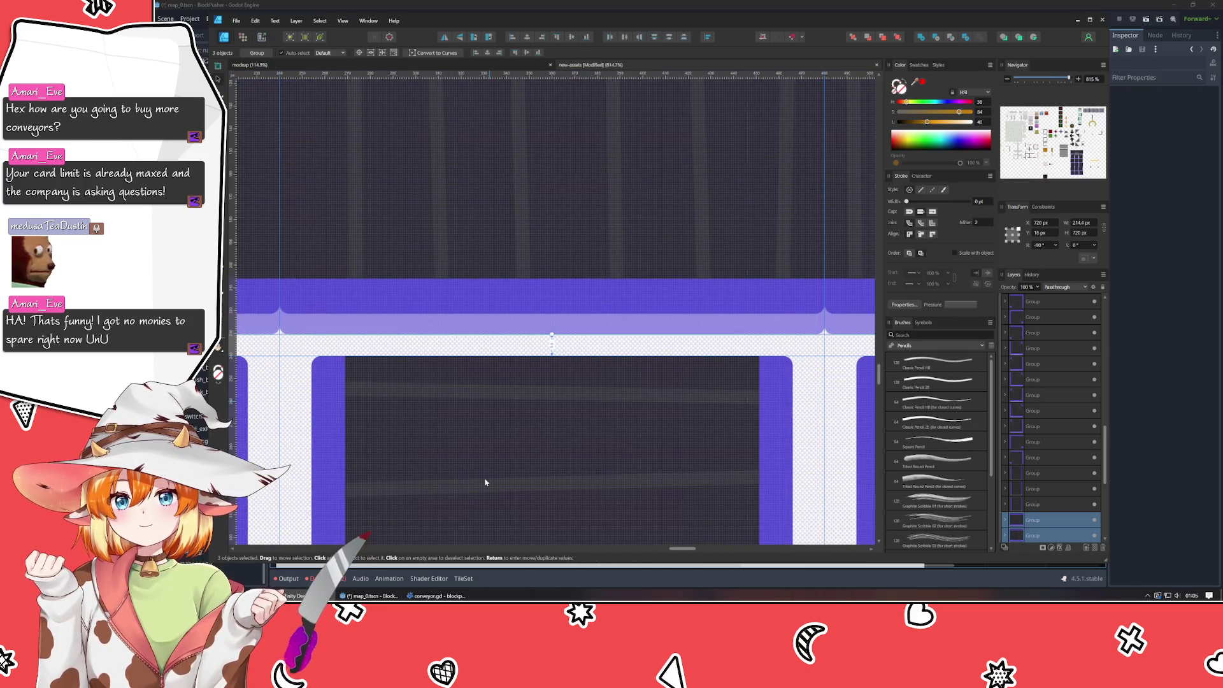
scroll(485, 481, "down", 10)
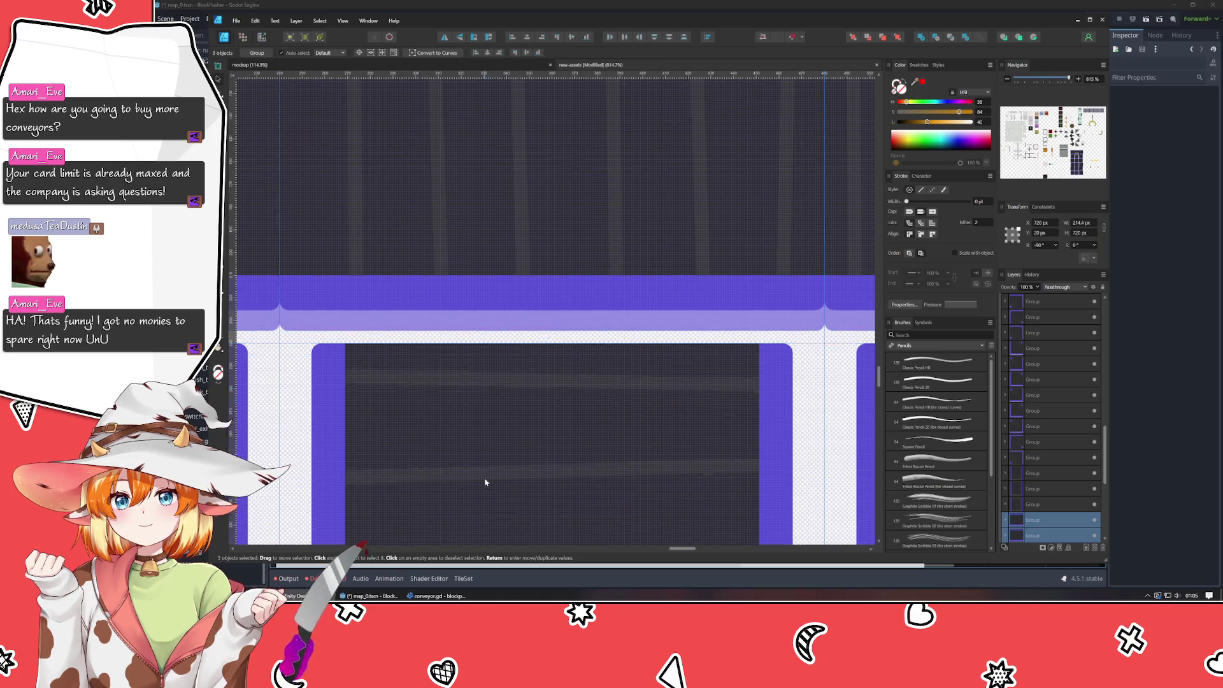
scroll(670, 307, "up", 6)
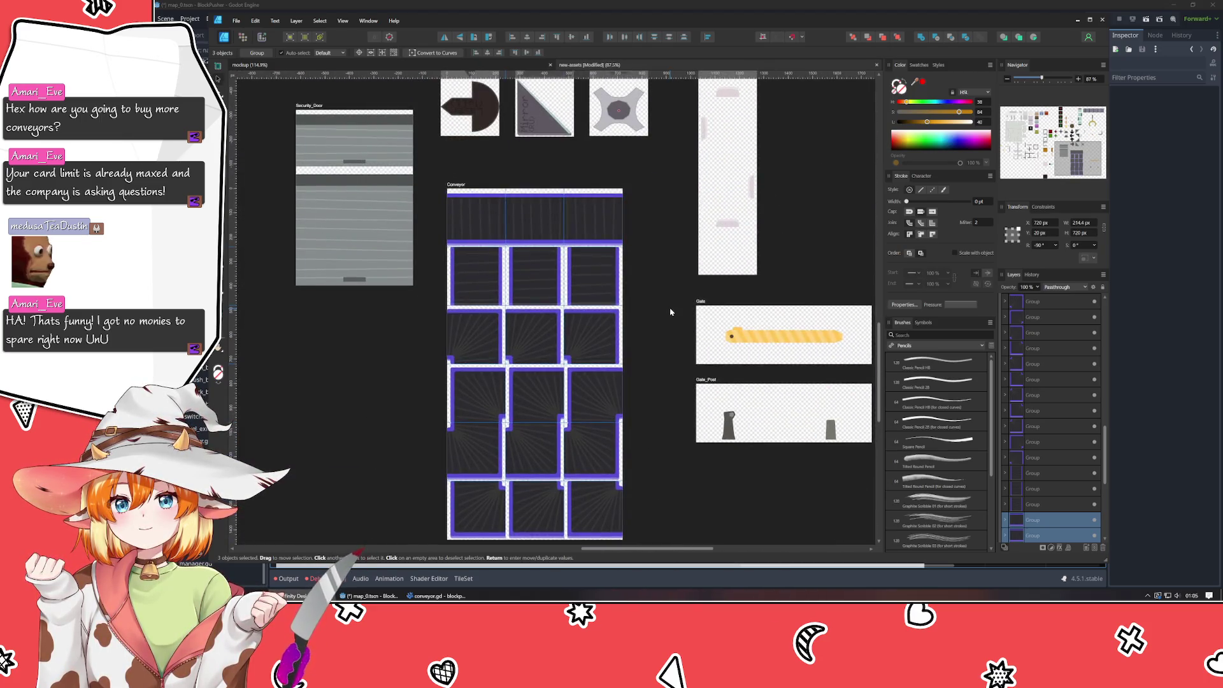
left_click(555, 406)
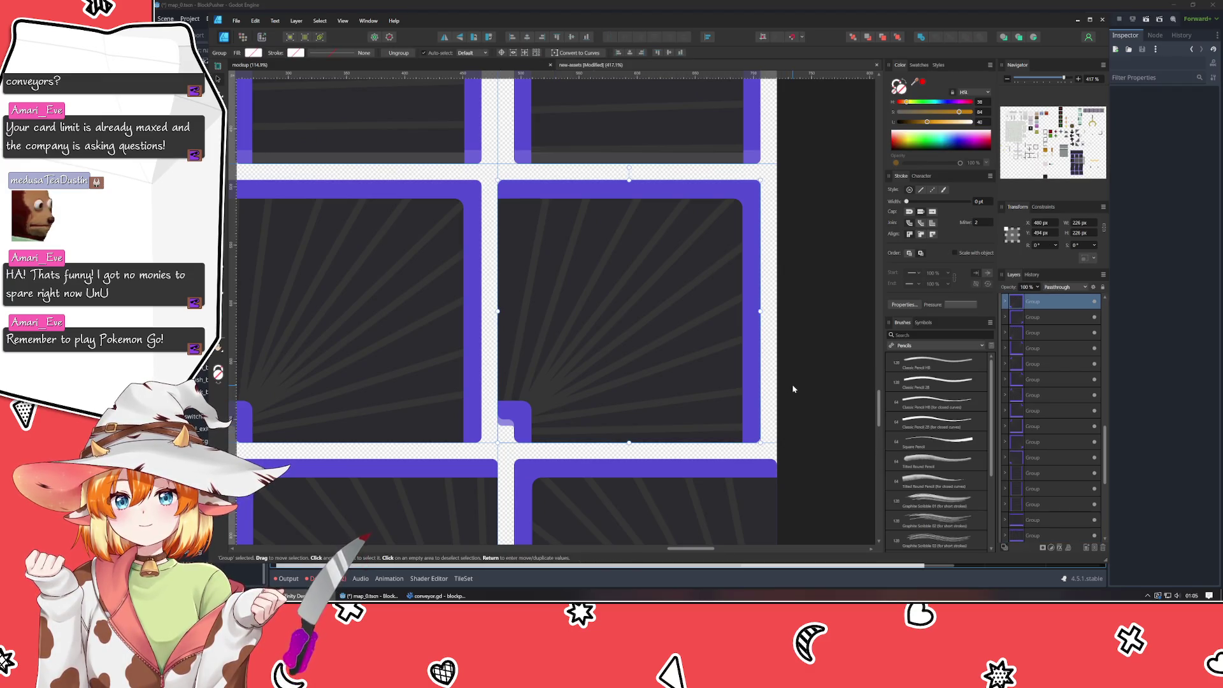
key("alt+Tab")
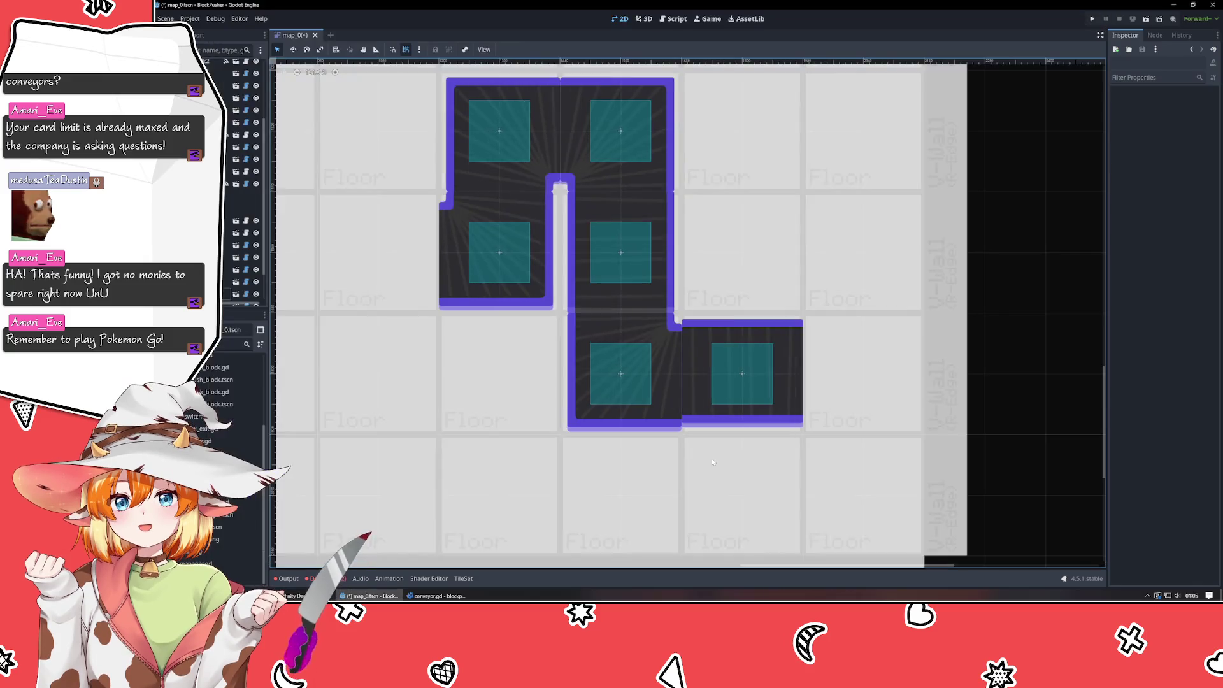
Drag the conveyors into a connected bend, with Conveyor4 in the middle and Conveyor5 across the top
mouse_move(606, 125)
left_mouse_down()
mouse_move(868, 315)
mouse_move(865, 374)
left_mouse_up()
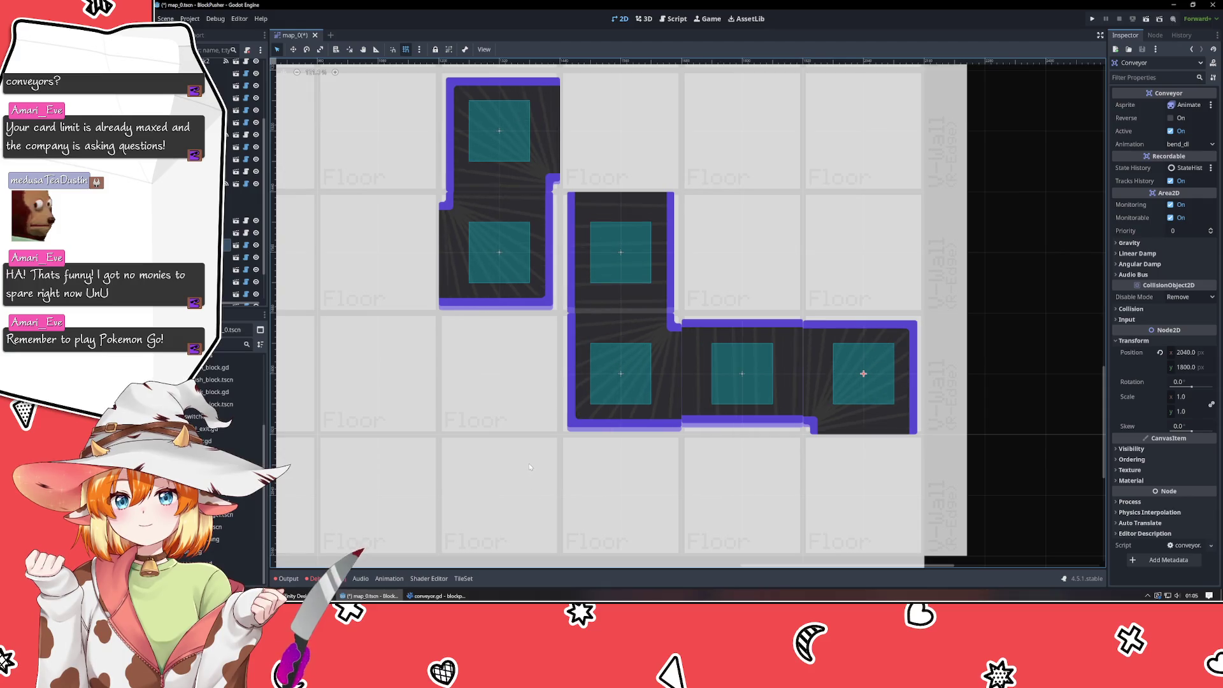
mouse_move(569, 422)
left_mouse_down()
mouse_move(573, 373)
mouse_move(625, 374)
left_mouse_up()
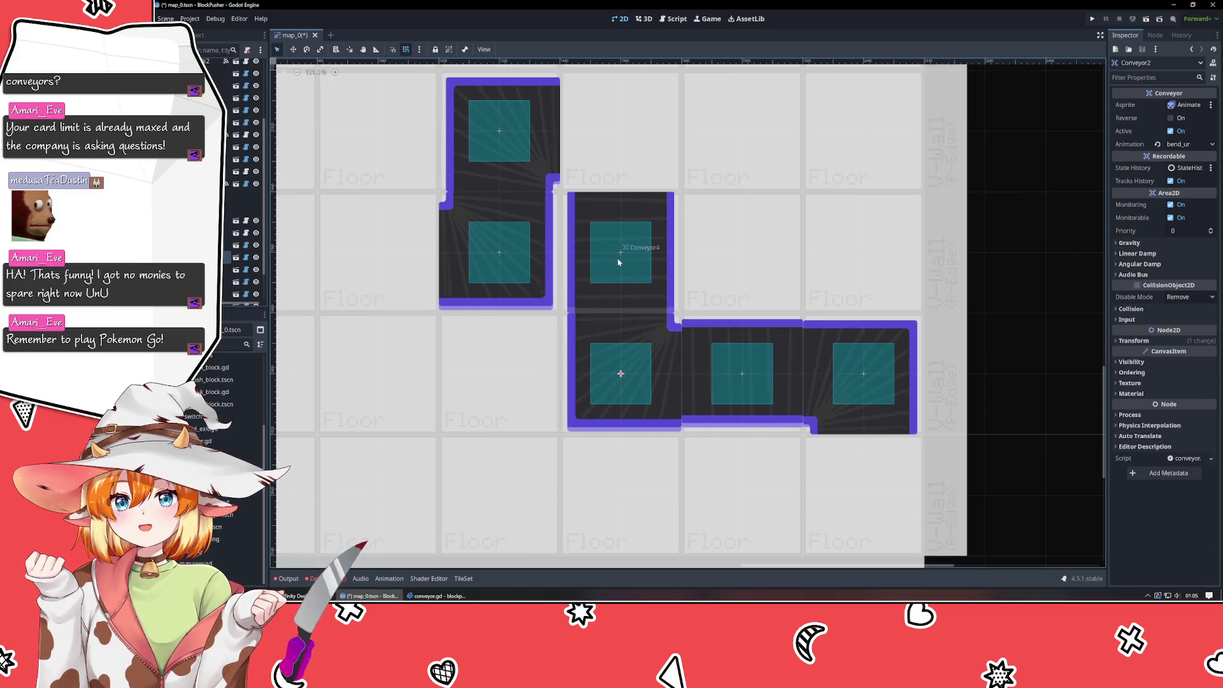
left_click_drag(619, 262, 618, 151)
mouse_move(611, 415)
left_mouse_down()
mouse_move(658, 295)
mouse_move(709, 292)
left_mouse_up()
mouse_move(895, 379)
left_mouse_down()
mouse_move(874, 347)
mouse_move(865, 246)
left_mouse_up()
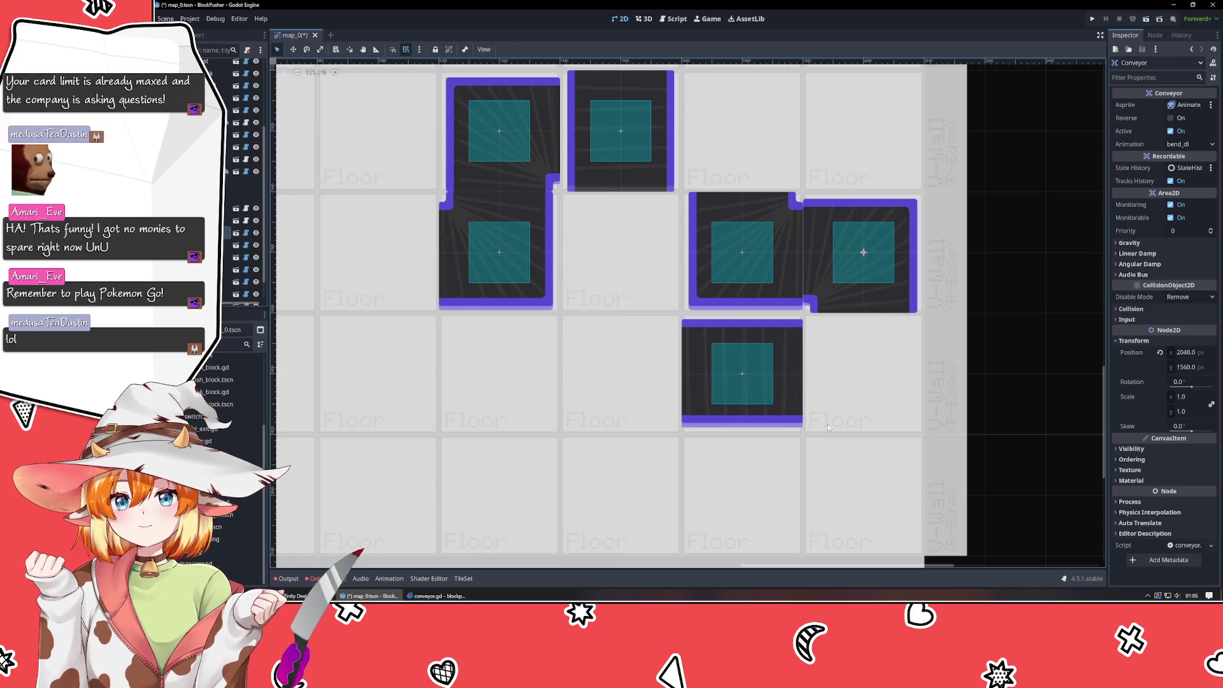
key("ctrl+z")
key("ctrl+z")
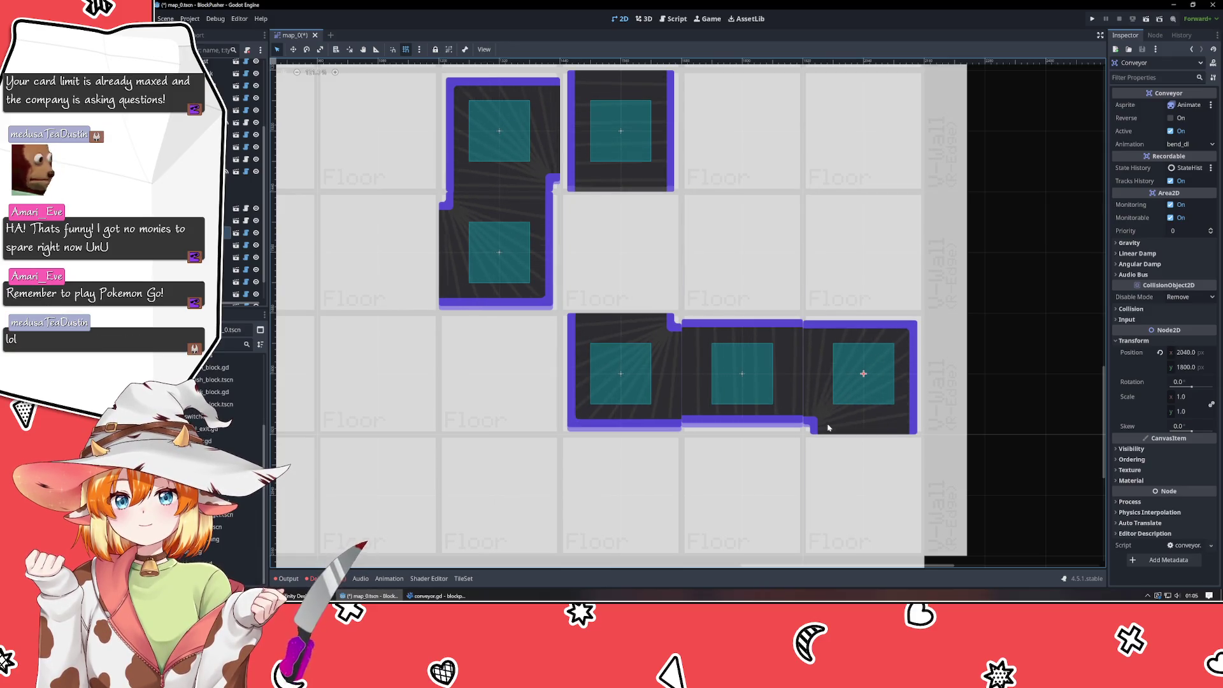
left_click_drag(661, 179, 622, 254)
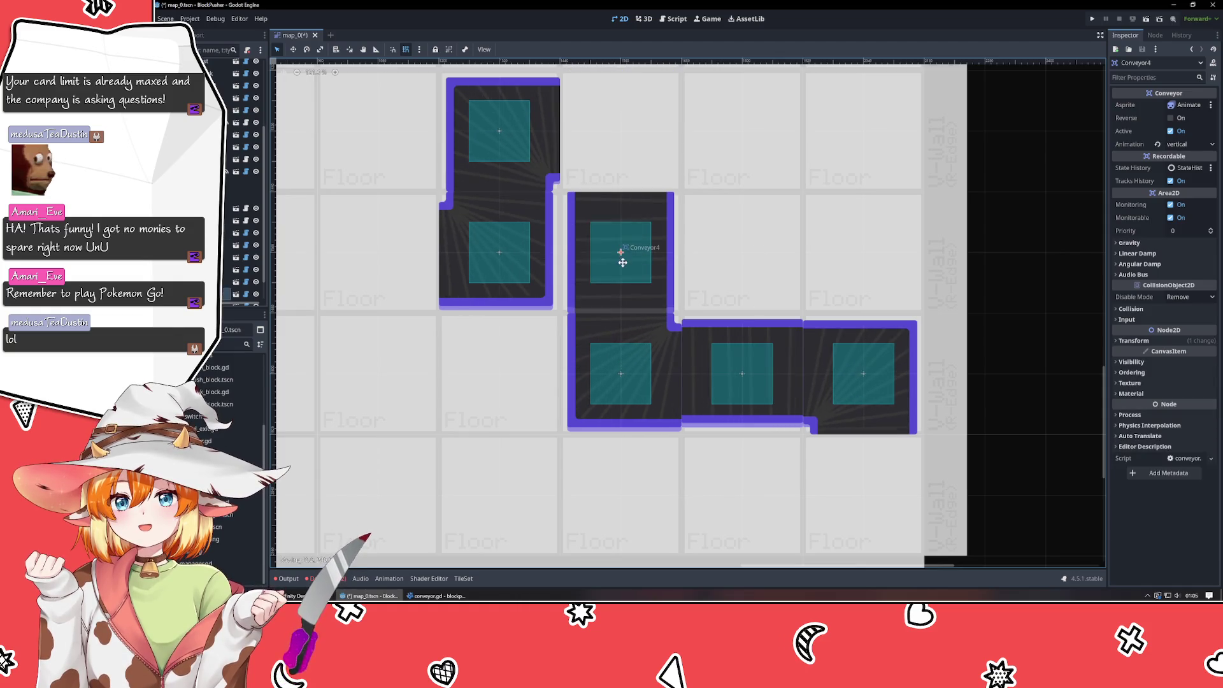
left_click(526, 132)
left_click_drag(525, 132, 647, 132)
mouse_move(499, 251)
left_mouse_down()
mouse_move(685, 184)
mouse_move(742, 130)
left_mouse_up()
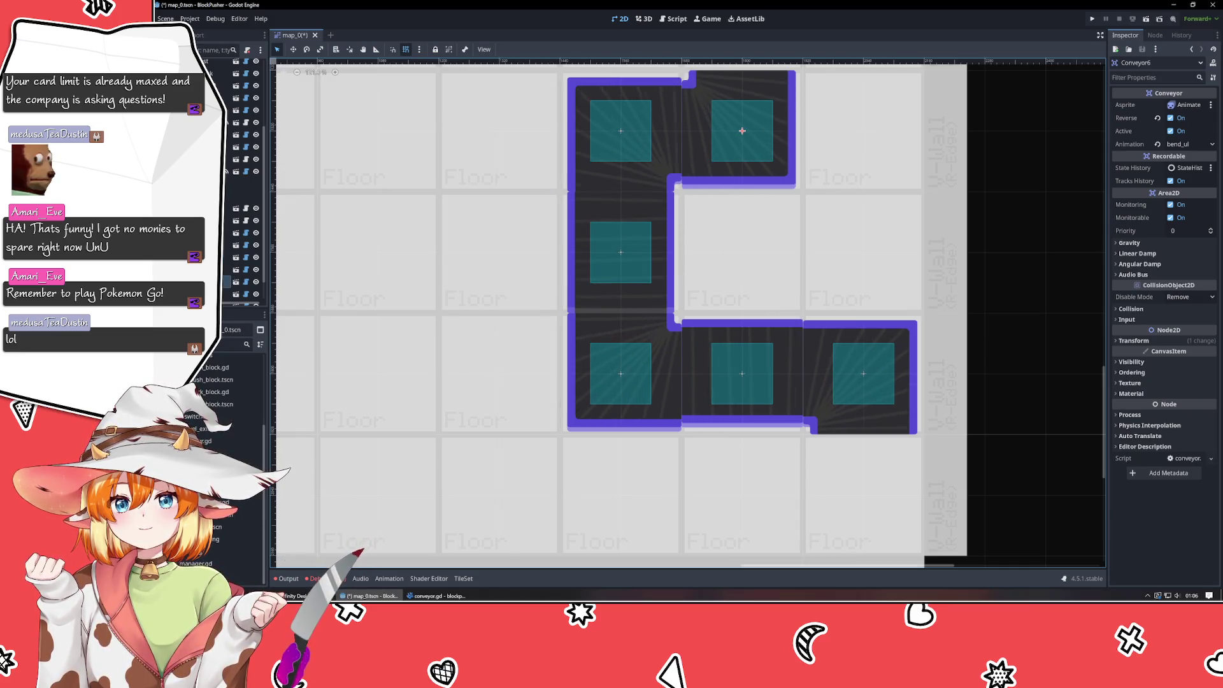
Close the new-assets document in Affinity Designer without saving and bring Godot back to the front
left_click(439, 595)
left_click(296, 595)
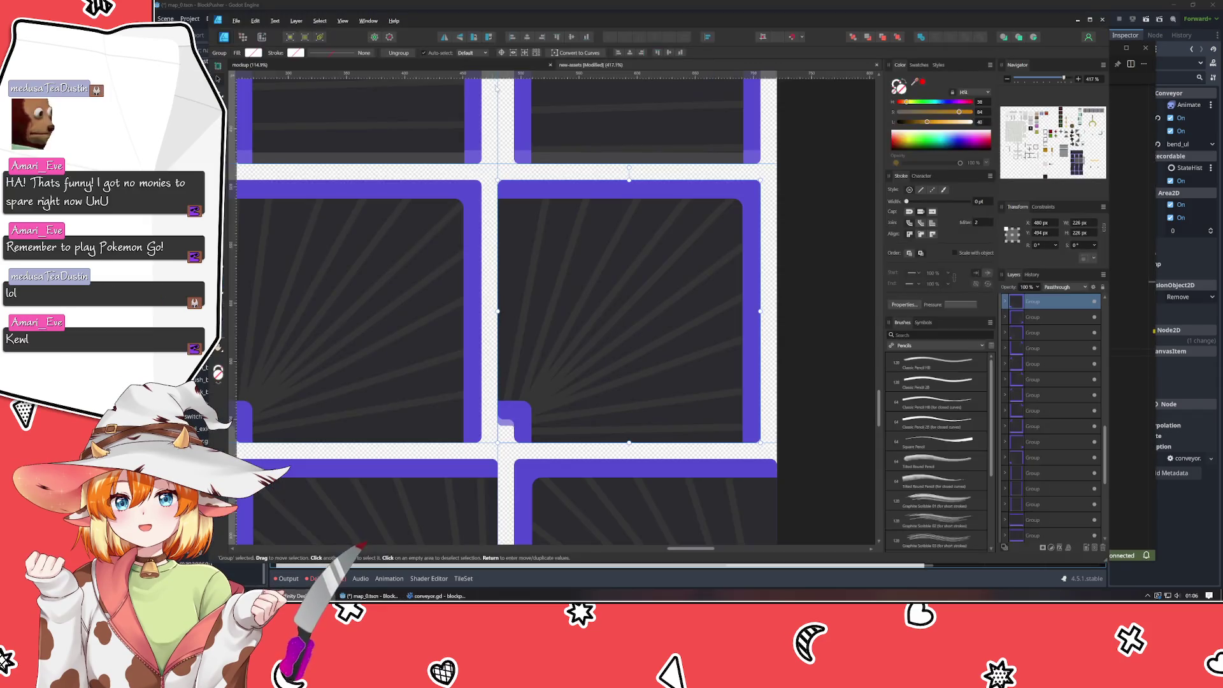
middle_click(612, 67)
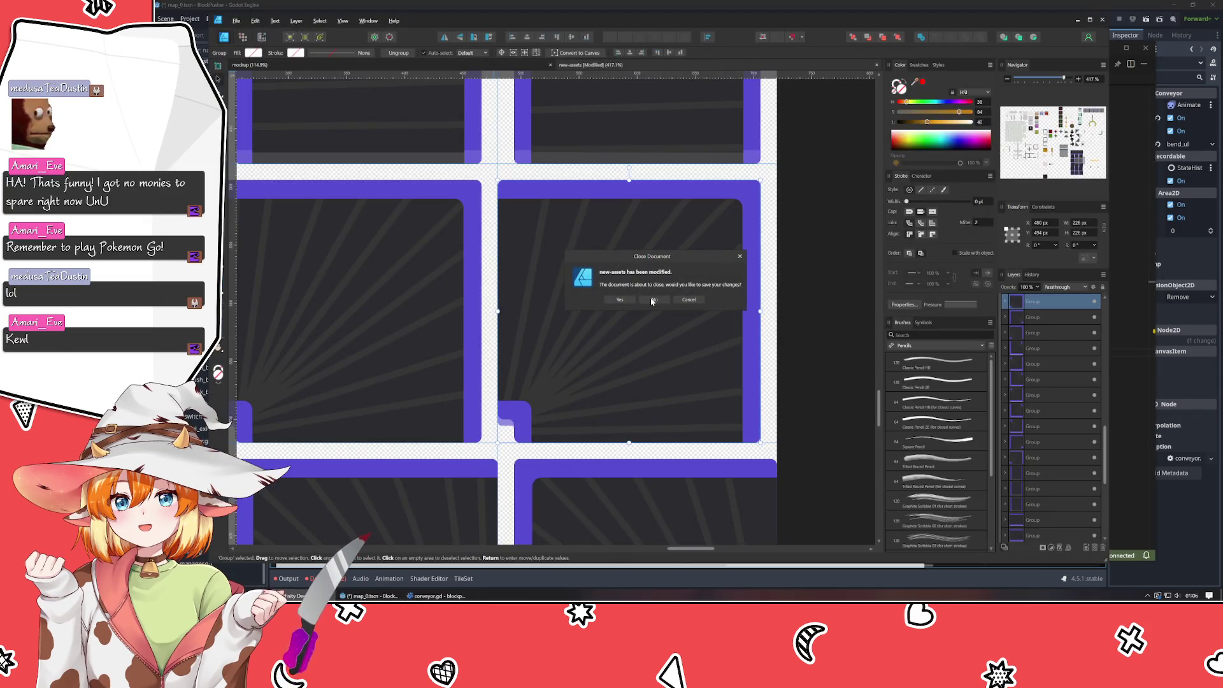
left_click(654, 300)
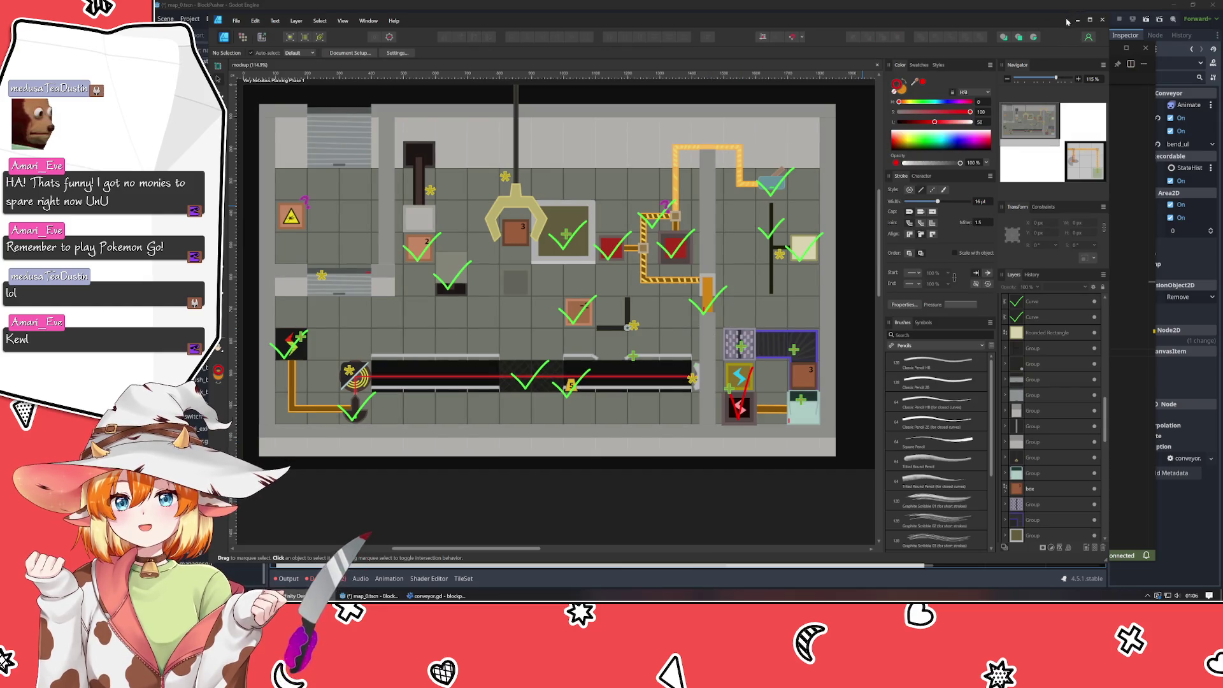
left_click(1077, 21)
left_click(360, 21)
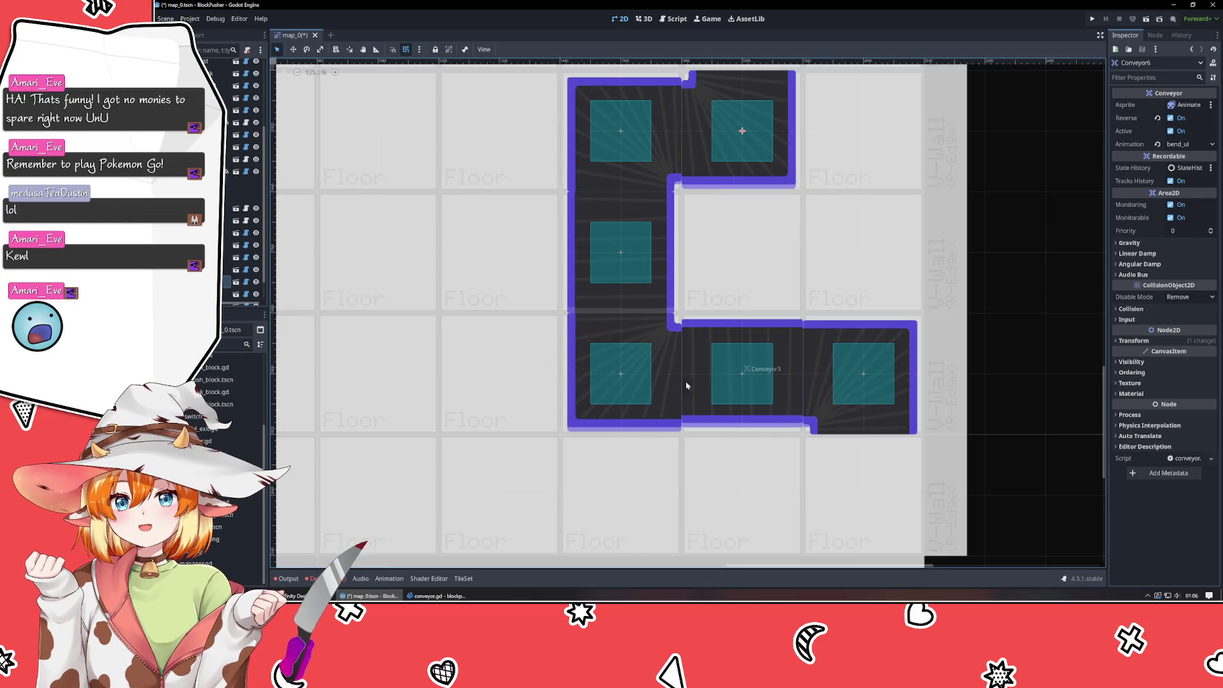
Inspect Conveyor5, the top-right conveyor, TileLayer_Walls and ReceiverPad, then save map_0
left_click(663, 170)
left_click(745, 128)
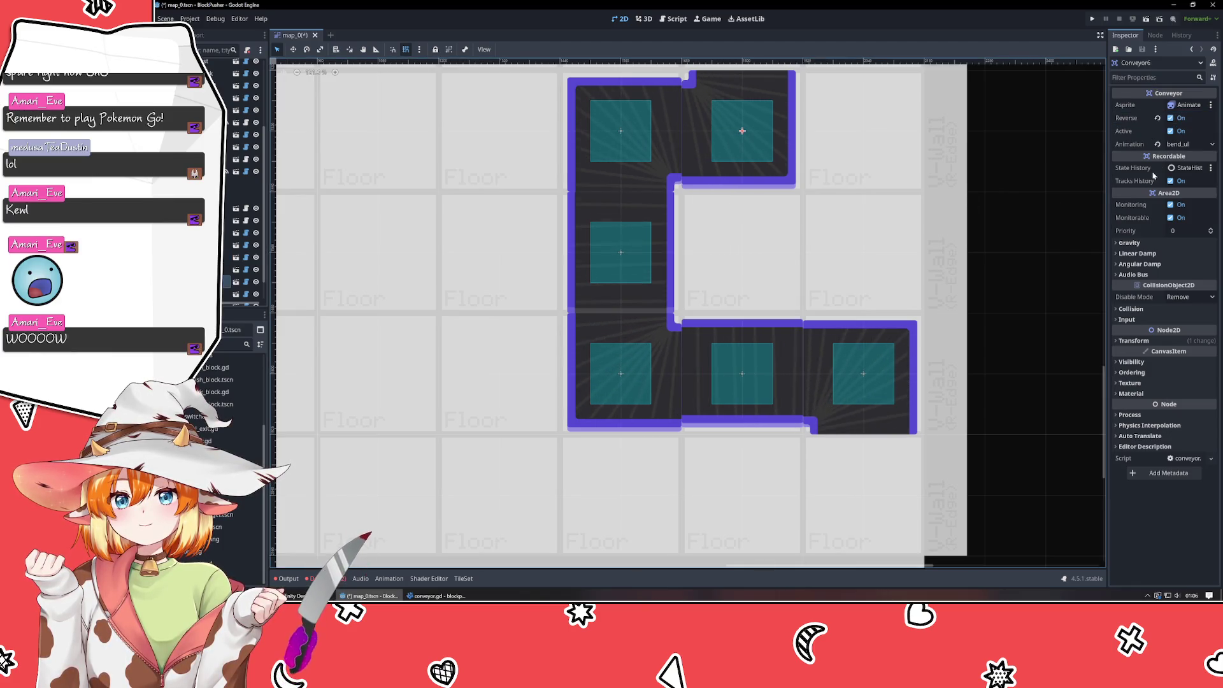
left_click(939, 196)
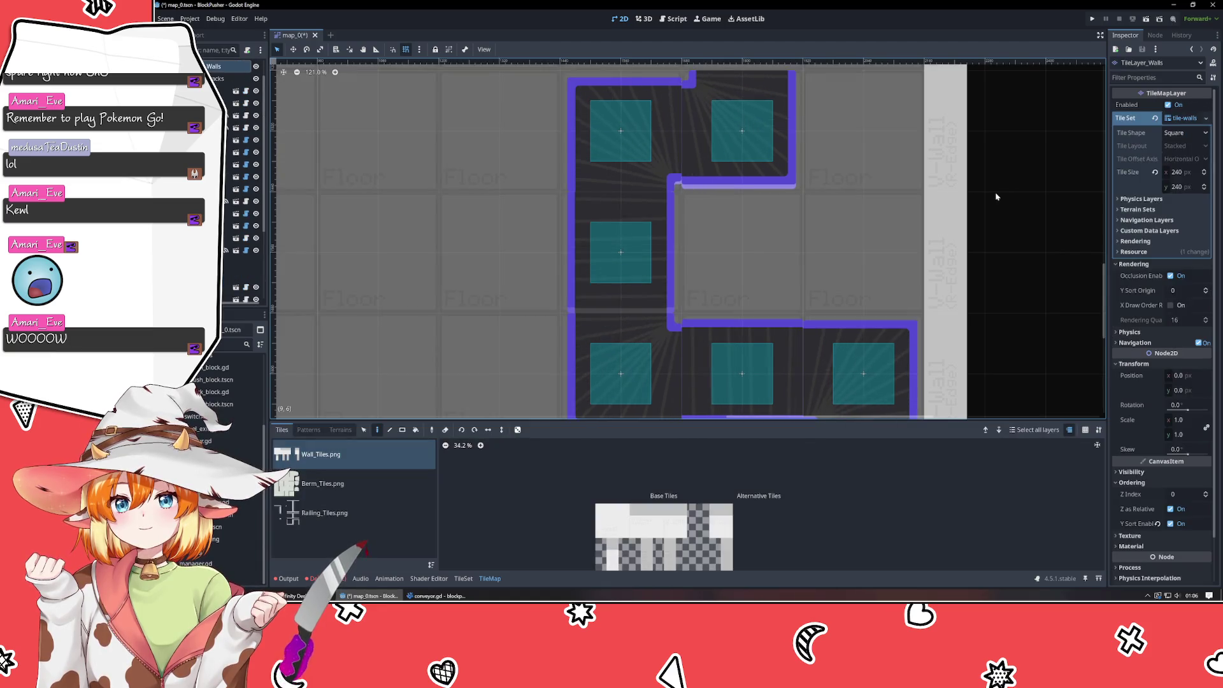
left_click(240, 201)
scroll(416, 304, "down", 5)
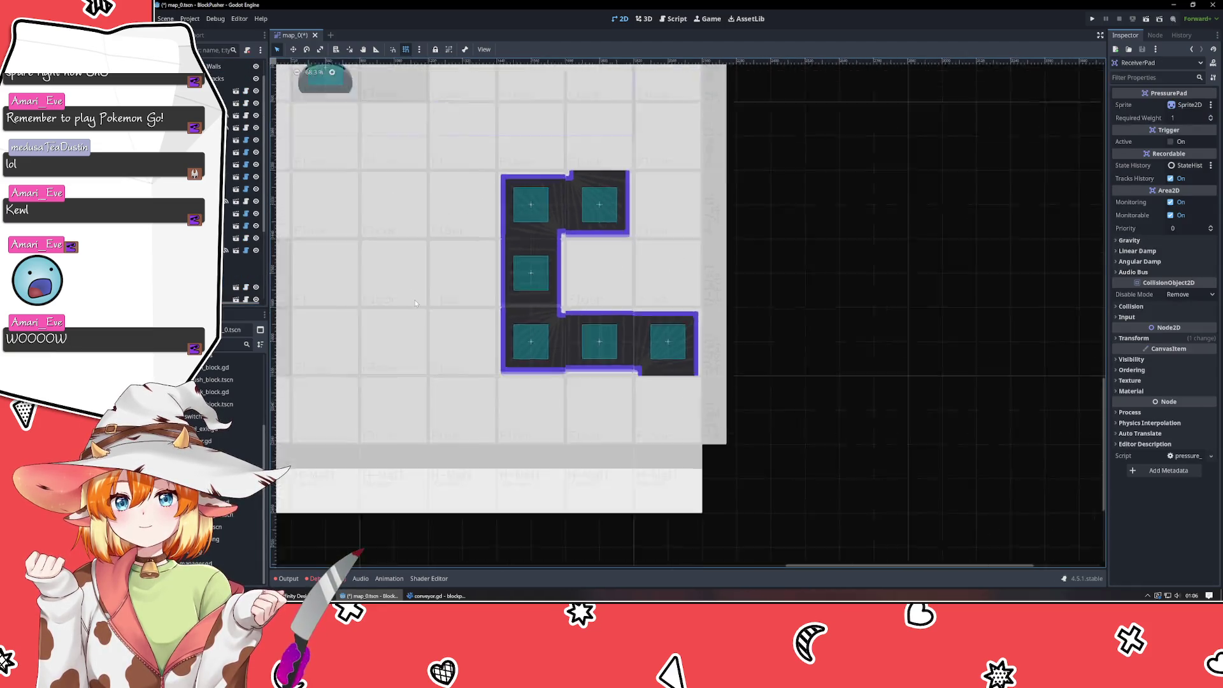
key("ctrl+s")
scroll(414, 305, "left", 5)
scroll(414, 305, "up", 2)
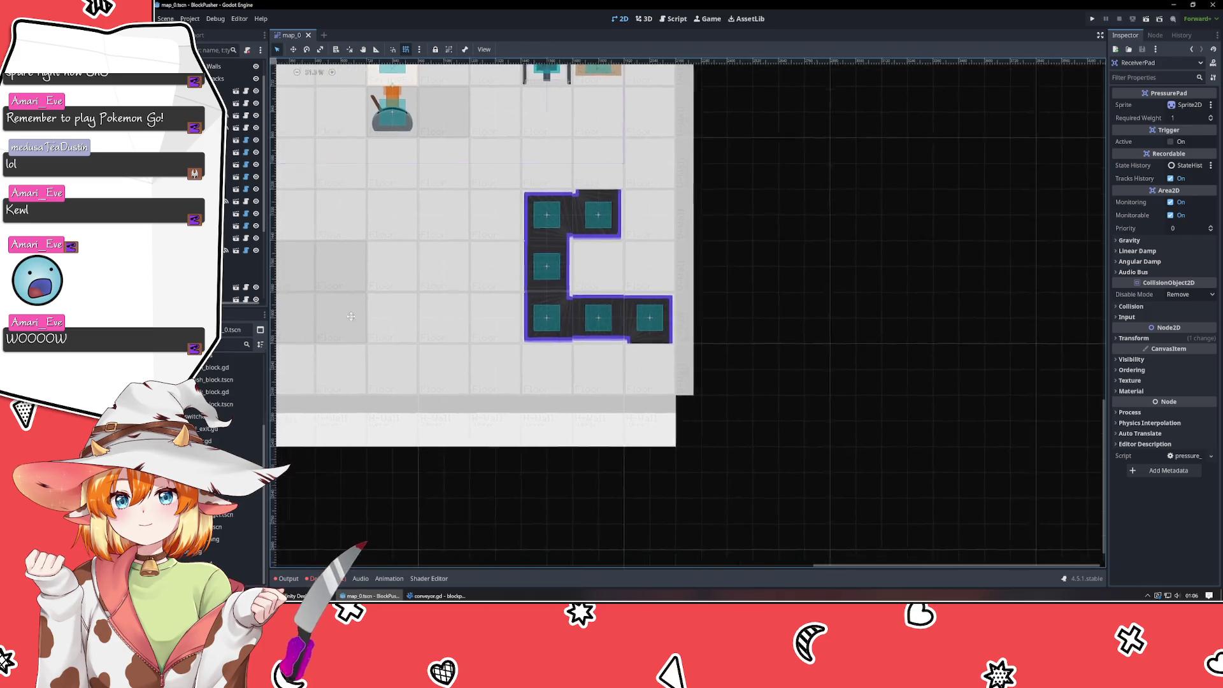
scroll(427, 411, "up", 2)
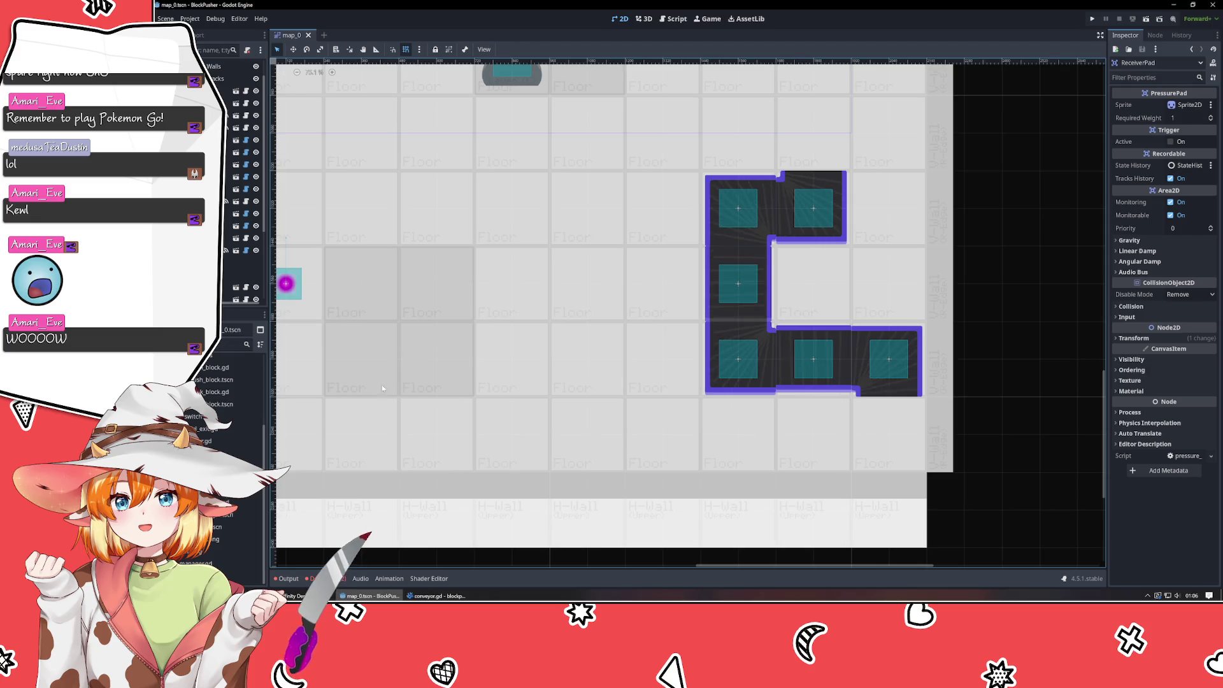
scroll(624, 351, "right", 5)
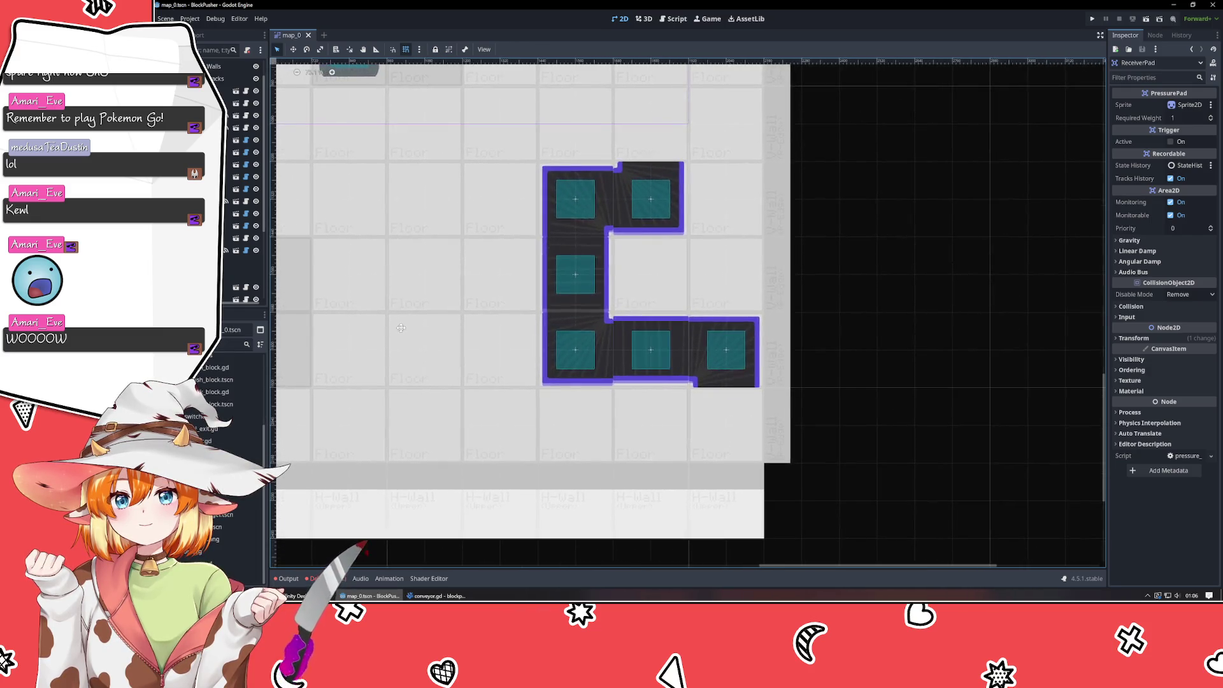
scroll(236, 267, "down", 3)
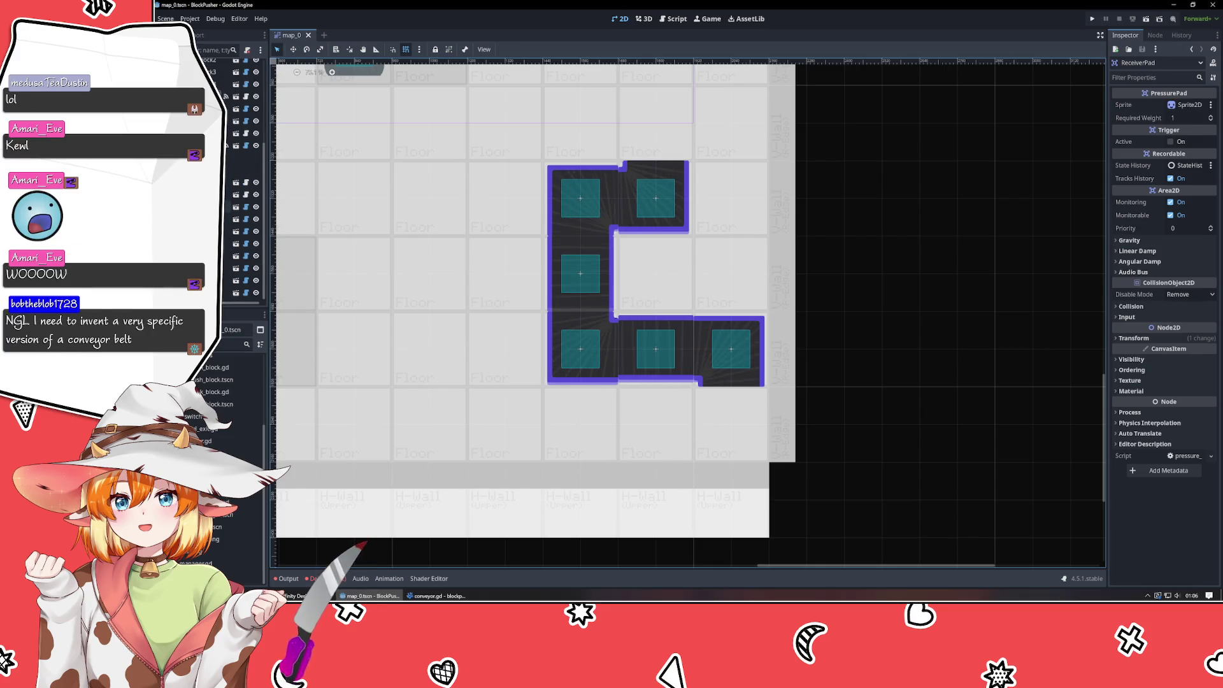
right_click(202, 207)
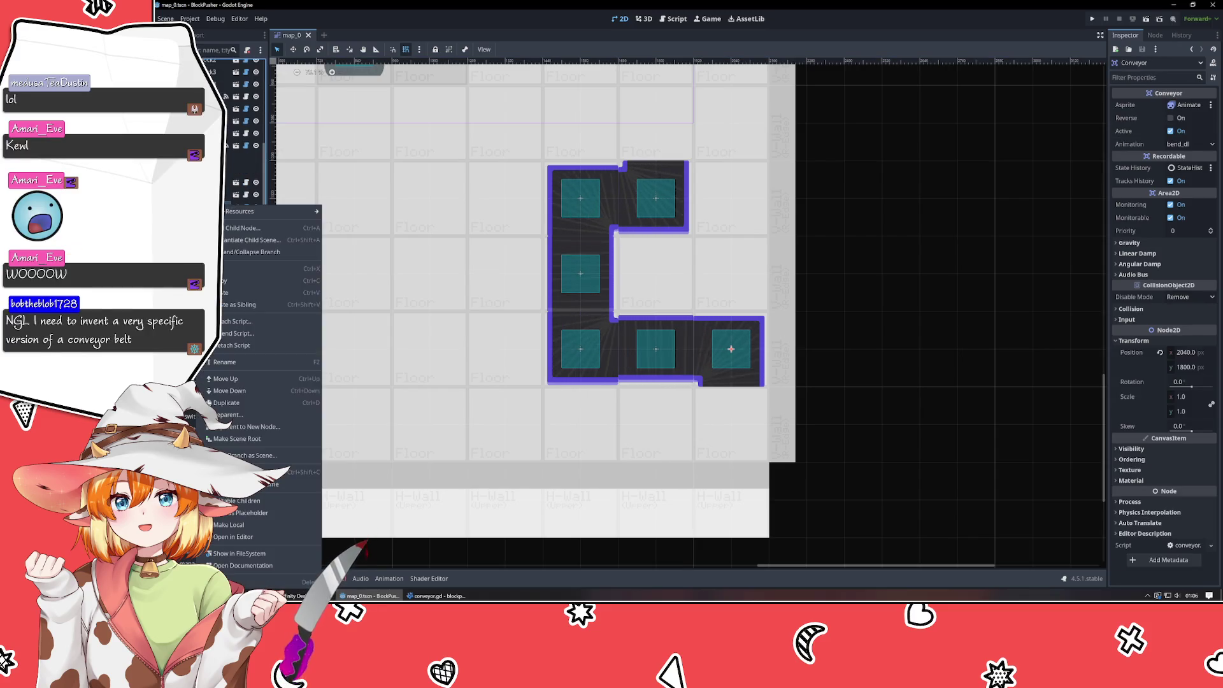
Add a plain Node child named Conveyors under Controller, placed higher in the hierarchy
left_click(242, 228)
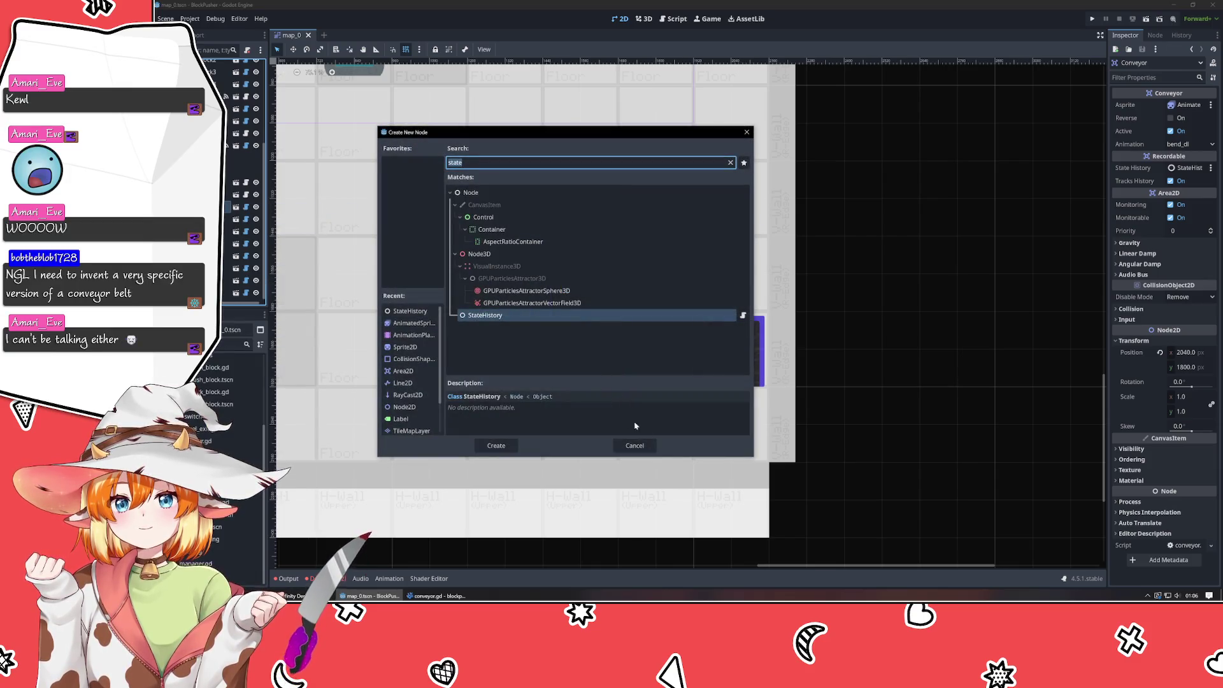
left_click(635, 445)
scroll(236, 179, "up", 3)
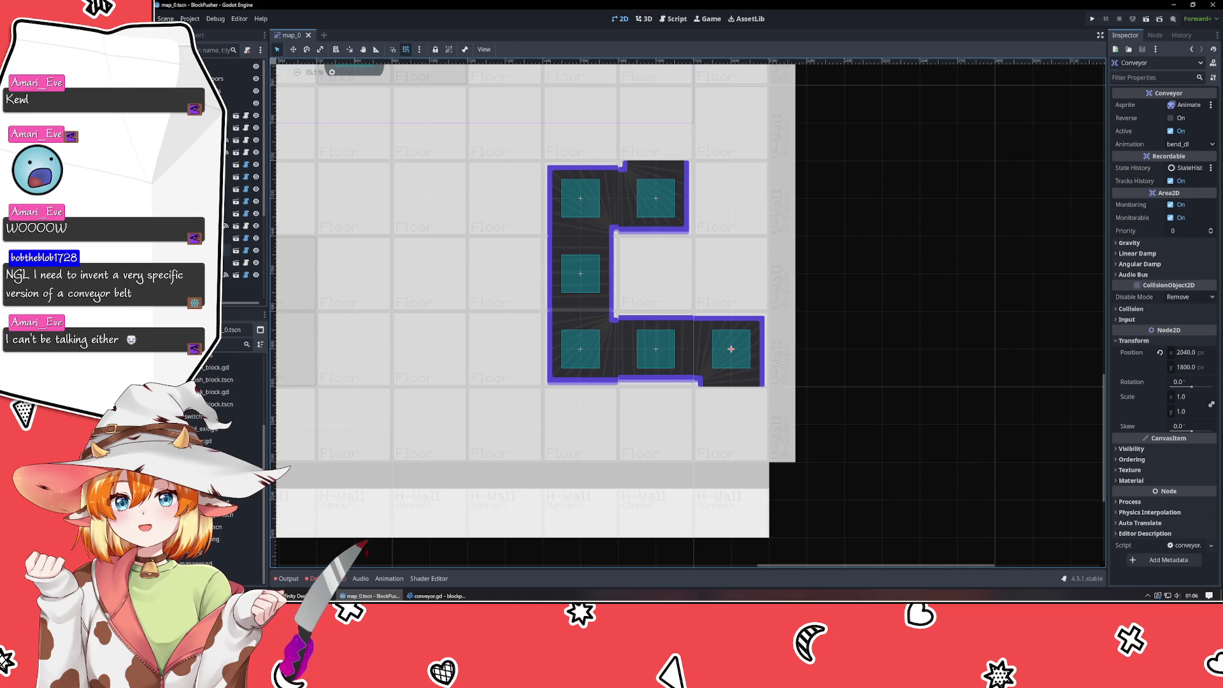
left_click(191, 115)
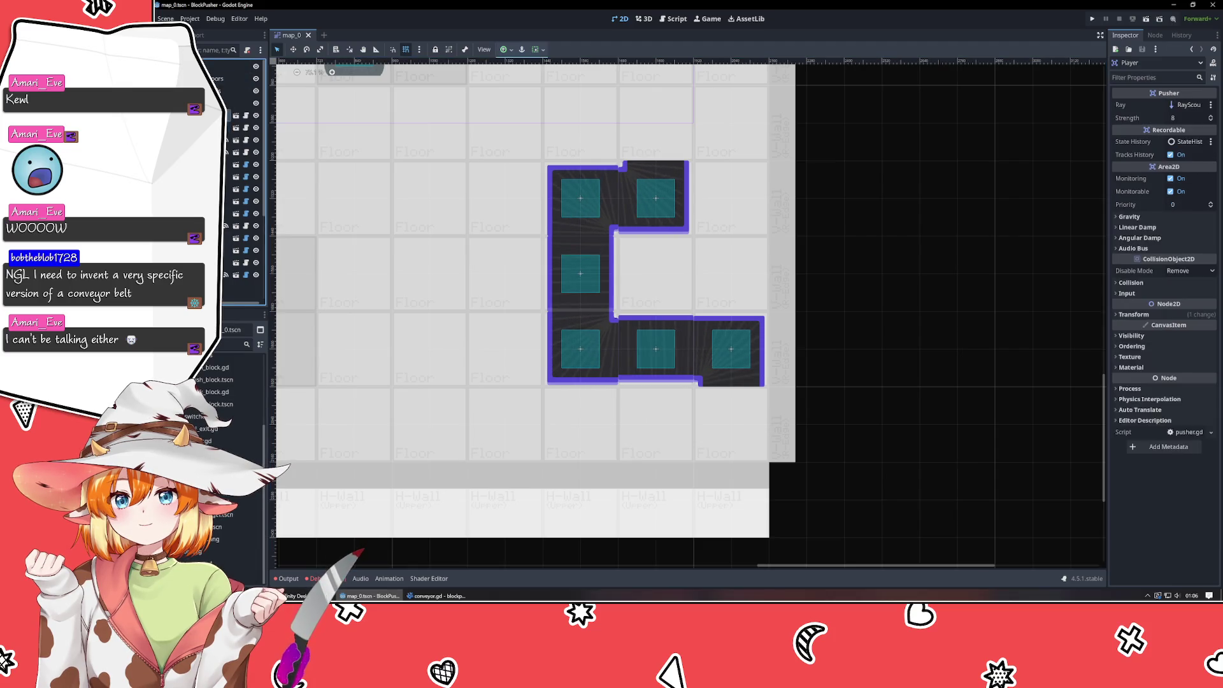
right_click(191, 115)
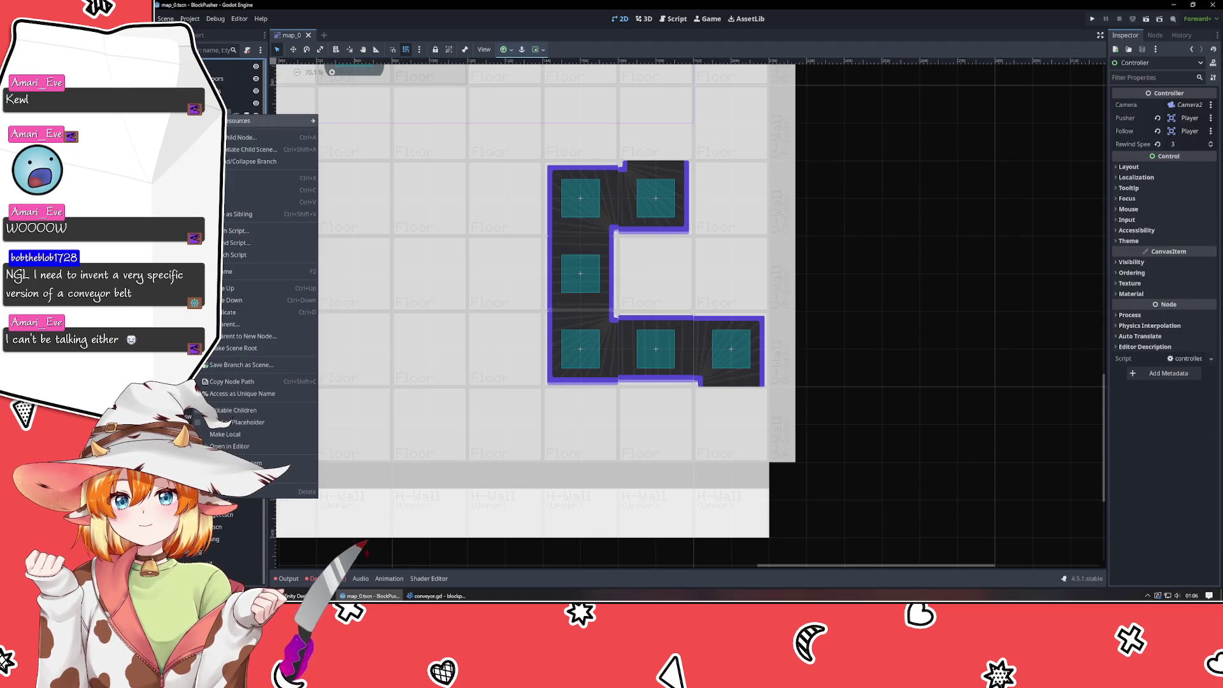
left_click(237, 139)
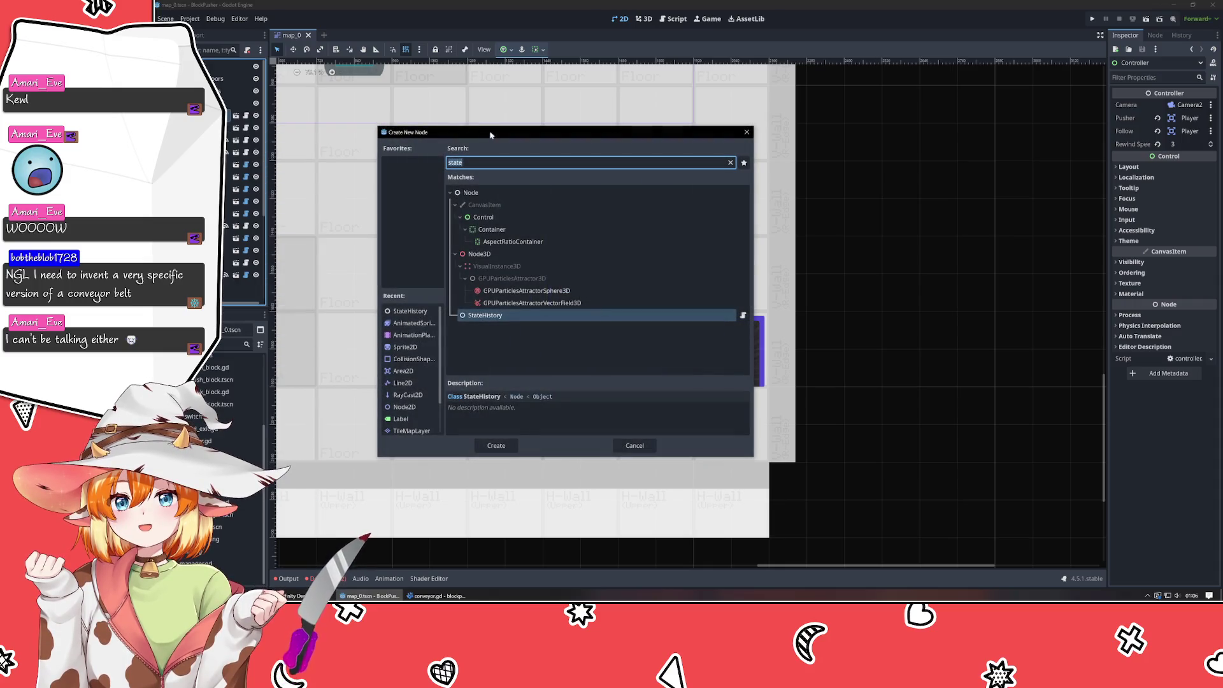
double_click(492, 193)
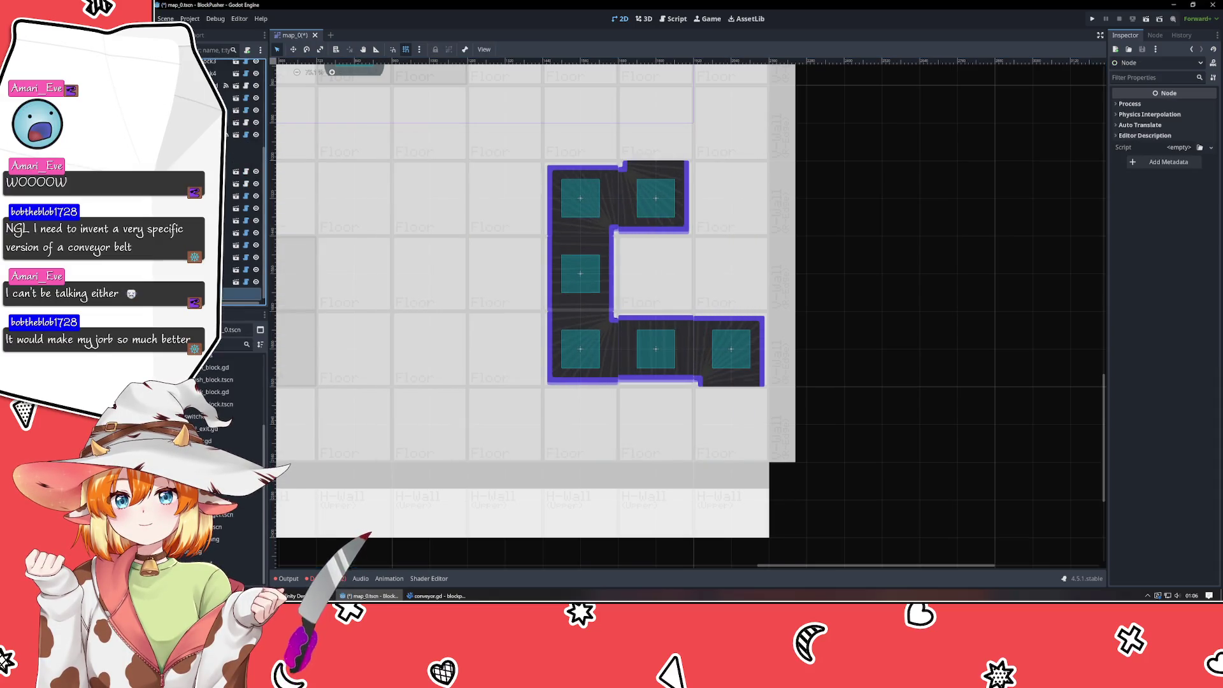
left_click_drag(226, 200, 229, 195)
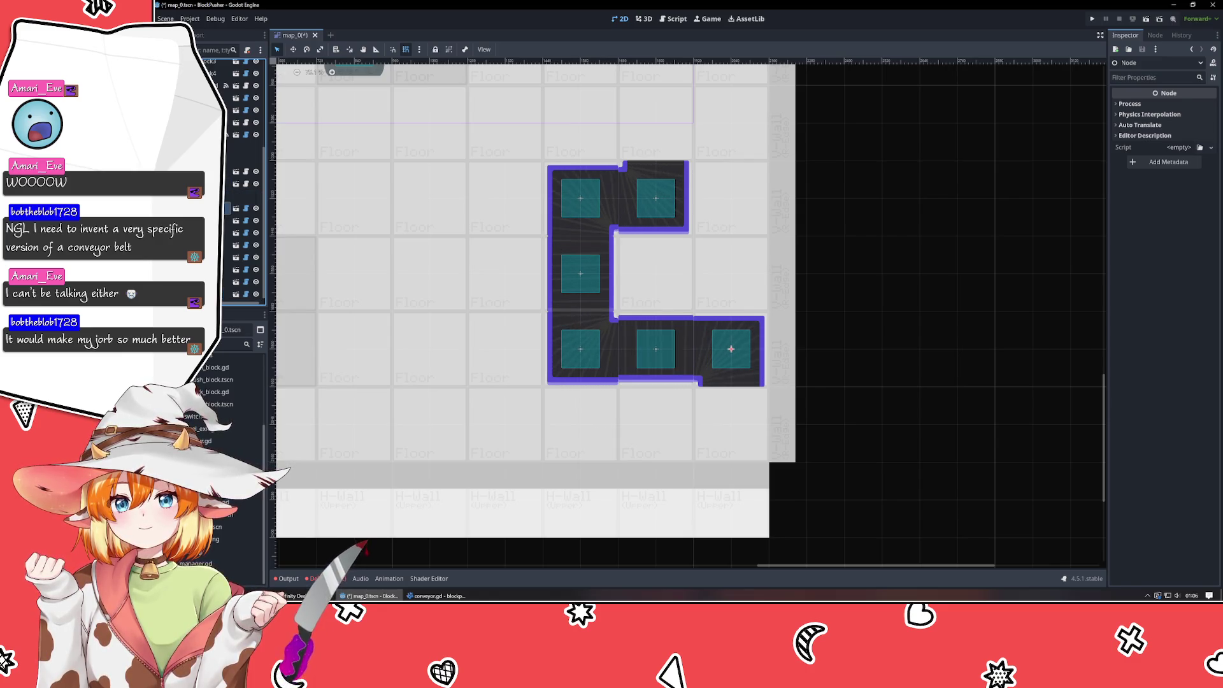
Move the six conveyor tiles under the Conveyors node and save the map
left_click(731, 349)
left_click(226, 269, "shift")
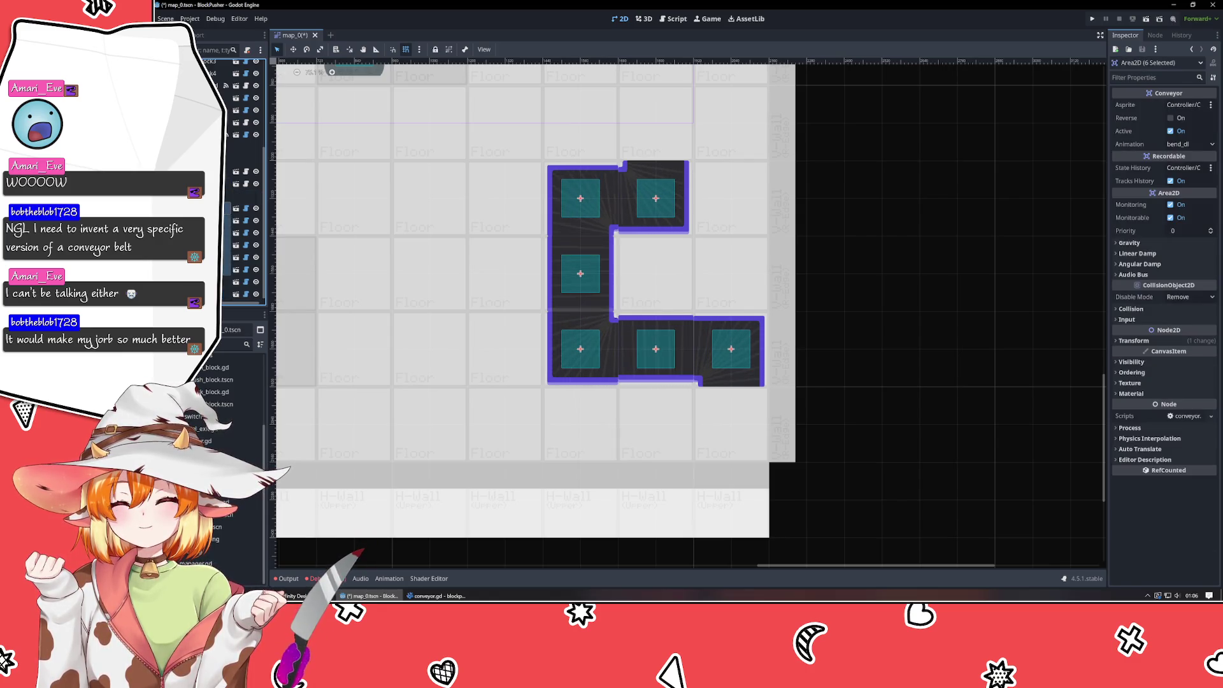
left_click(226, 220)
left_click(227, 281, "ctrl")
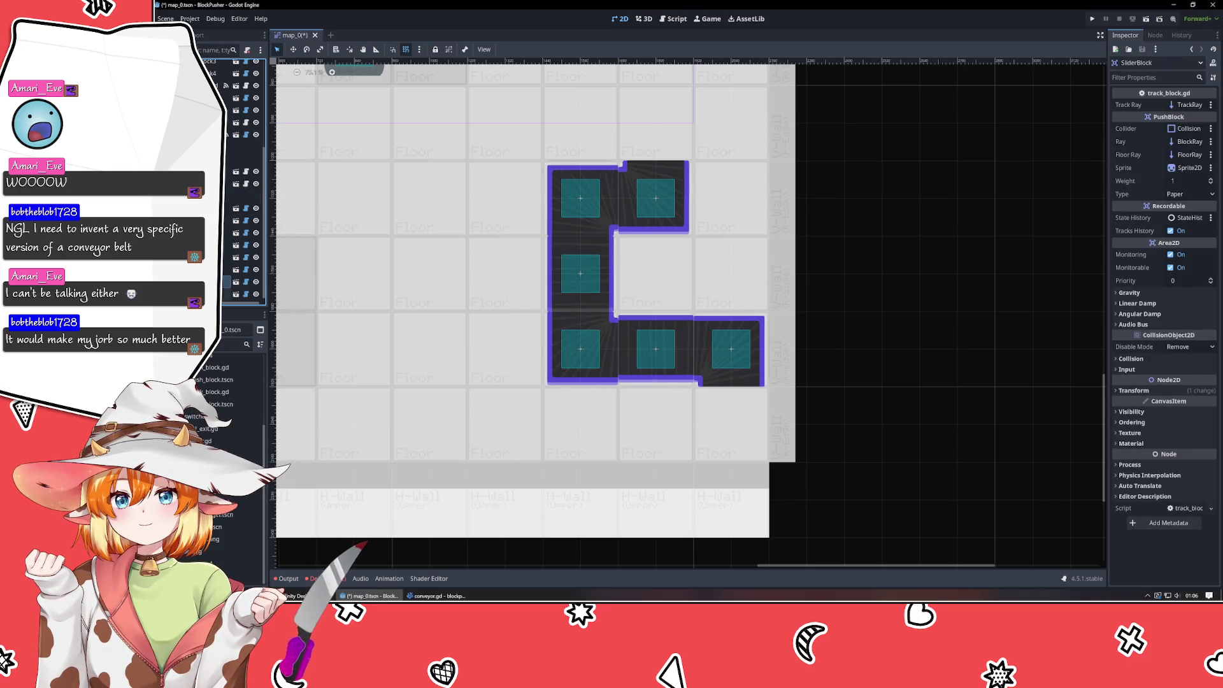
left_click(229, 147)
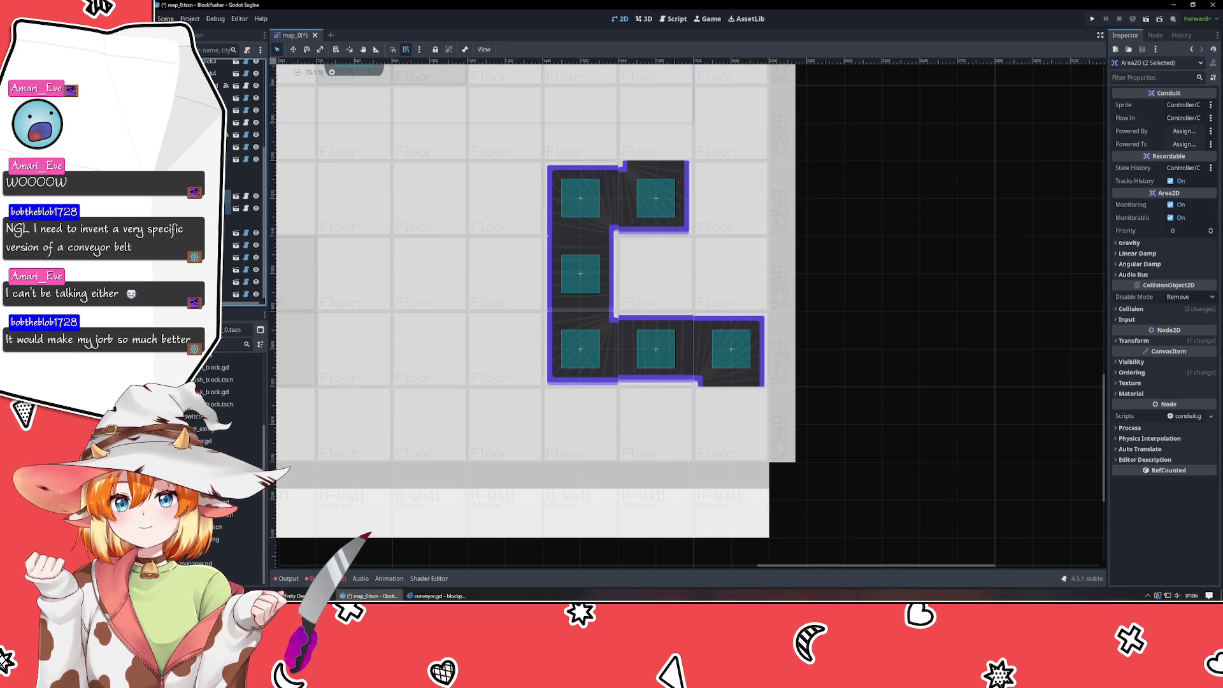
left_click(242, 220)
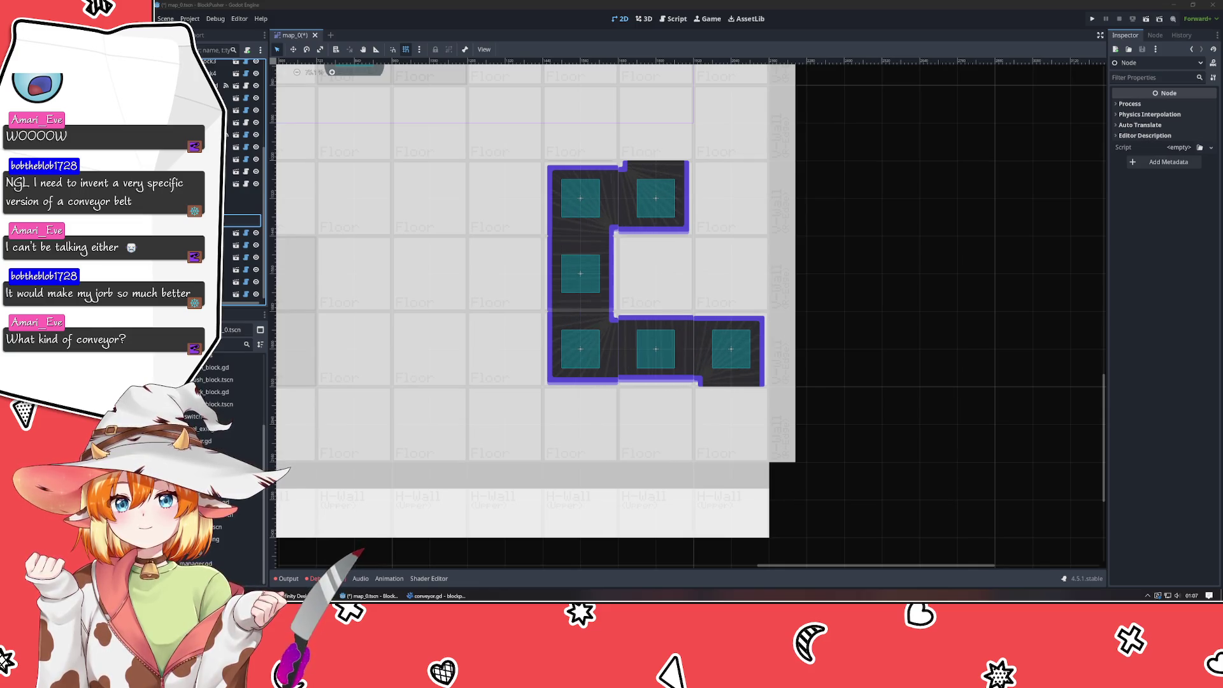
key("ctrl+s")
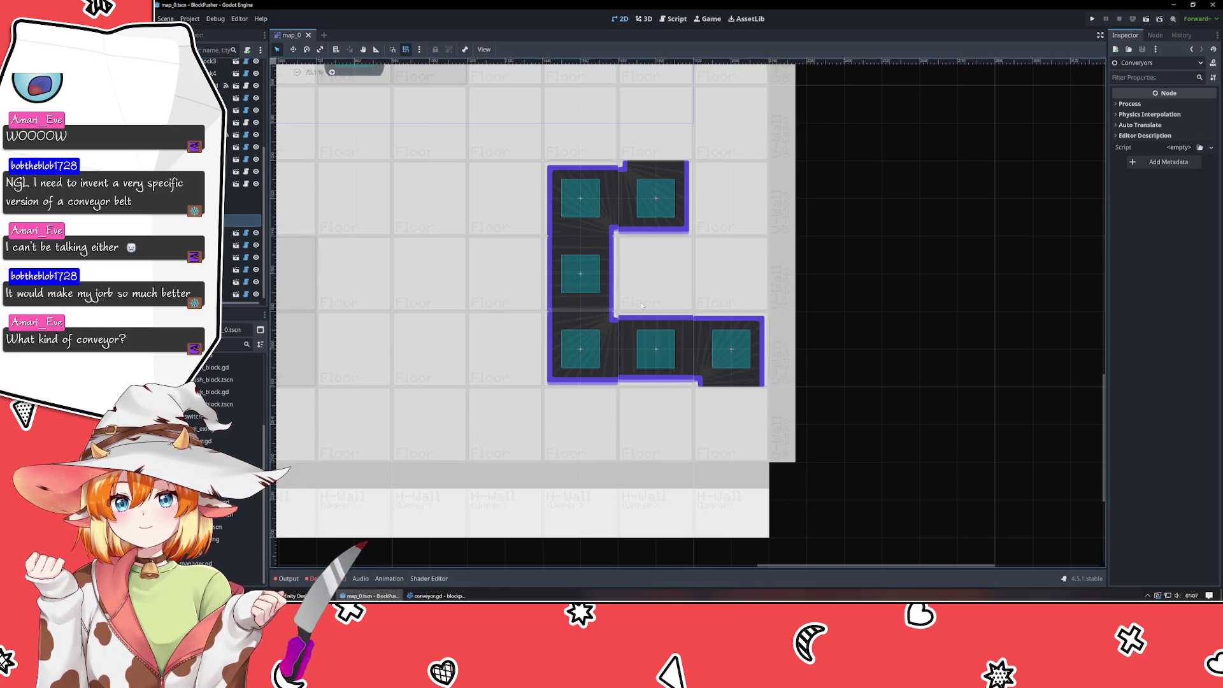
left_click(863, 368)
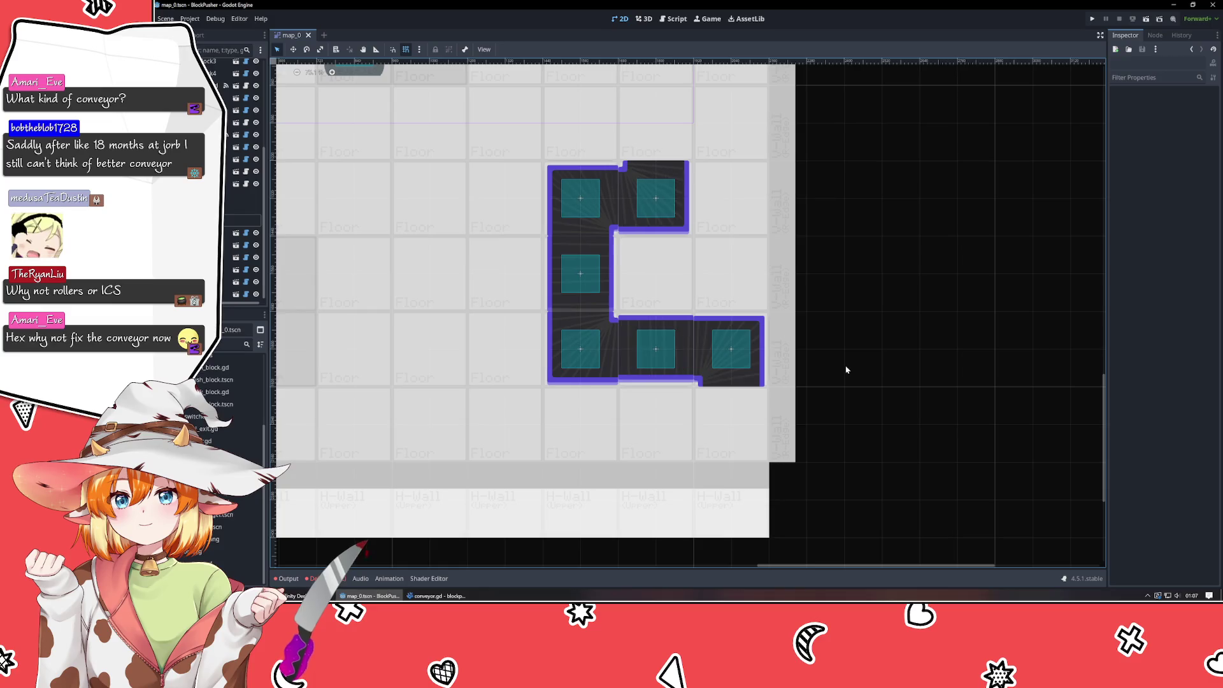
scroll(726, 326, "up", 3)
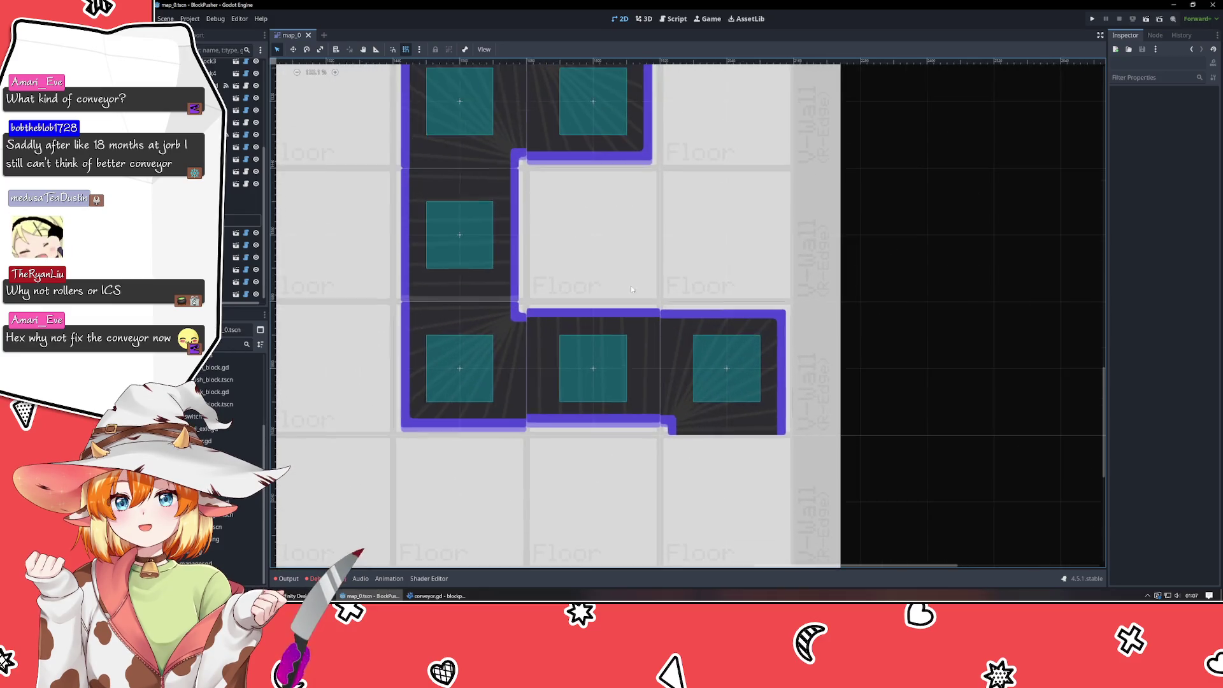
scroll(607, 364, "up", 2)
scroll(606, 363, "down", 5)
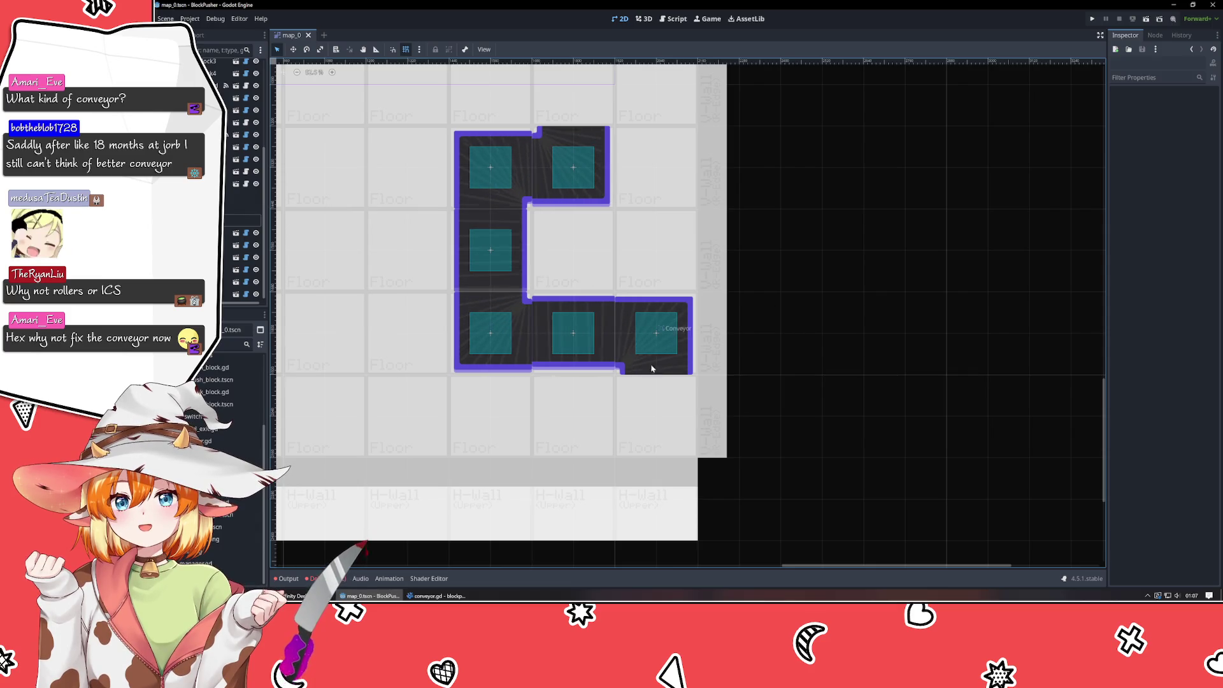
mouse_move(772, 361)
left_mouse_down()
mouse_move(795, 347)
mouse_move(874, 434)
left_mouse_up()
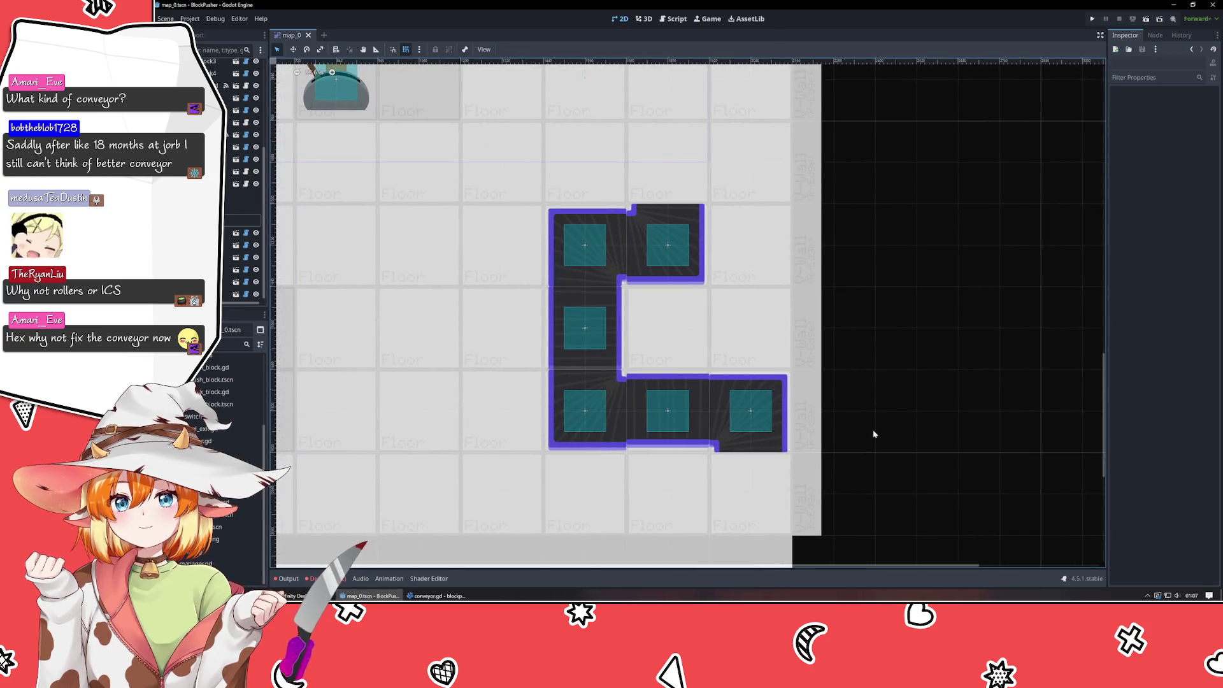
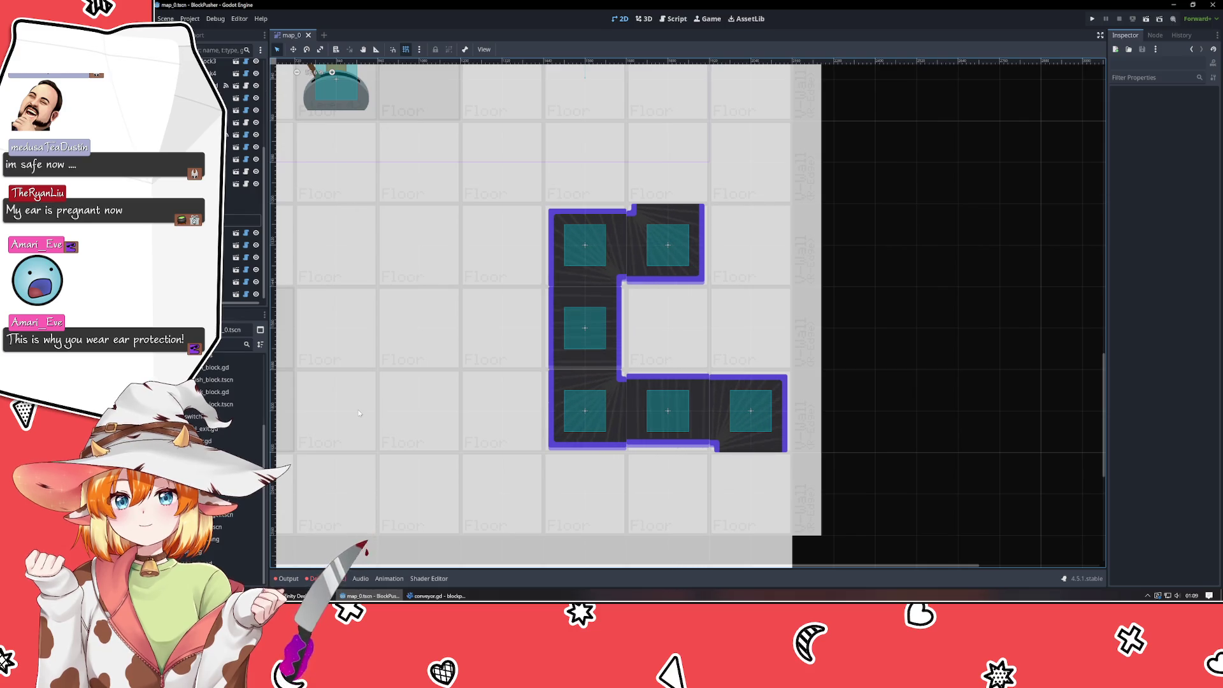
In the FileSystem dock, collapse the pushables folder and list the hazards folder's files
left_click(242, 292)
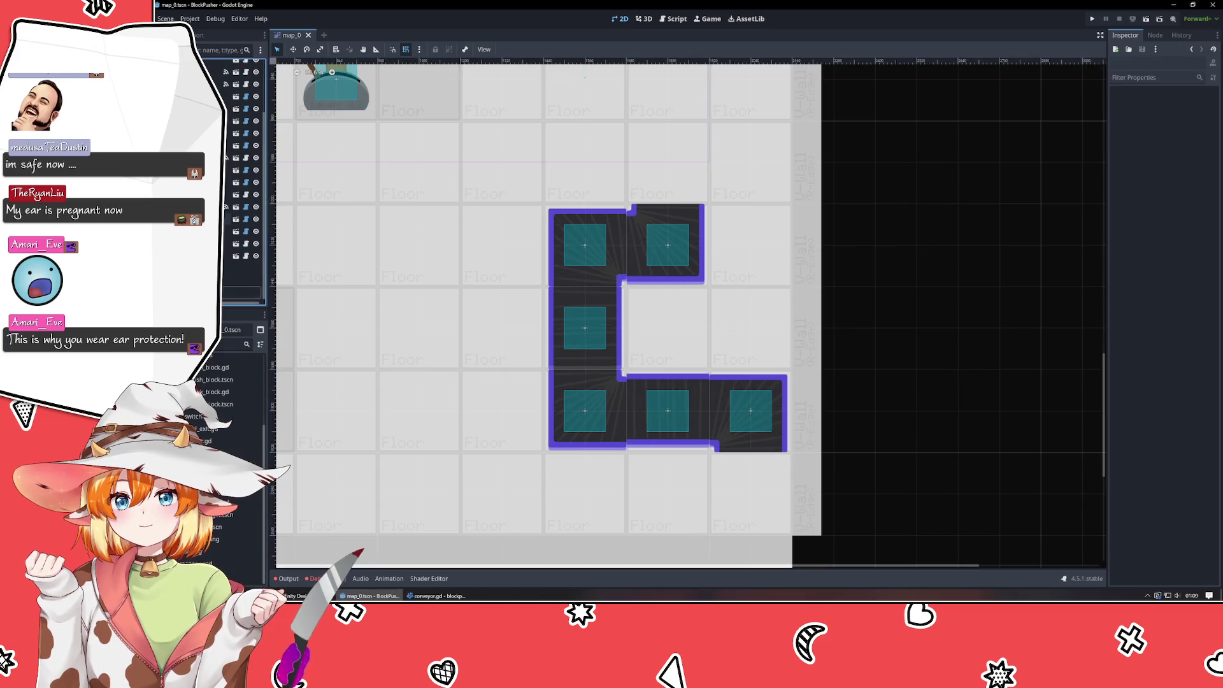
scroll(222, 439, "up", 5)
scroll(222, 439, "down", 3)
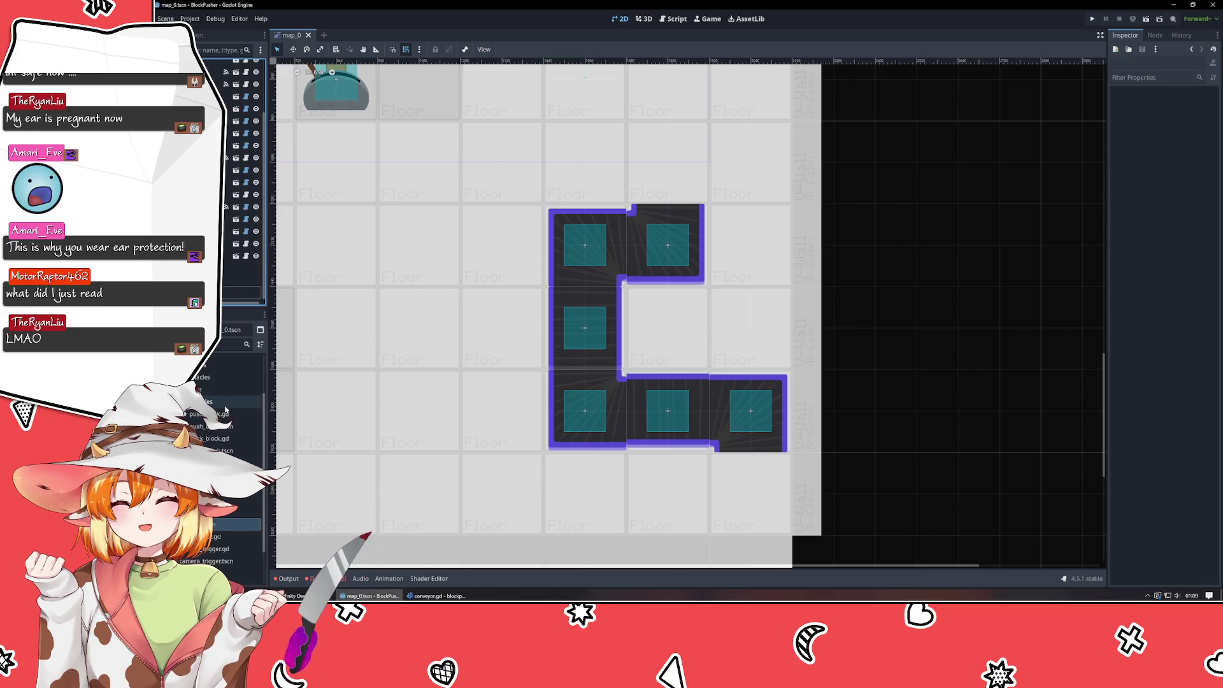
left_click(203, 403)
left_click(200, 367)
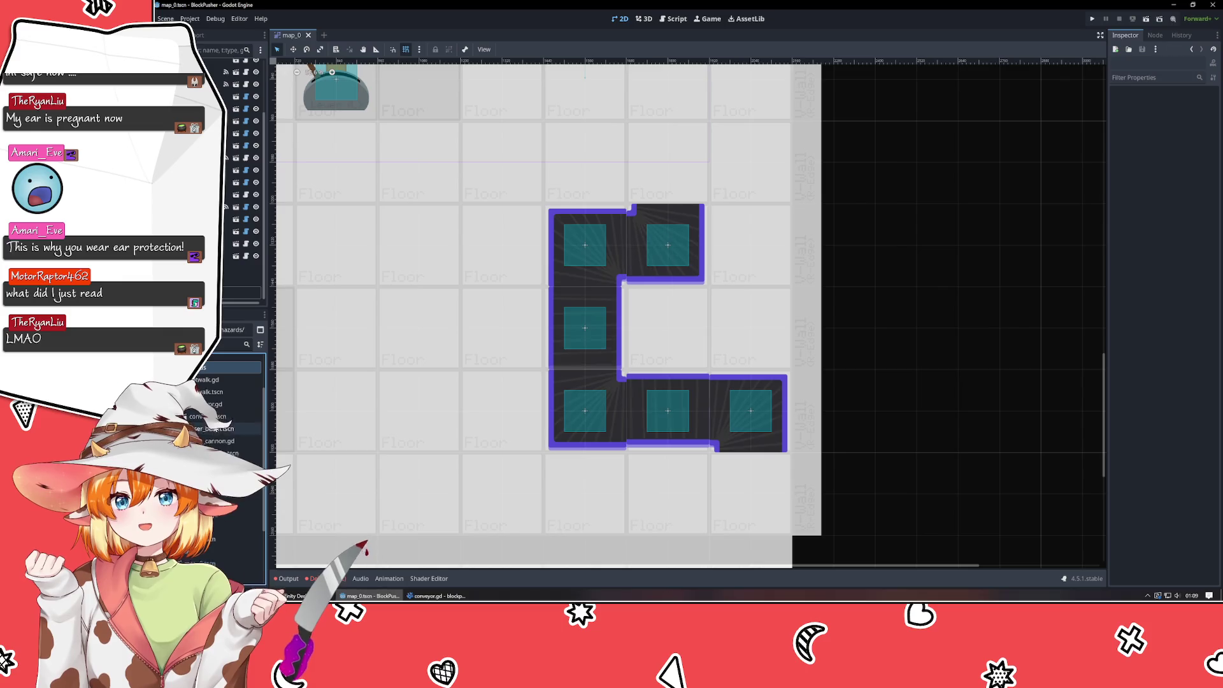
Open conveyor.tscn, resize its CollisionShape2D rectangle from 120 to 60 x 60, and save
double_click(210, 416)
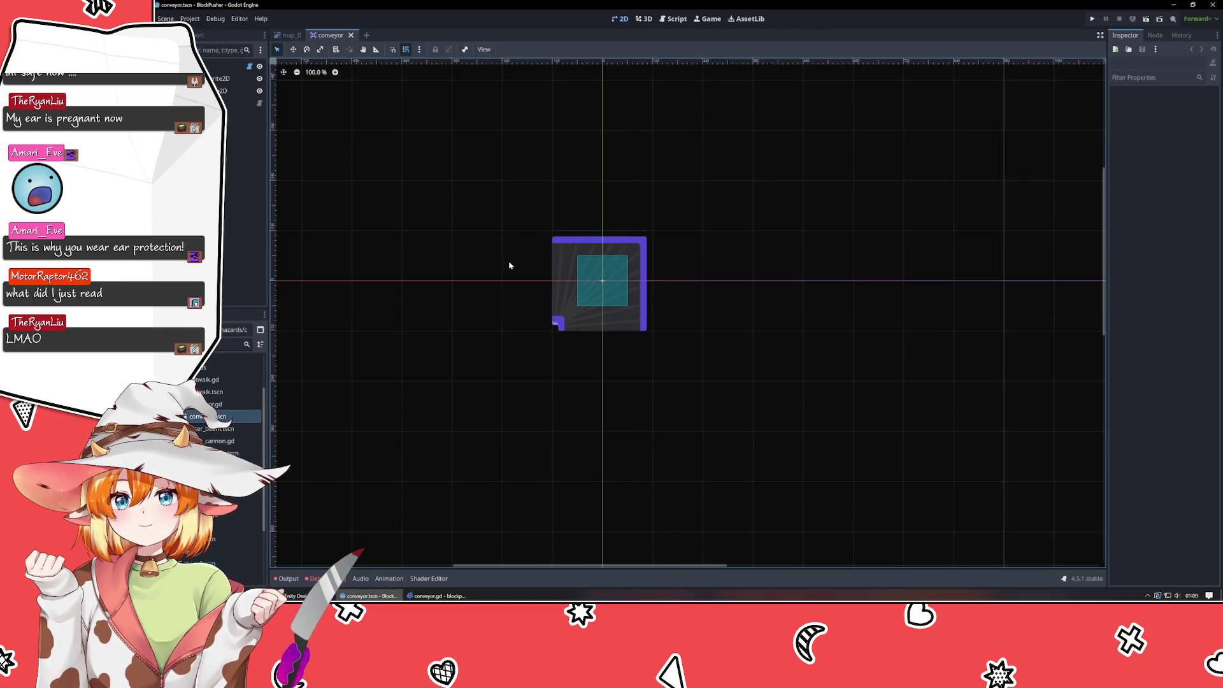
left_click(230, 91)
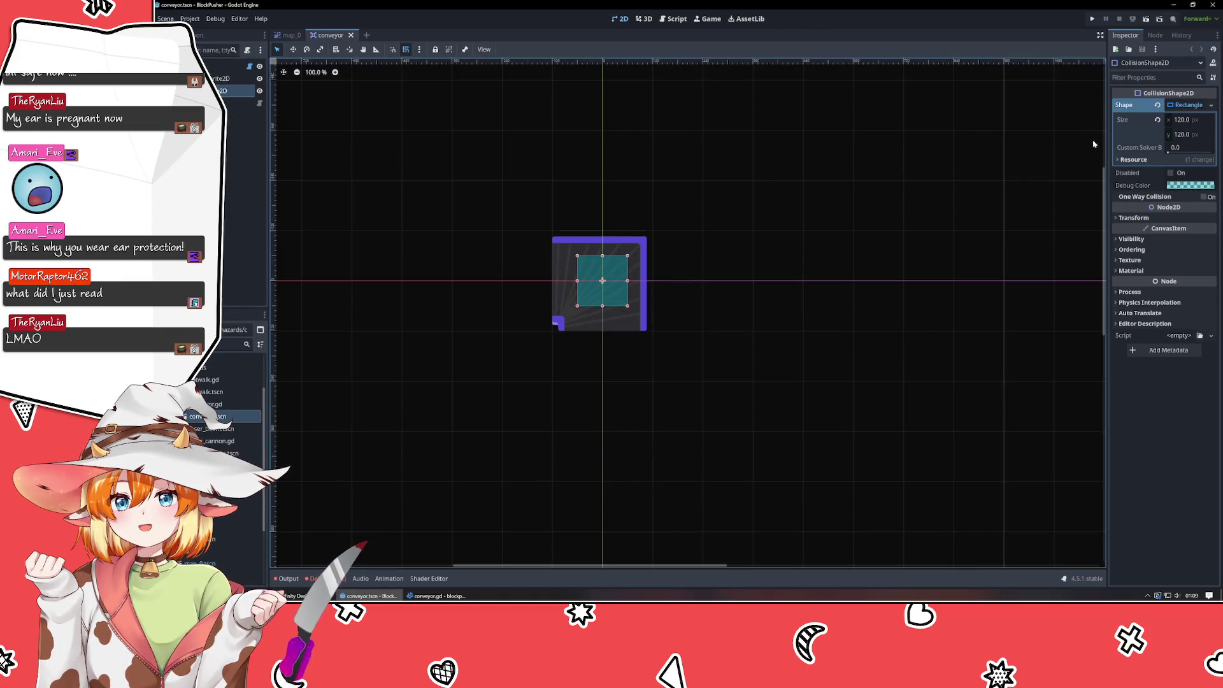
left_click(1196, 120)
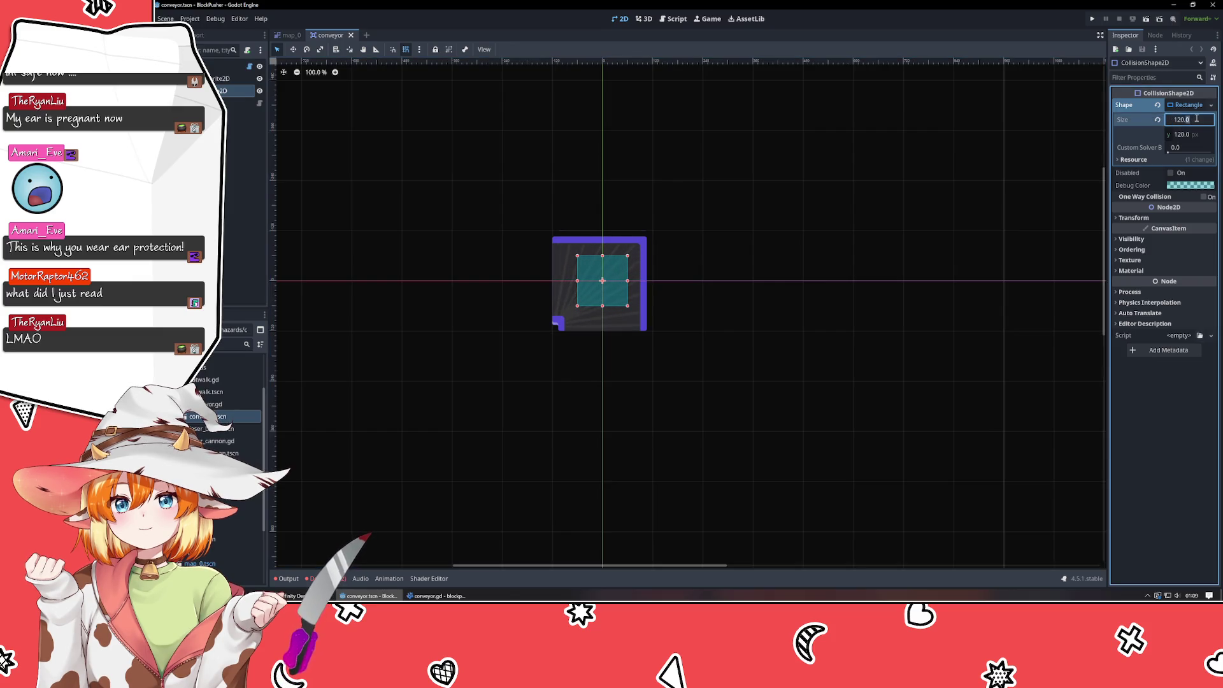
type("60")
key("Tab")
type("60")
key("Tab")
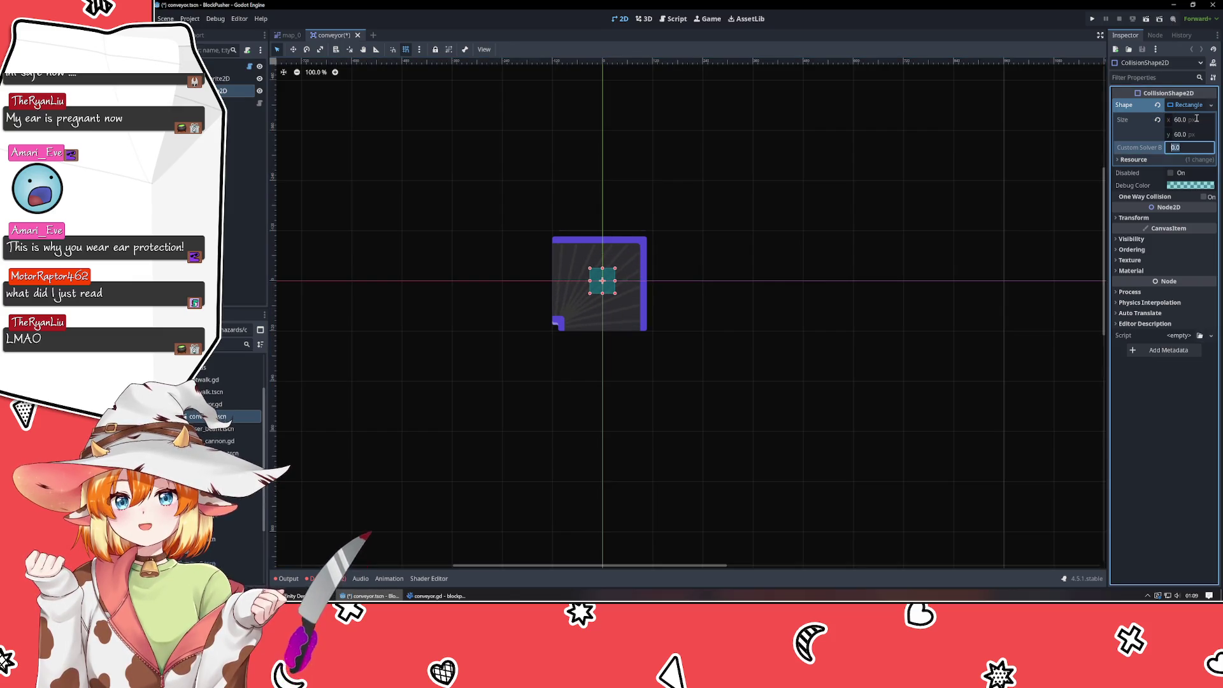
key("ctrl+s")
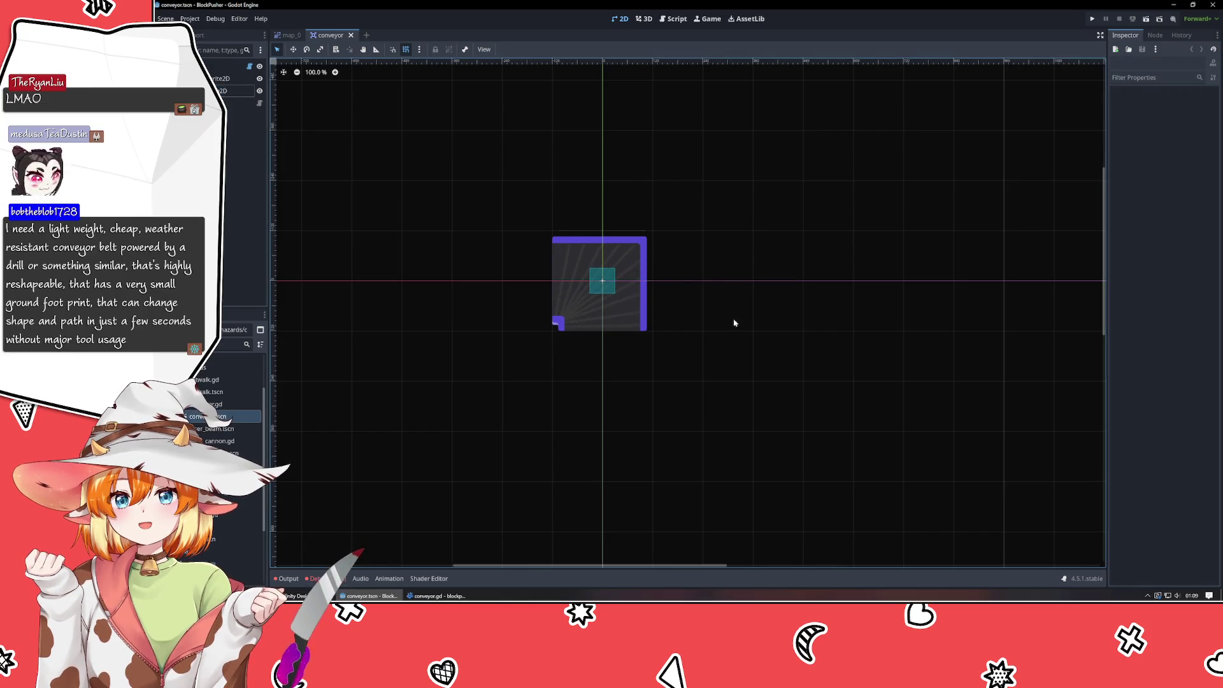
left_click(605, 284)
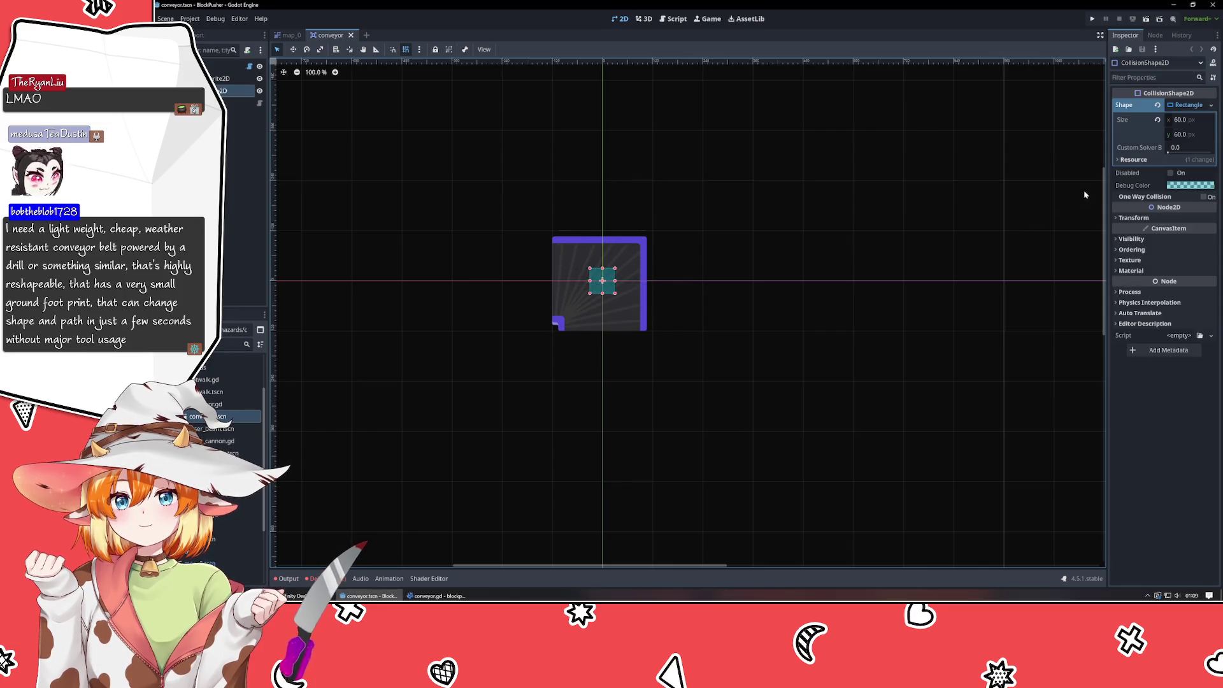
left_click(229, 66)
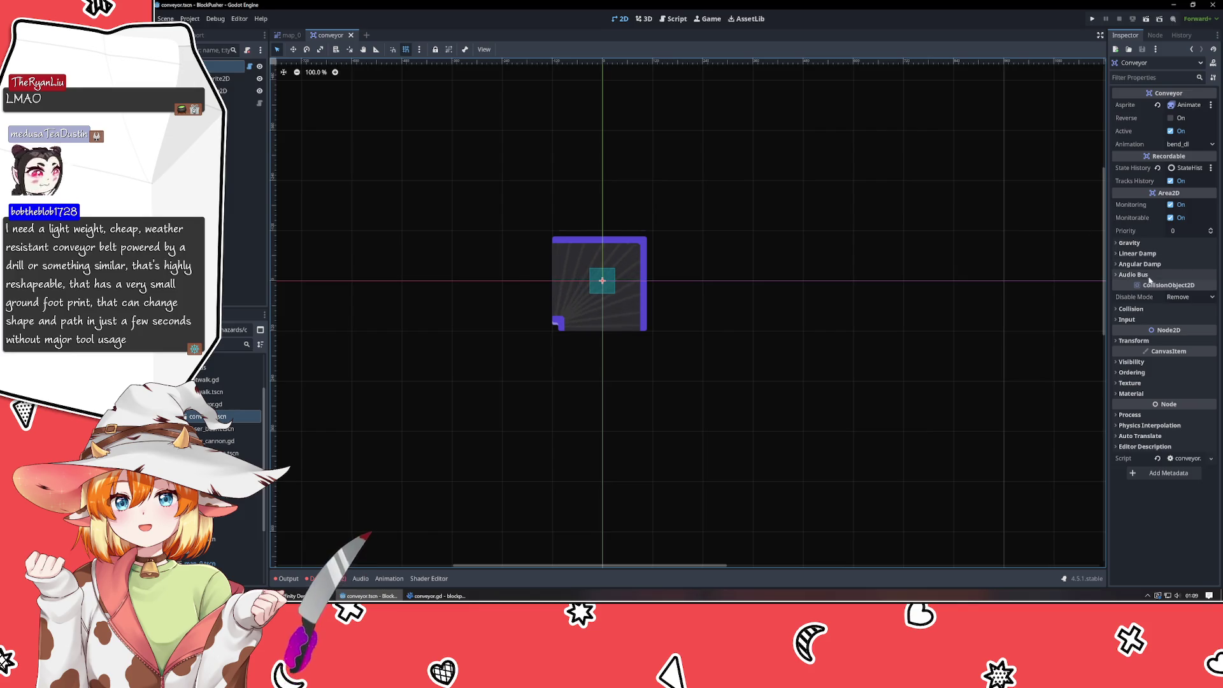
Rename collision layer 6 to 'Conveyor' in the Conveyor node's Collision settings
left_click(1144, 309)
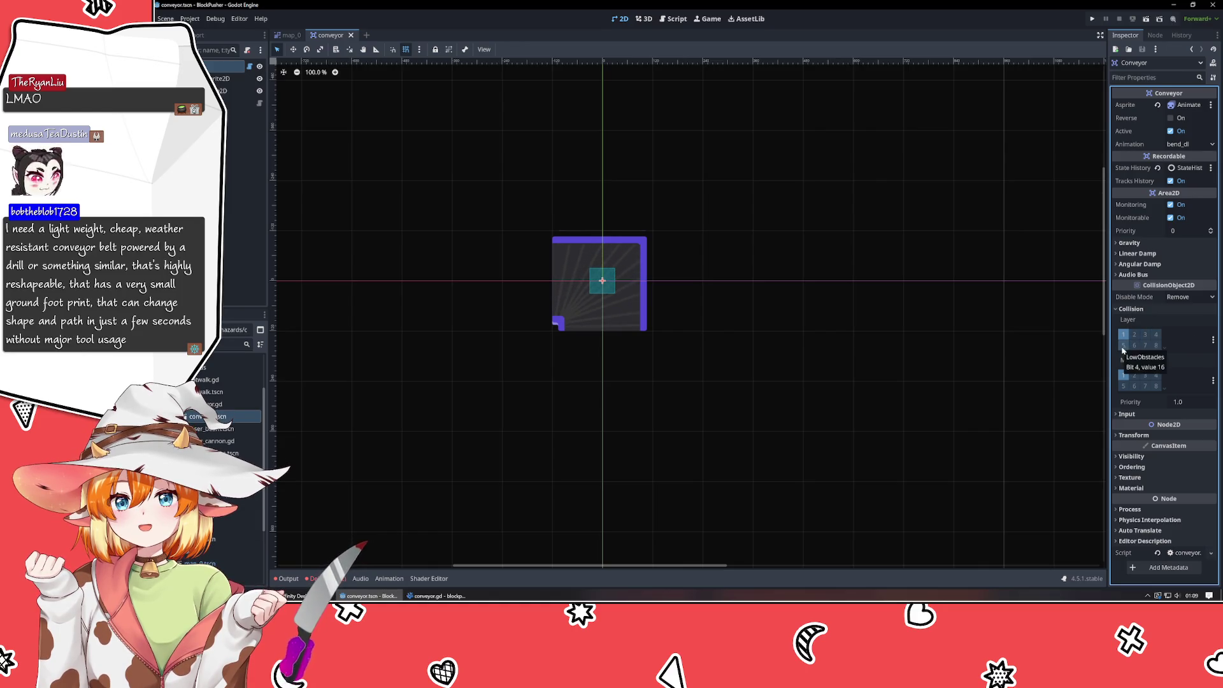
right_click(1135, 349)
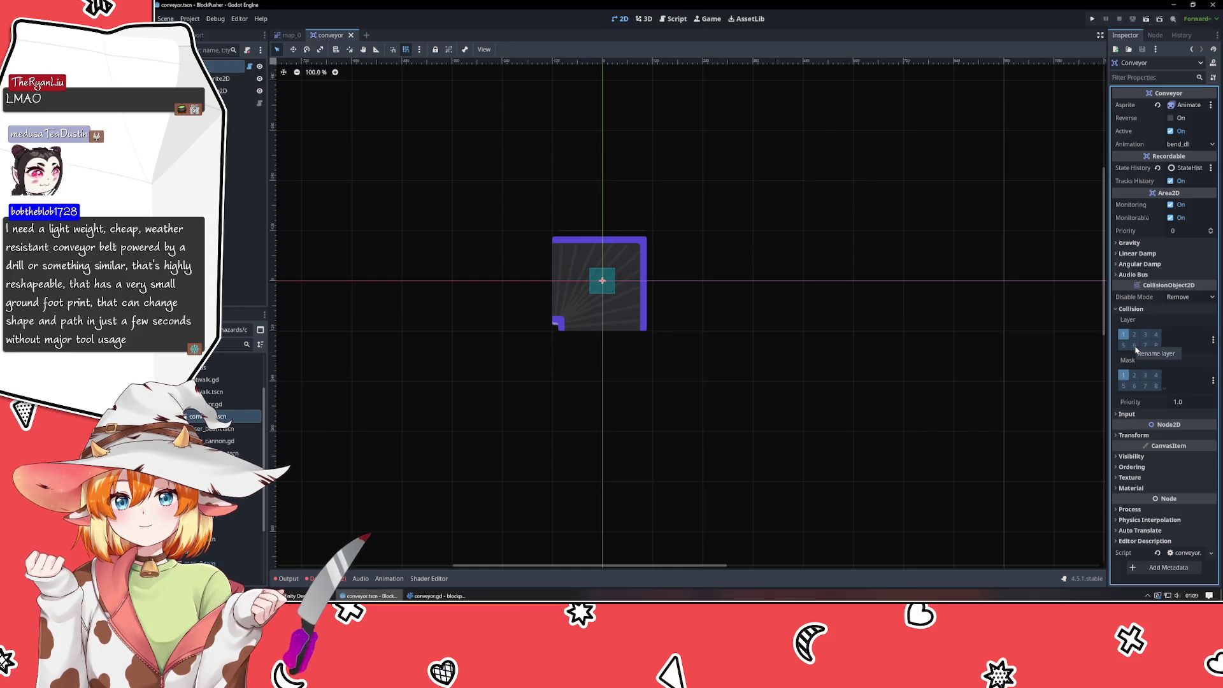
left_click(1149, 353)
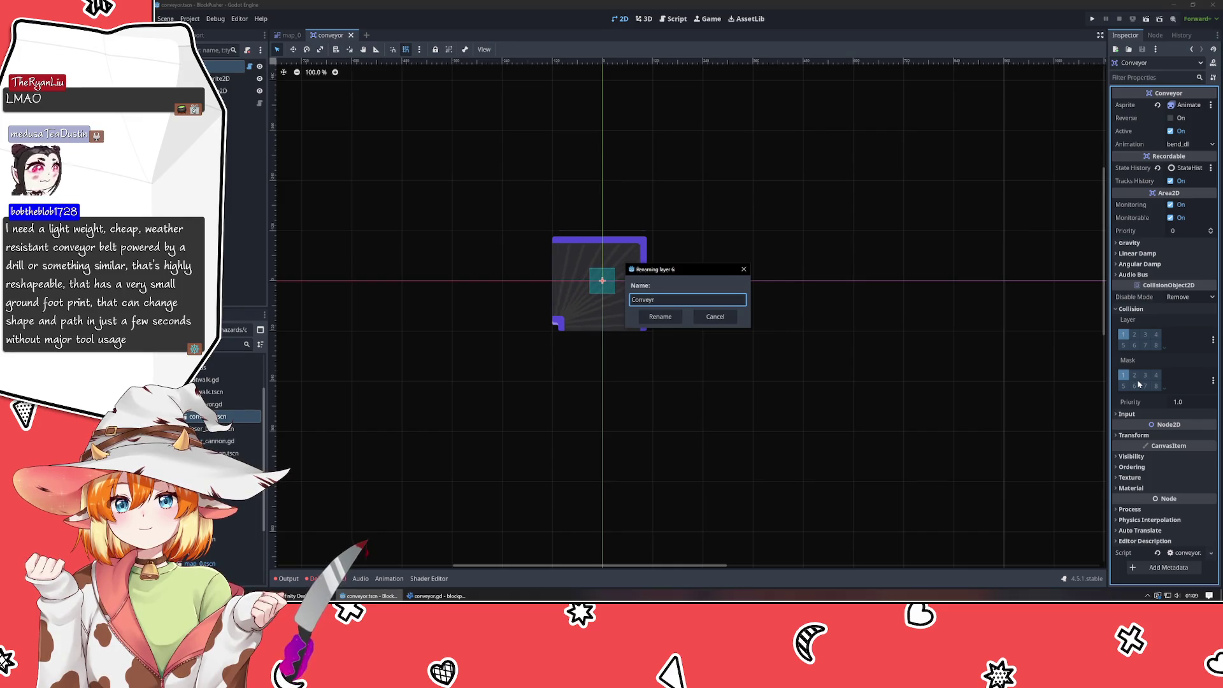
key("Return")
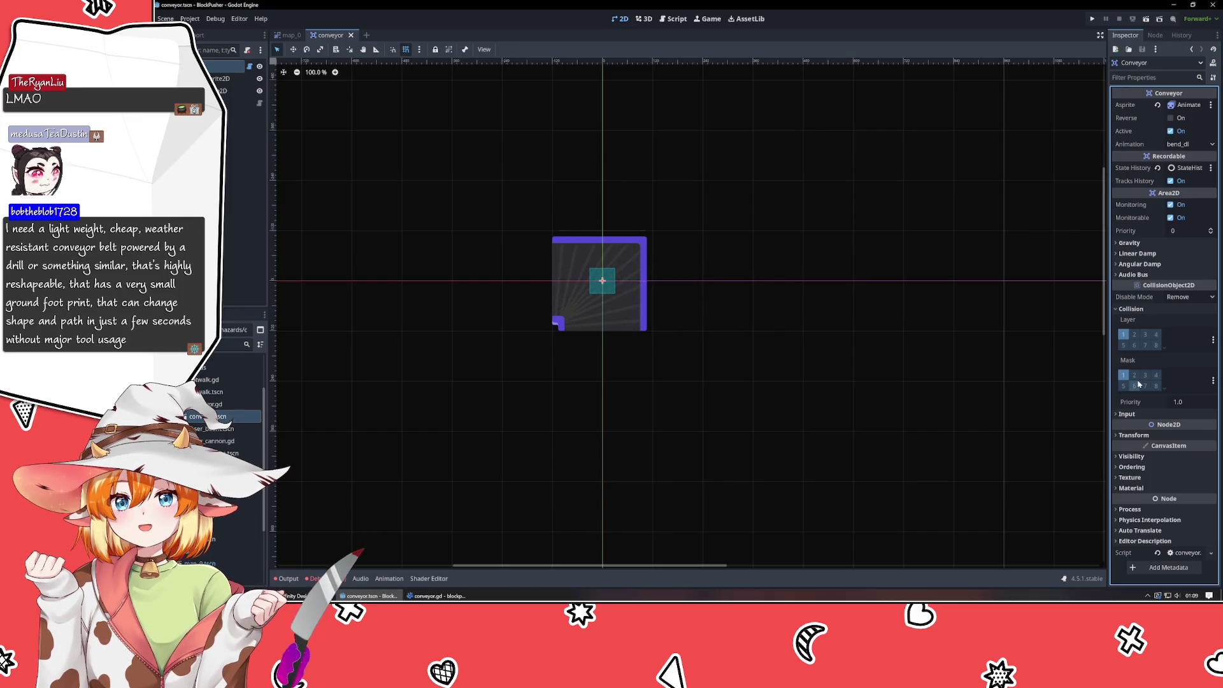
Move the Conveyor node from collision layer 1 onto layer 6
left_click(1134, 345)
left_click(1123, 334)
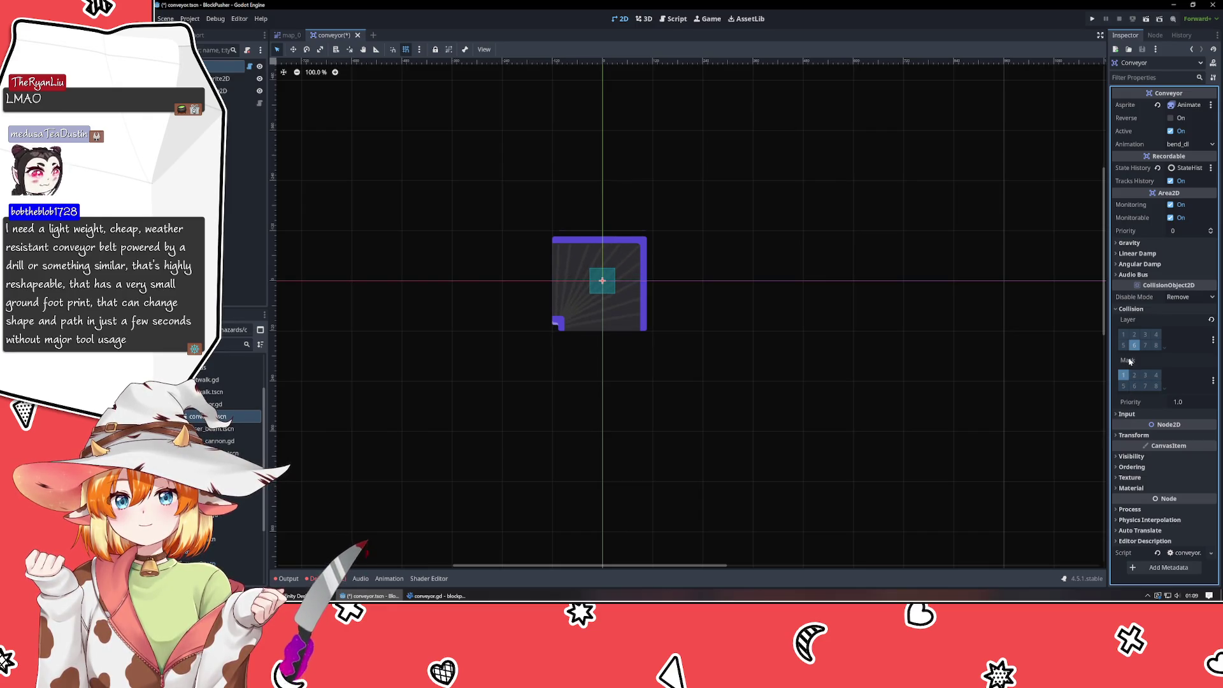
mouse_move(1129, 361)
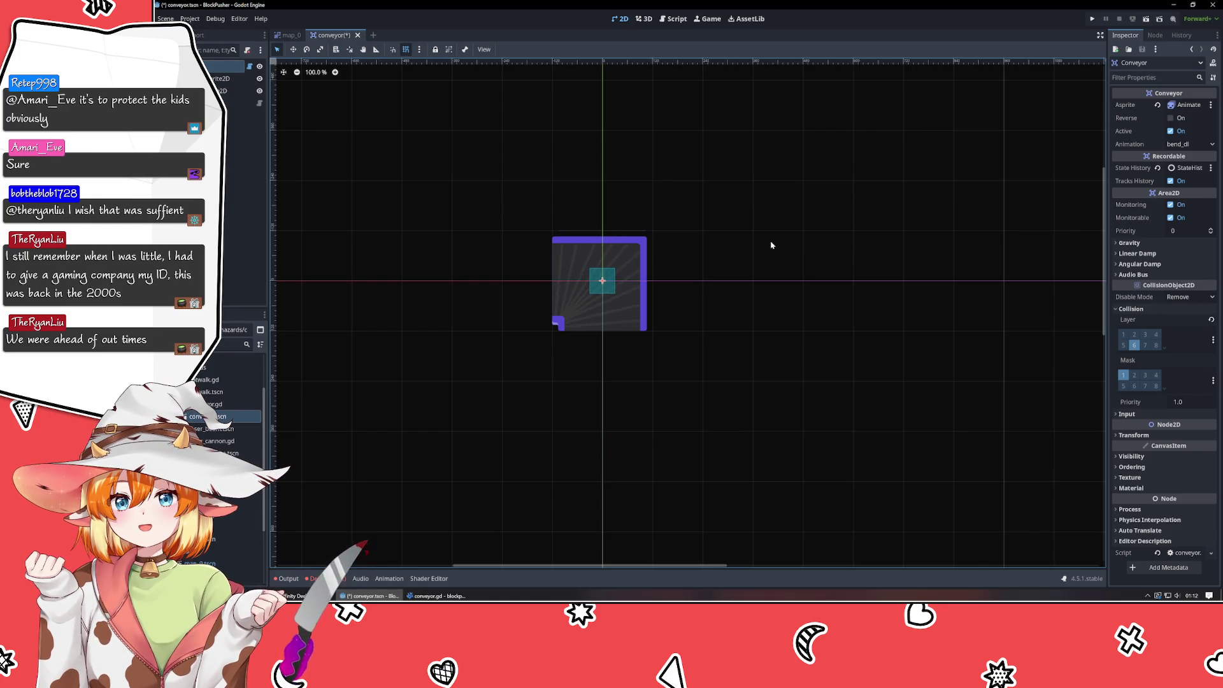
Zoom to about 121% on the conveyor tile and select its animated sprite
left_click(747, 404)
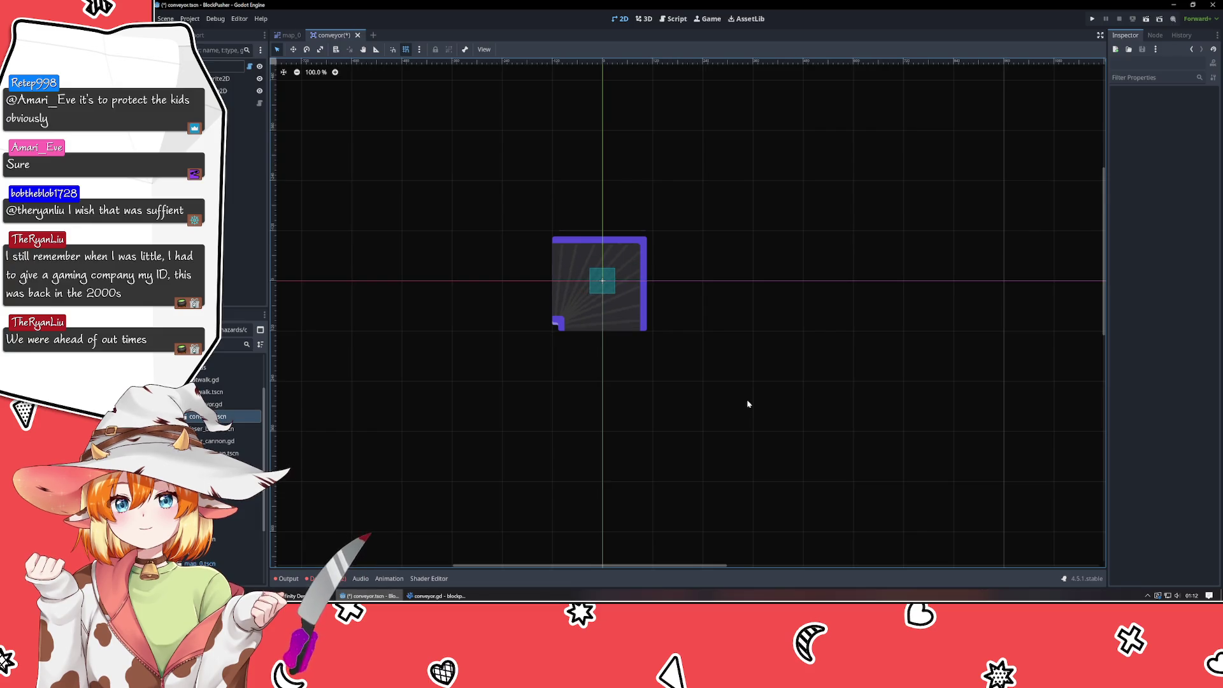
scroll(747, 403, "up", 1)
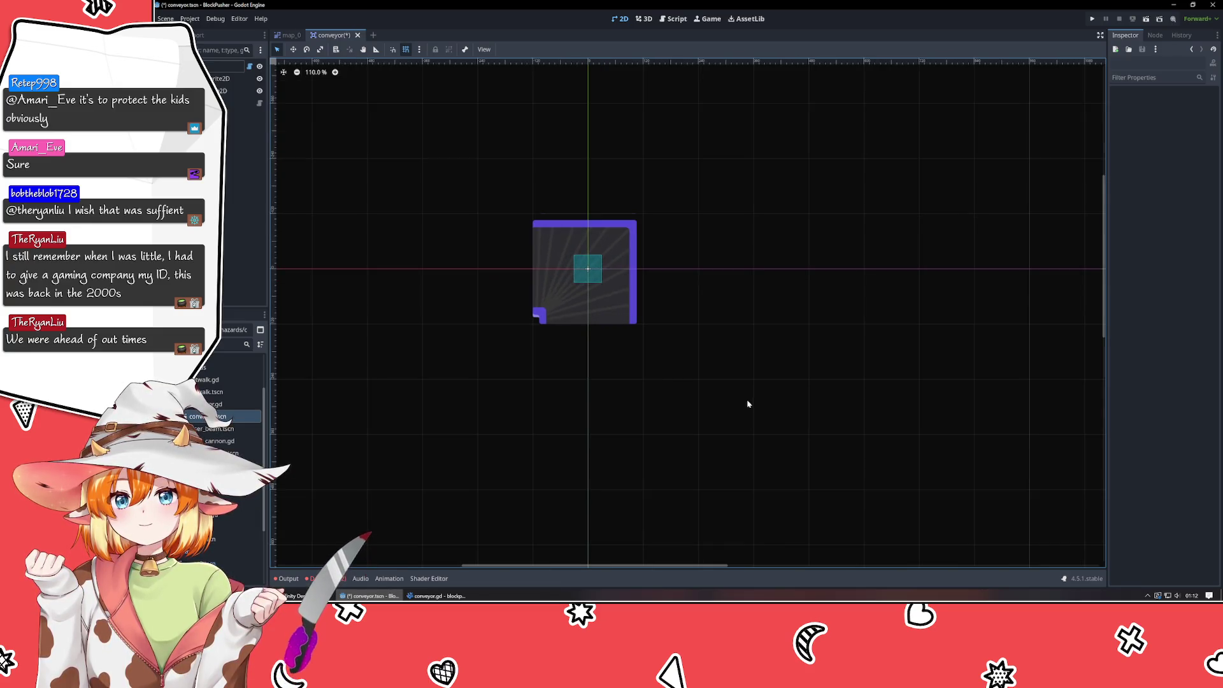
scroll(663, 363, "up", 1)
left_click_drag(656, 358, 707, 478)
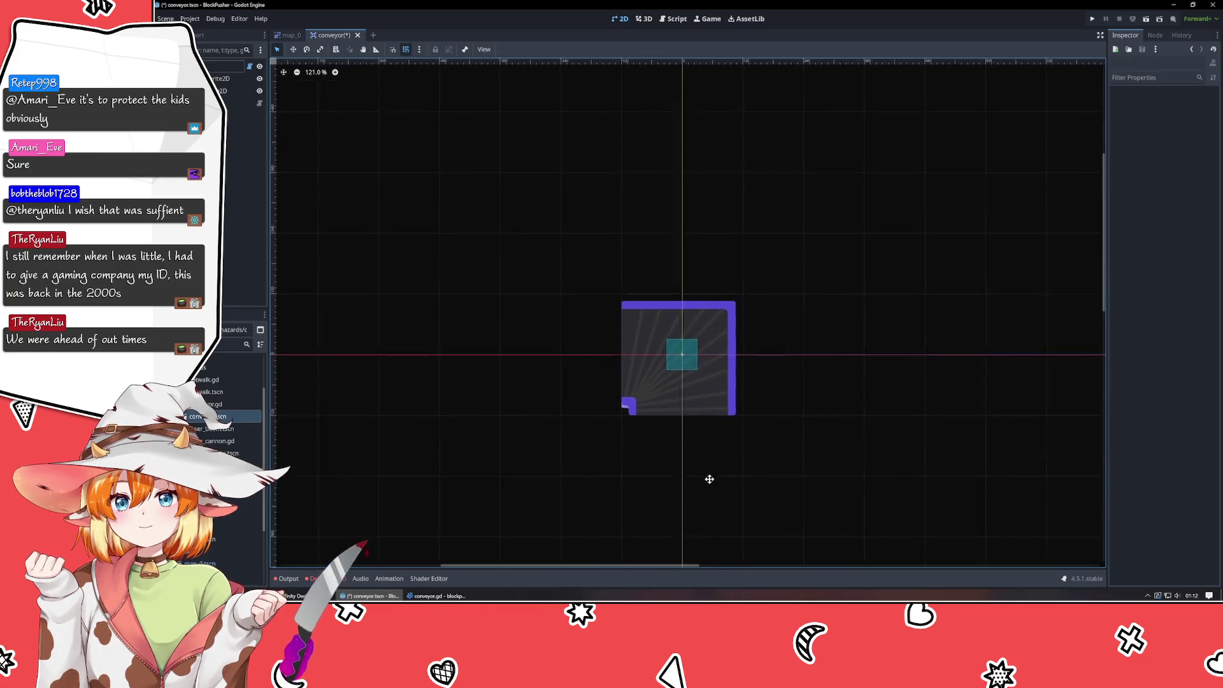
left_click(695, 407)
mouse_move(701, 385)
left_mouse_down()
mouse_move(691, 313)
mouse_move(628, 288)
left_mouse_up()
Deselect the sprite, save conveyor.tscn, and switch over to the browser window
left_click(452, 222)
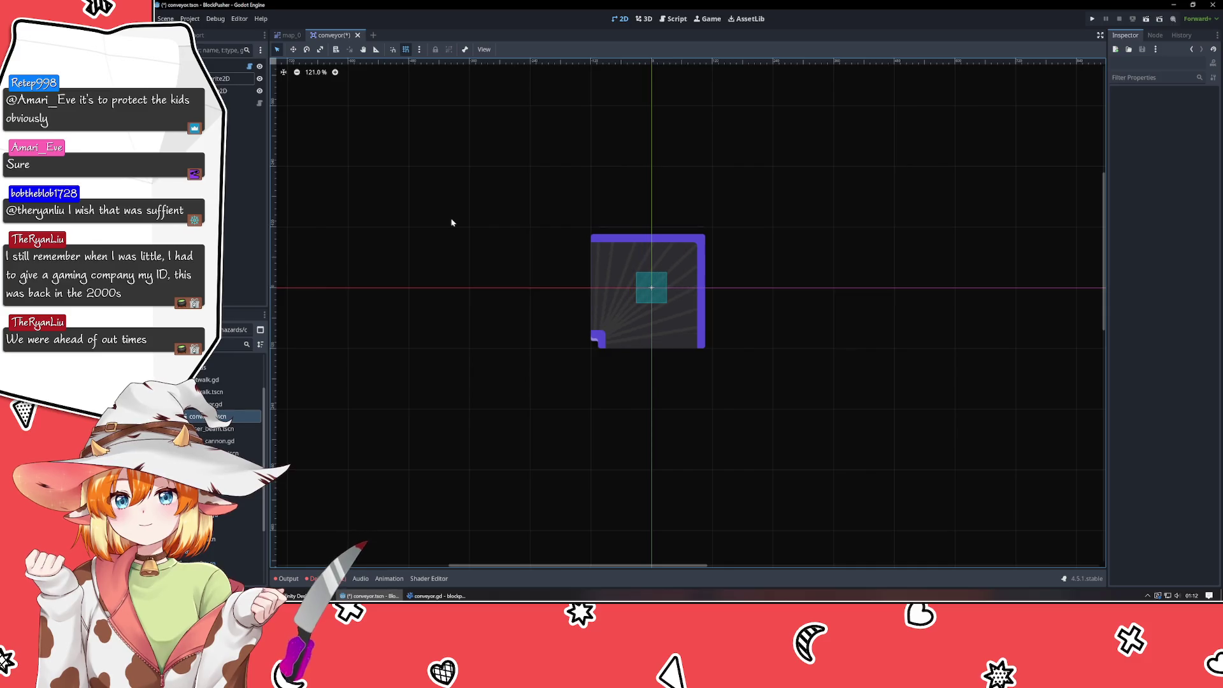
key("ctrl+s")
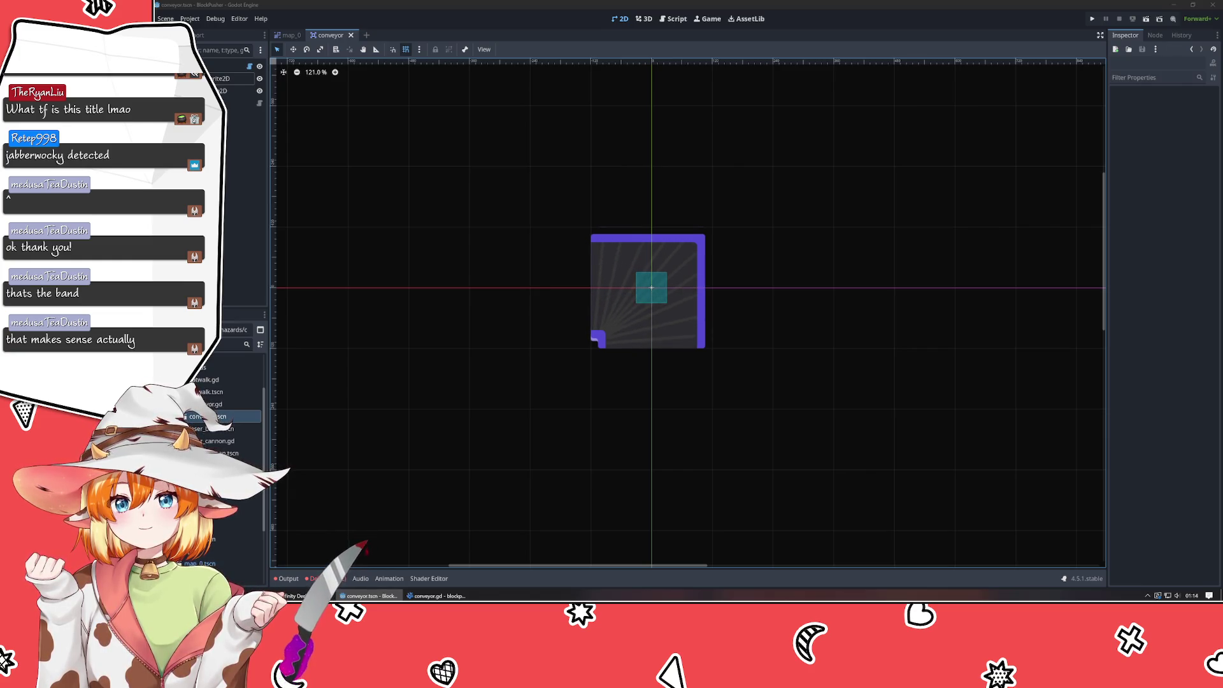
key("alt+Tab")
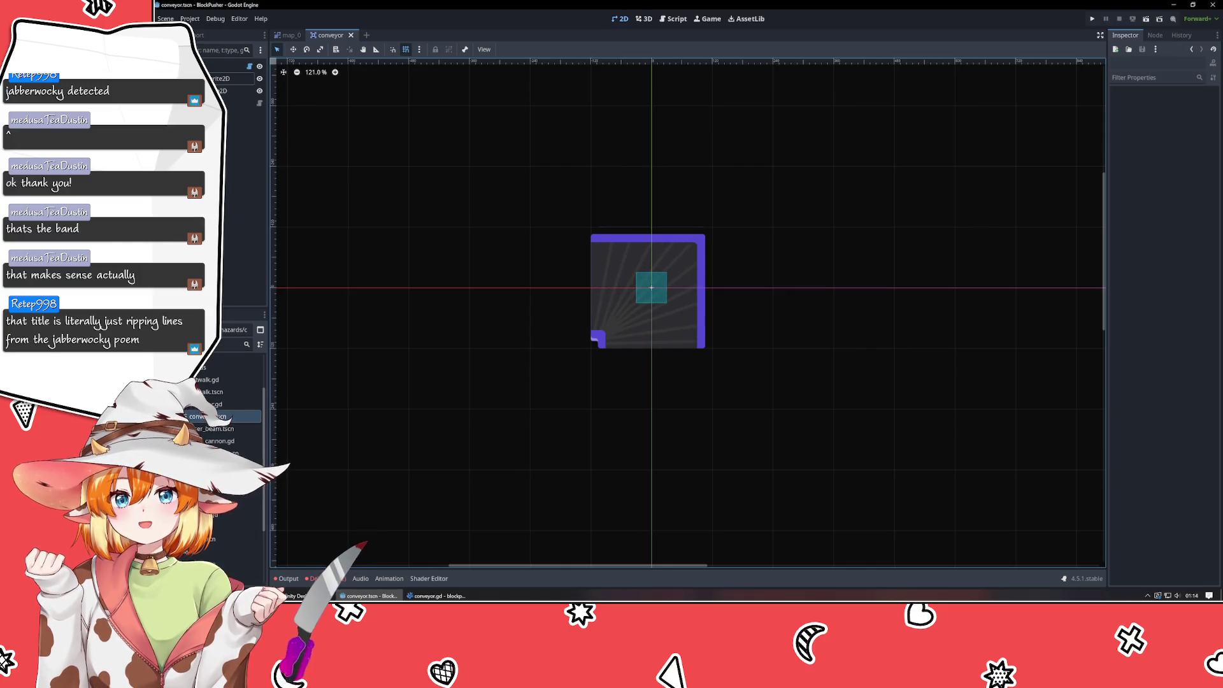
key("alt+Tab")
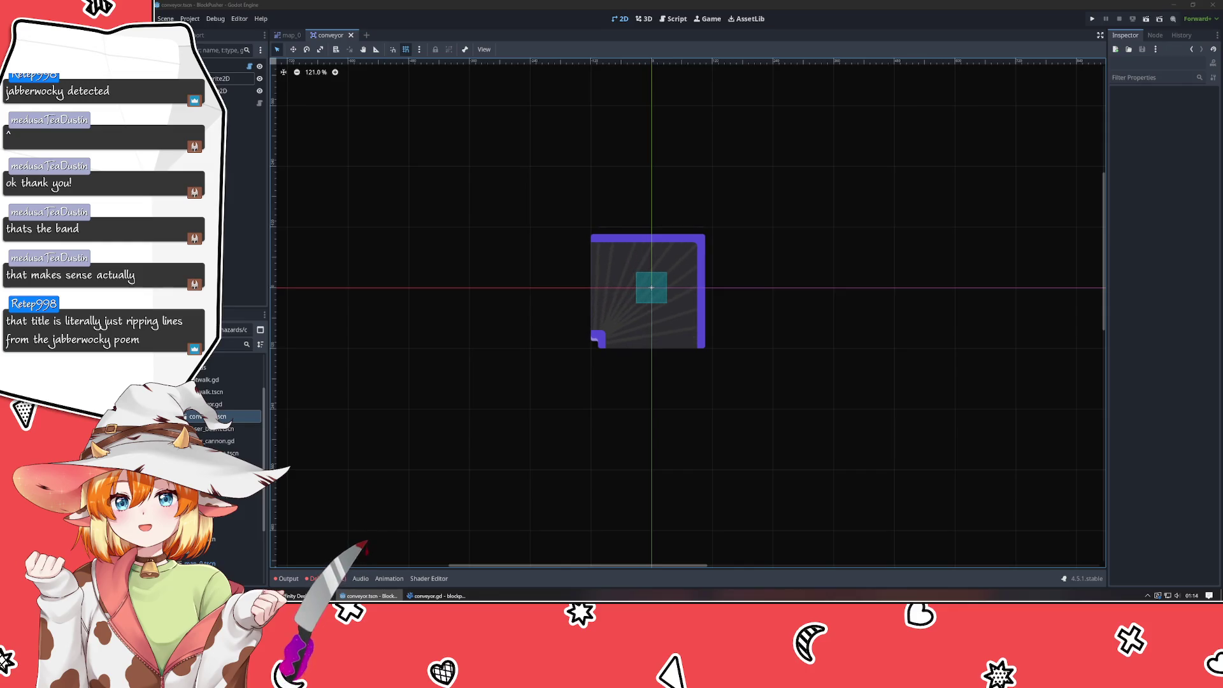
key("alt+Tab")
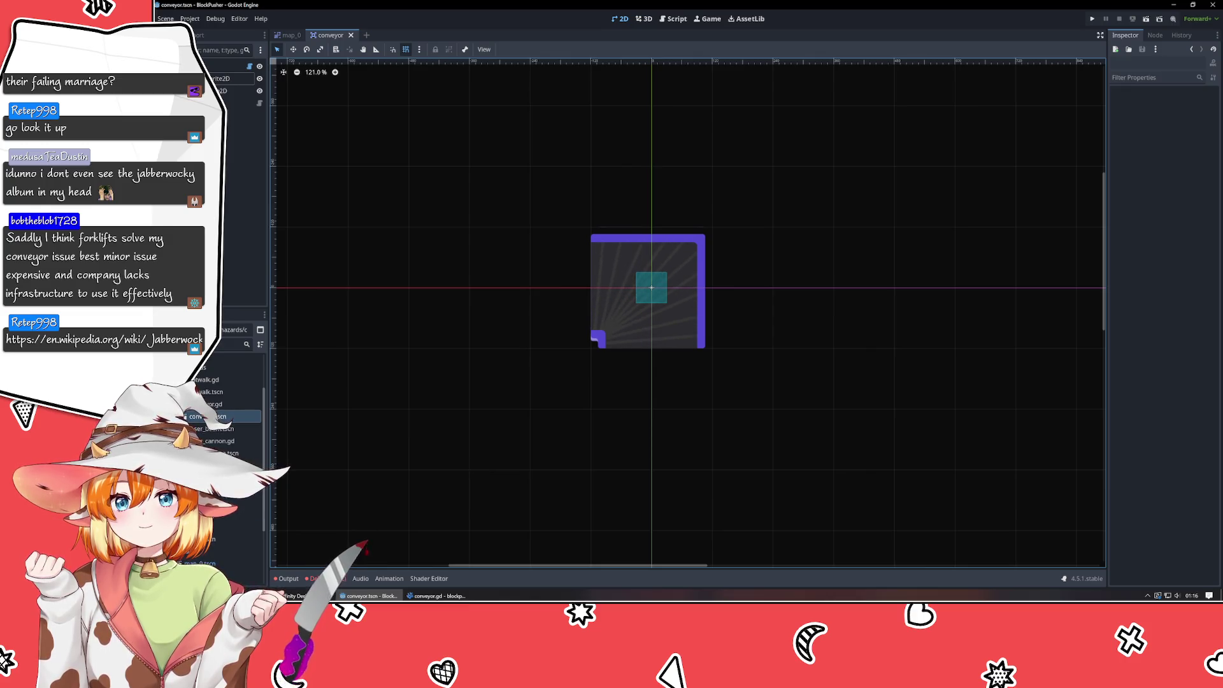
key("alt+Tab")
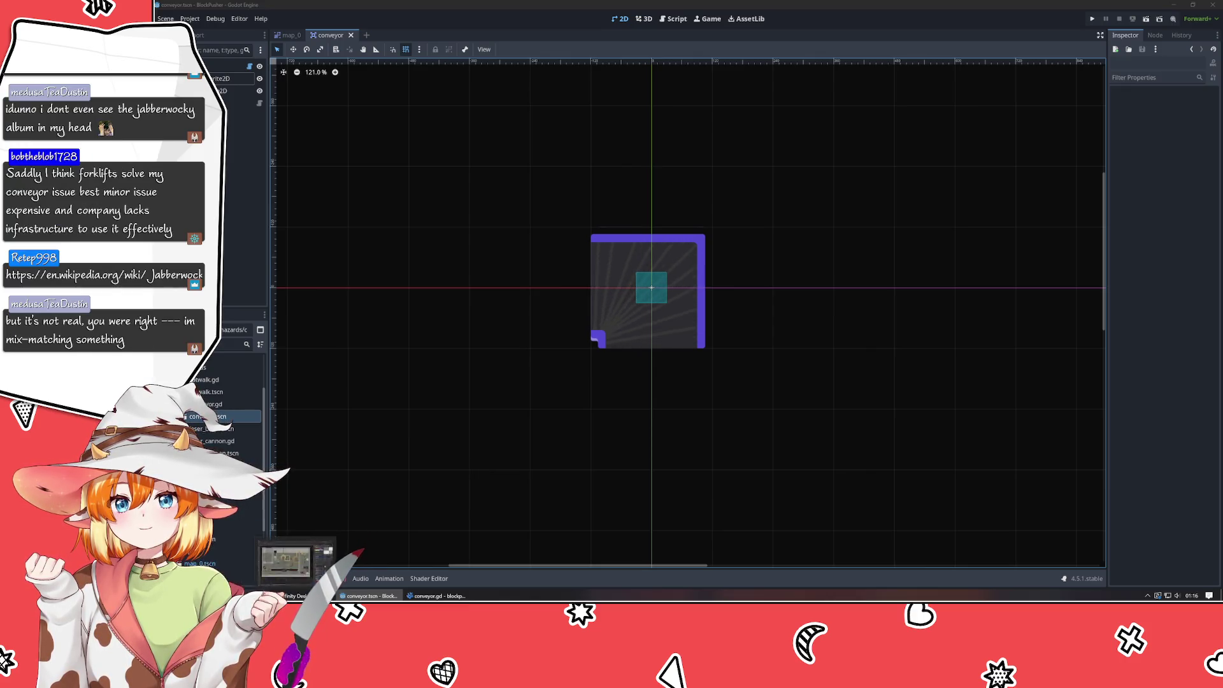
left_click_drag(596, 369, 726, 127)
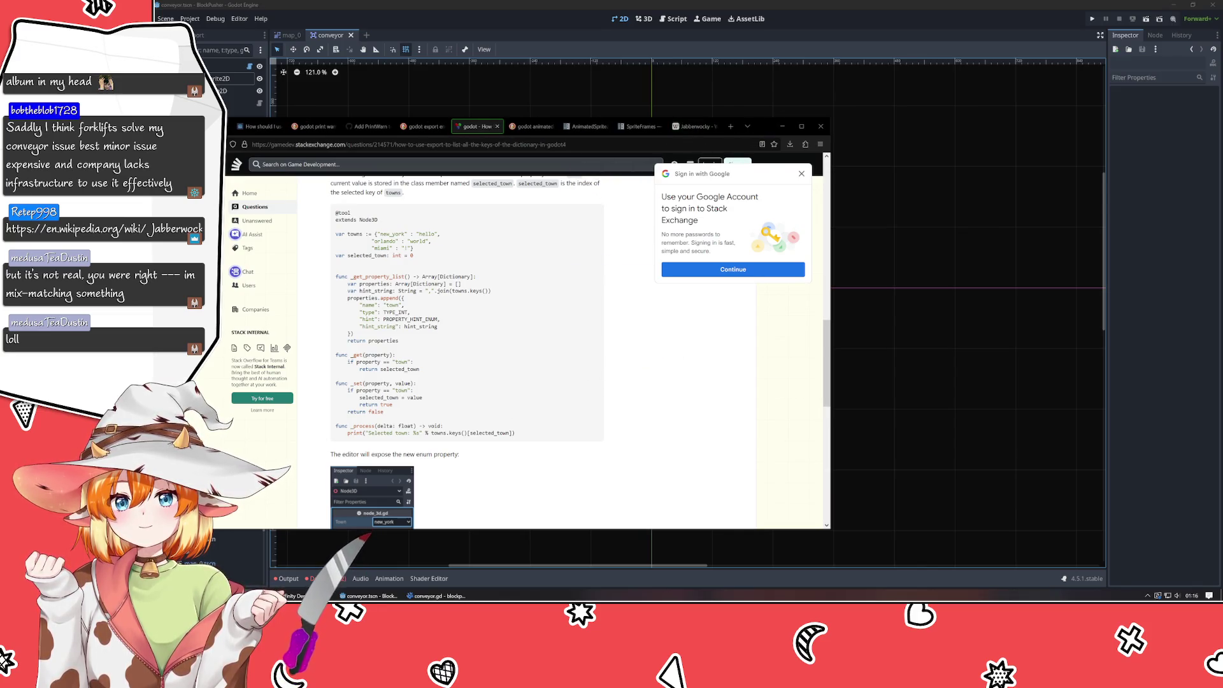
left_click(693, 127)
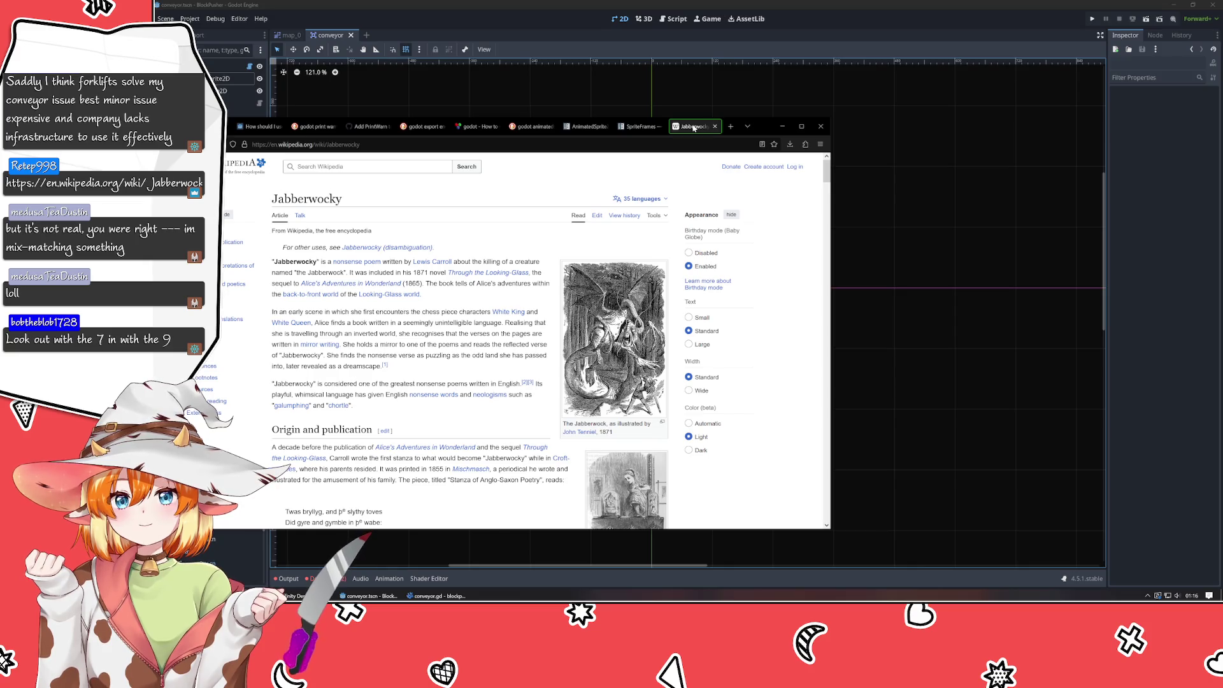
left_click_drag(767, 137, 785, 131)
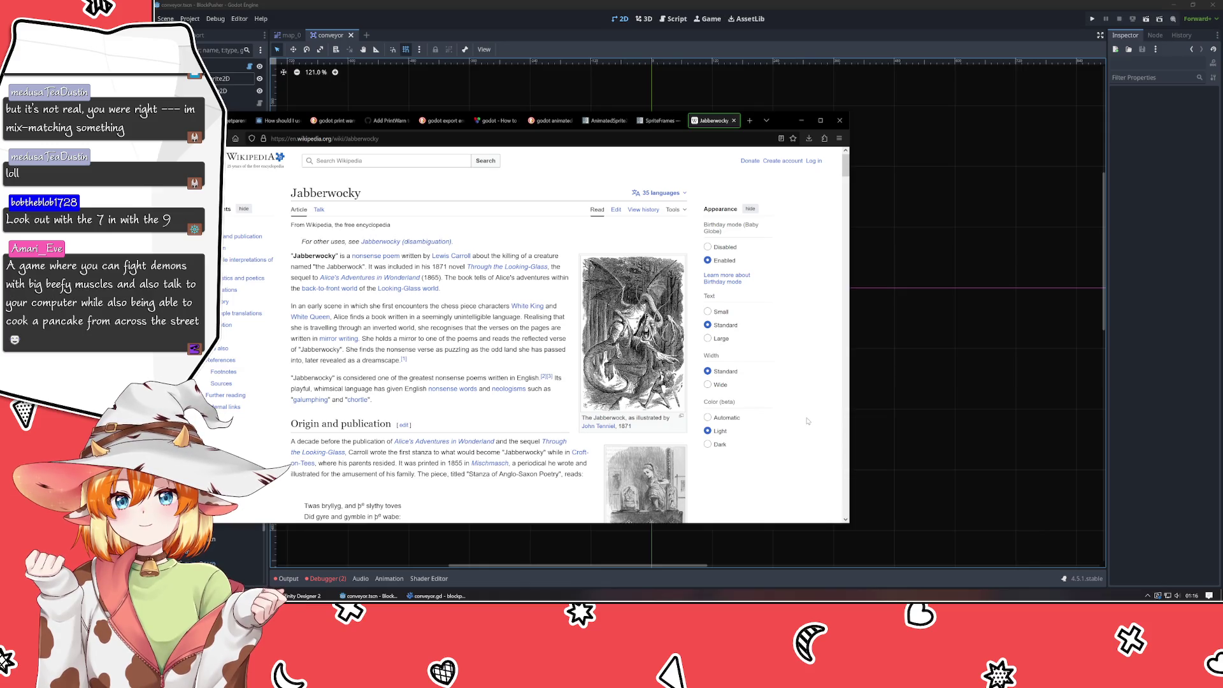
scroll(808, 421, "down", 3)
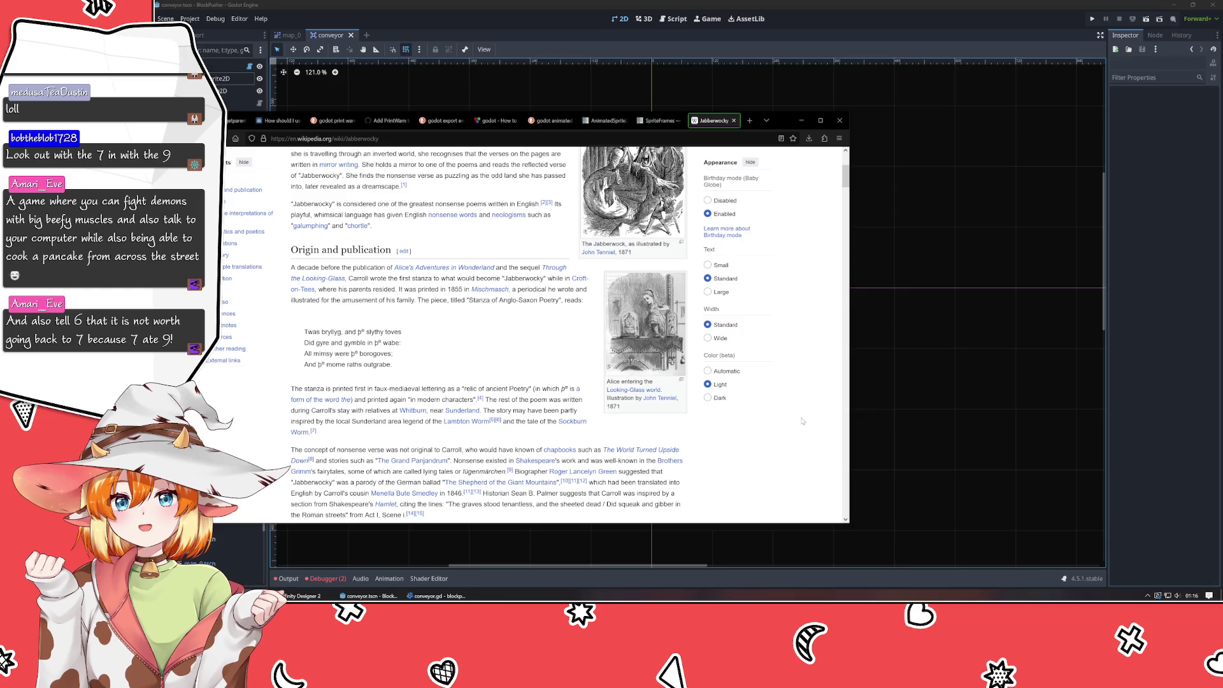
scroll(803, 421, "down", 10)
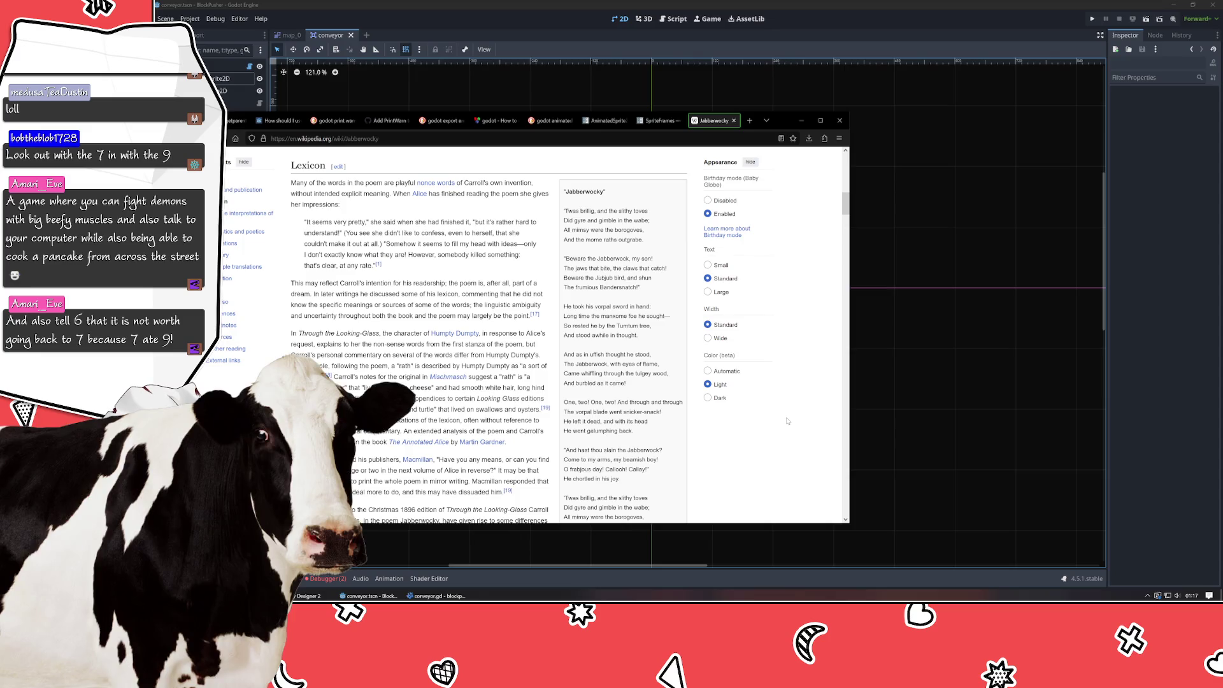
scroll(788, 421, "down", 4)
scroll(788, 421, "down", 2)
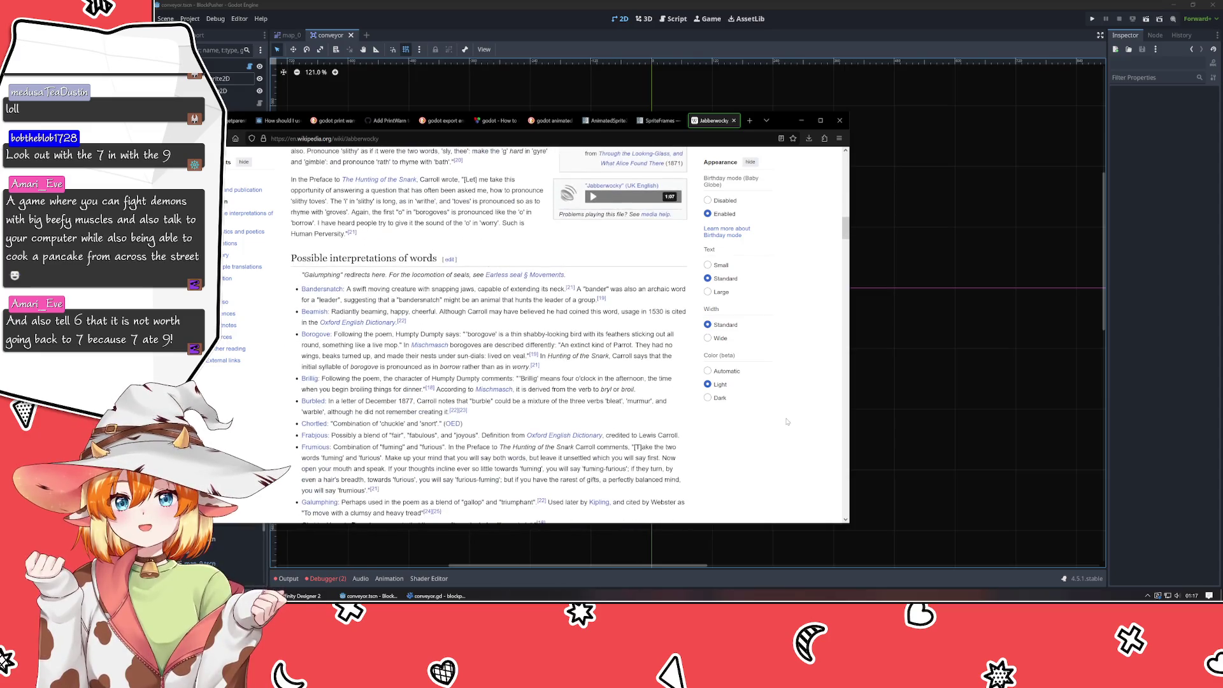
left_click(734, 120)
left_click(802, 120)
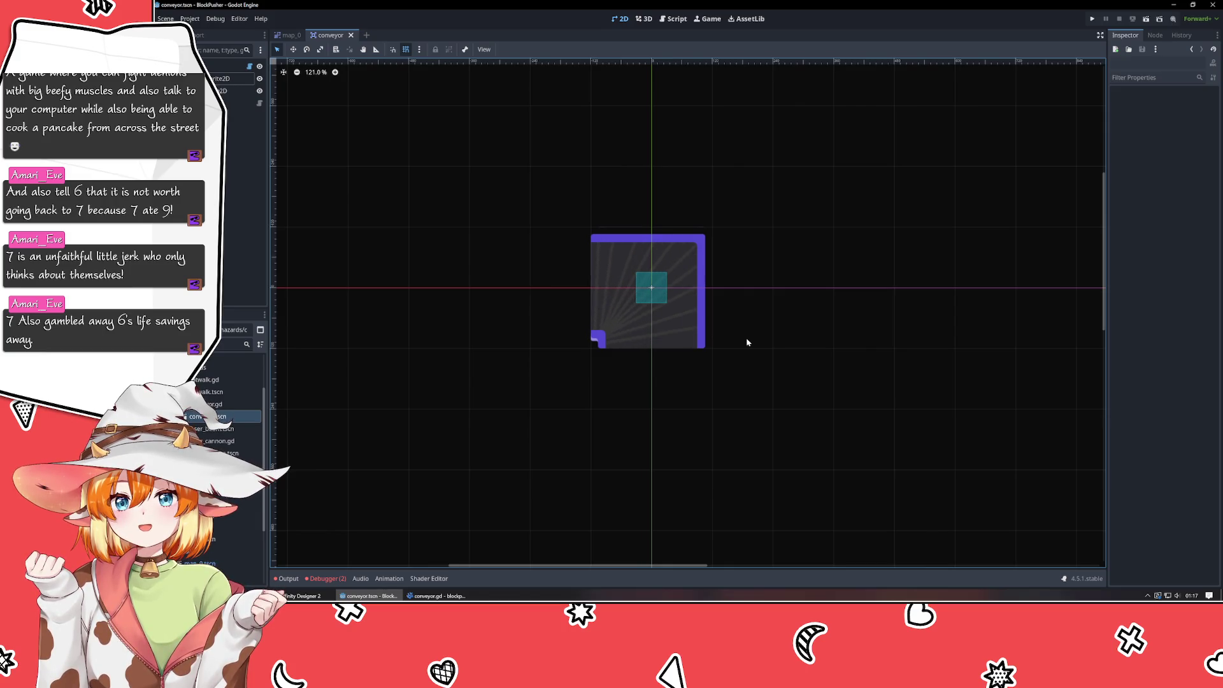
In conveyor.gd, add a //todo line inside record_state's empty return dictionary
left_click(435, 596)
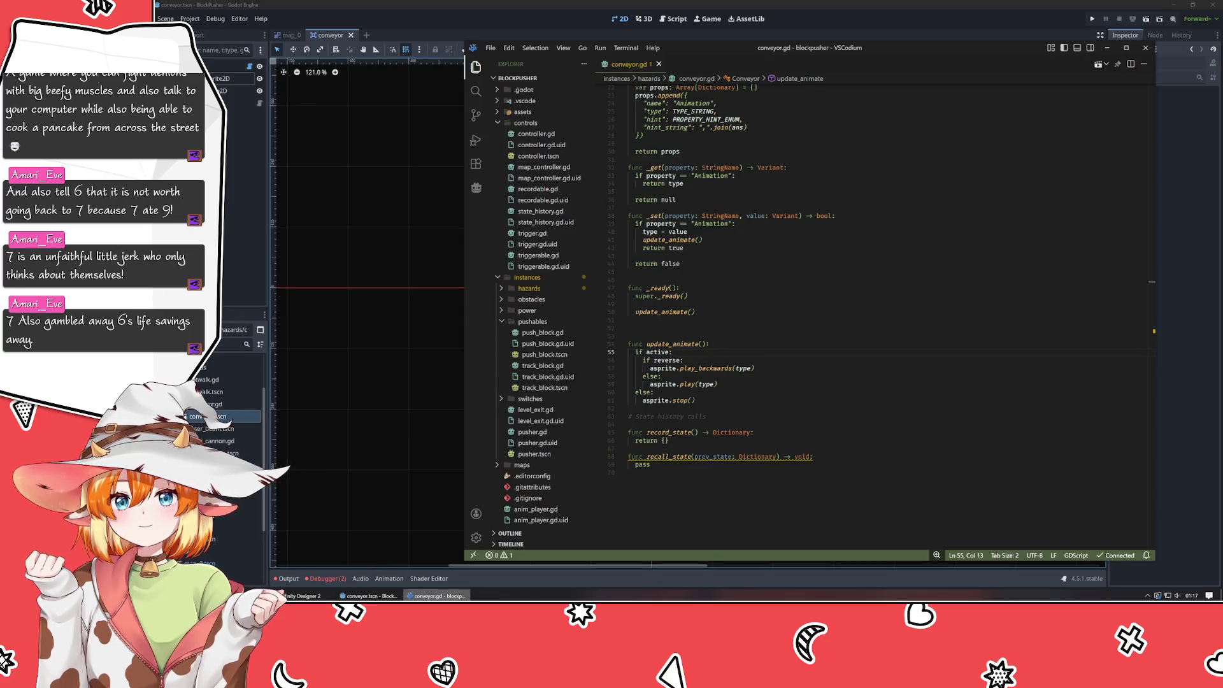
left_click(868, 408)
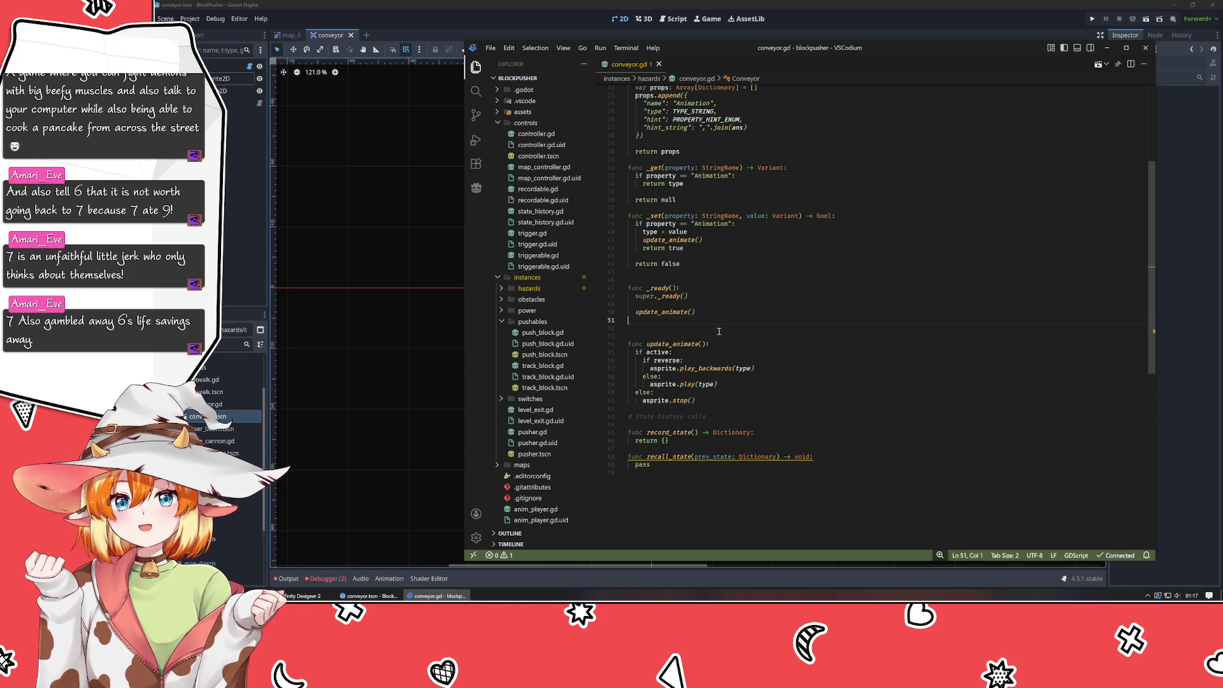
scroll(719, 331, "up", 7)
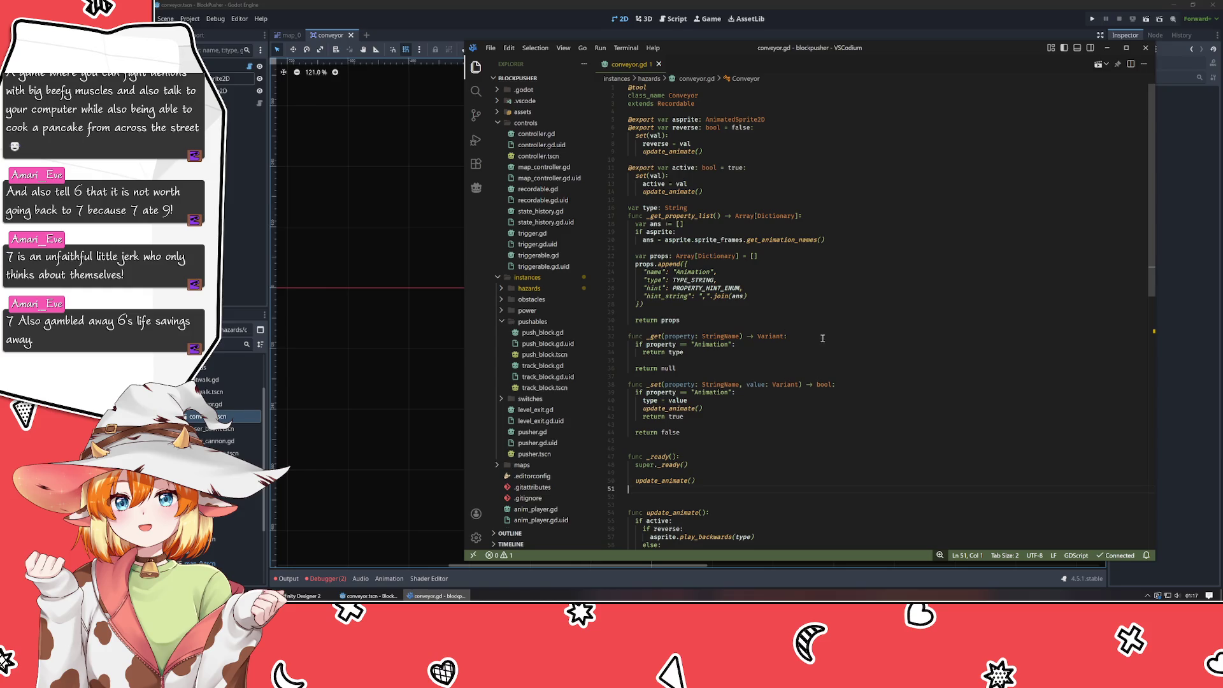
scroll(867, 331, "down", 7)
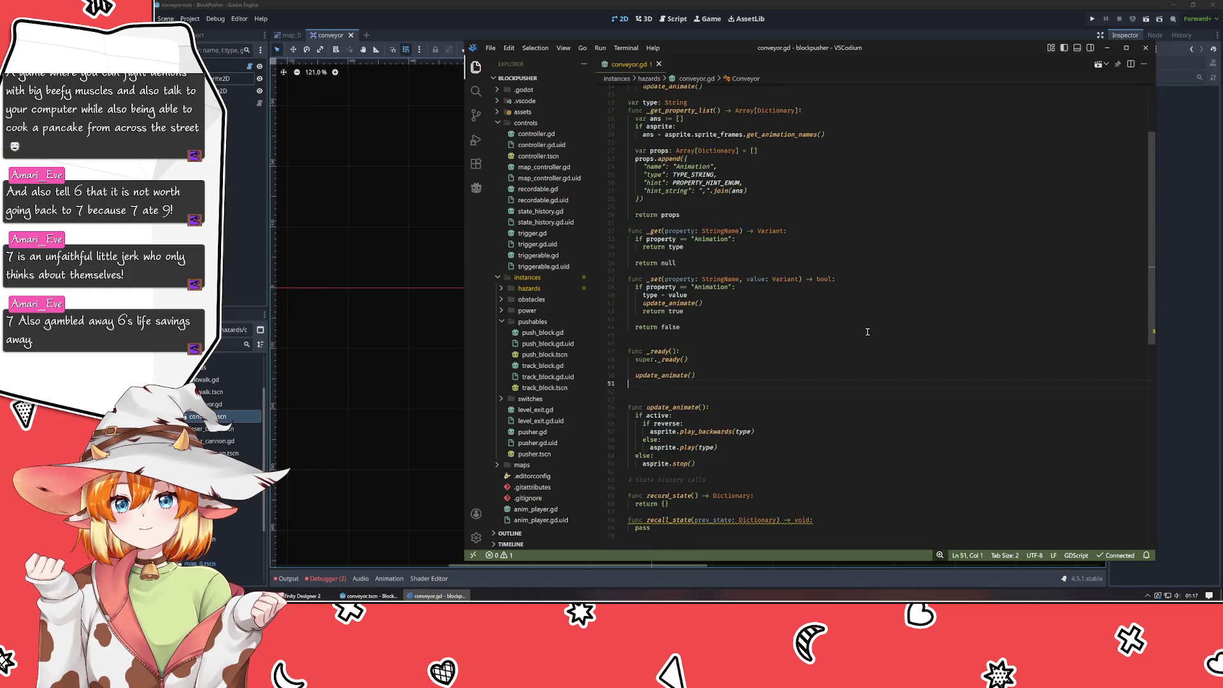
key("Up")
scroll(868, 331, "down", 4)
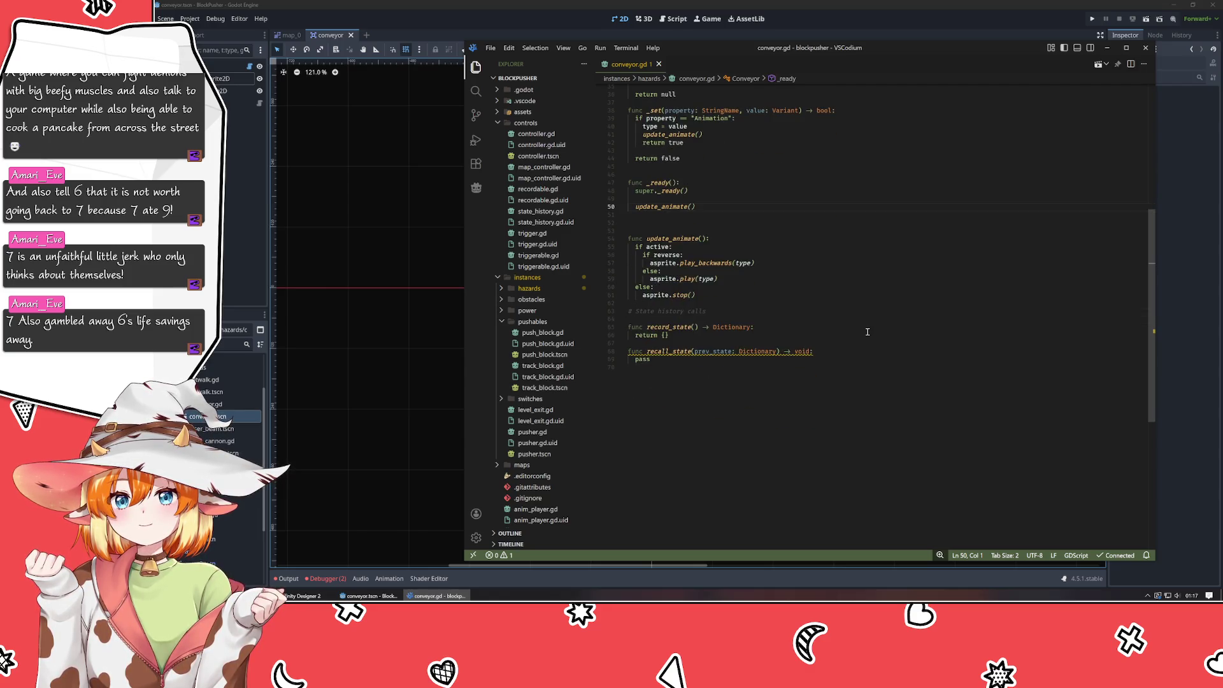
left_click(832, 326)
left_click(851, 335)
key("Left")
key("Return")
type("//")
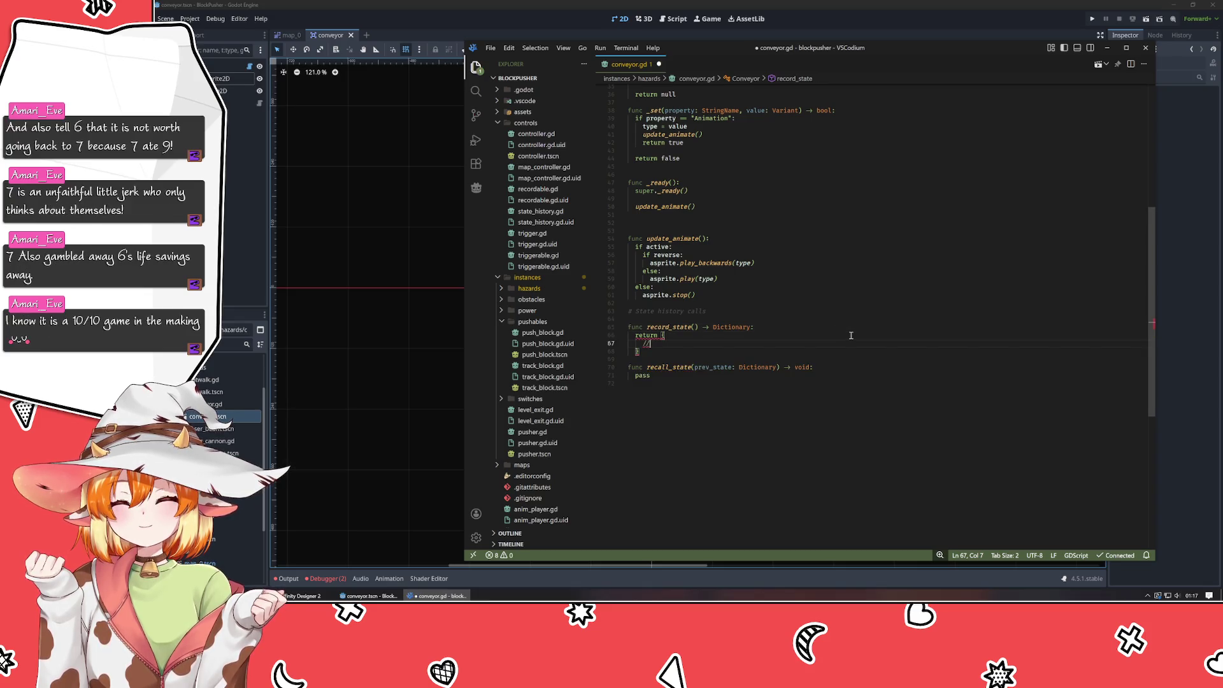
type("todo")
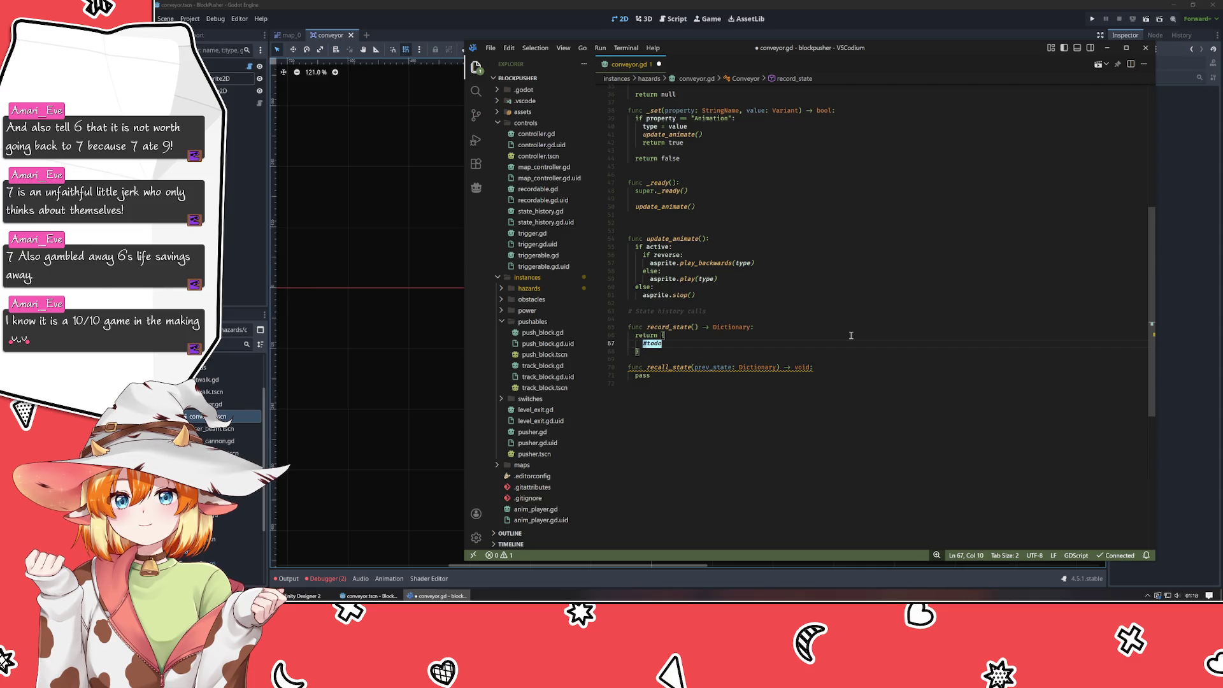
Mark recall_state's pass line with #todo and save conveyor.gd
key("Down")
key("Down")
key("Down")
type("#todo")
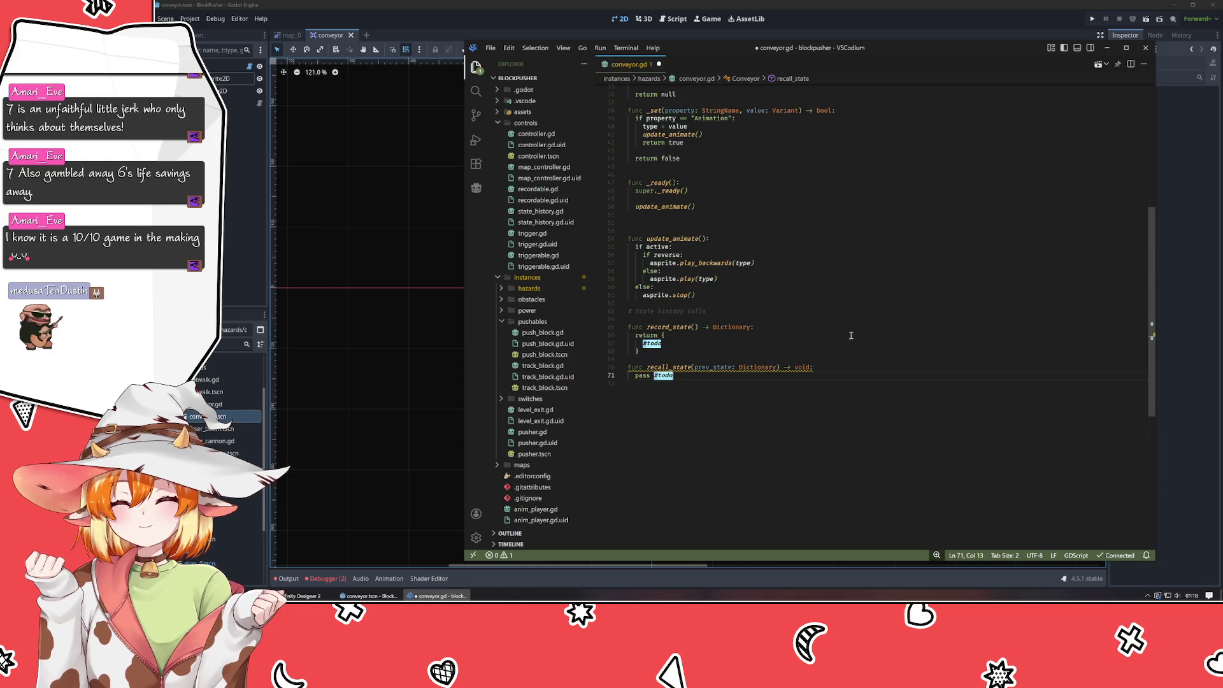
scroll(851, 335, "up", 10)
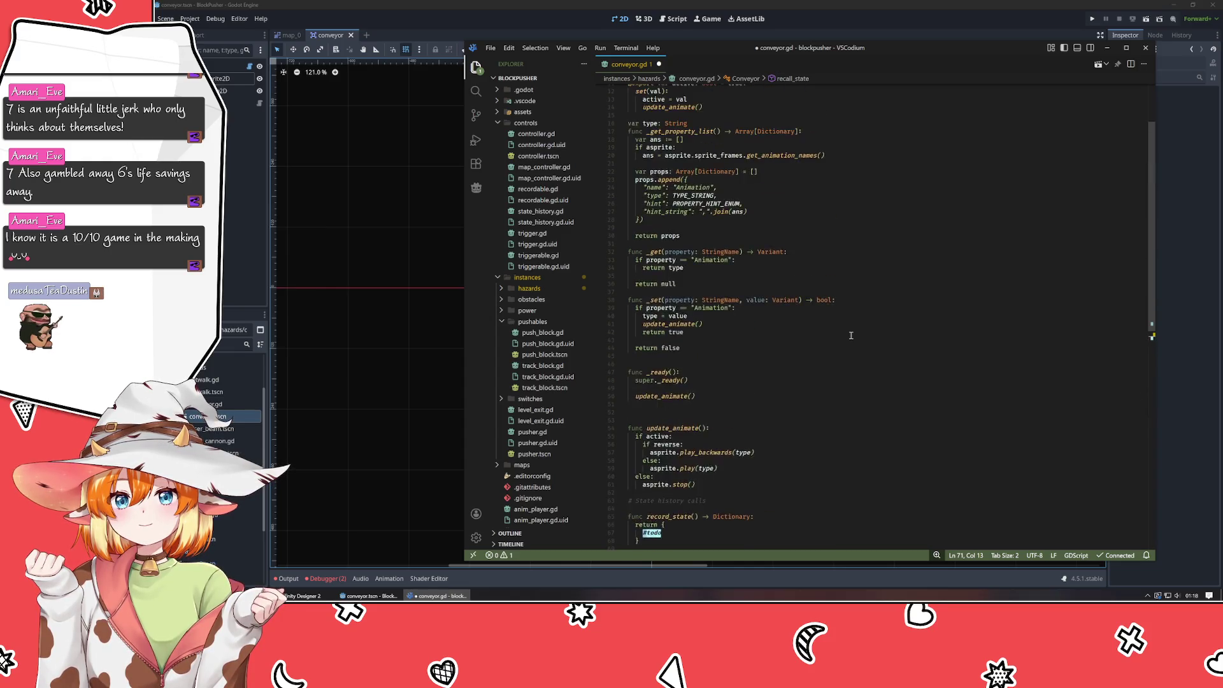
key("ctrl+s")
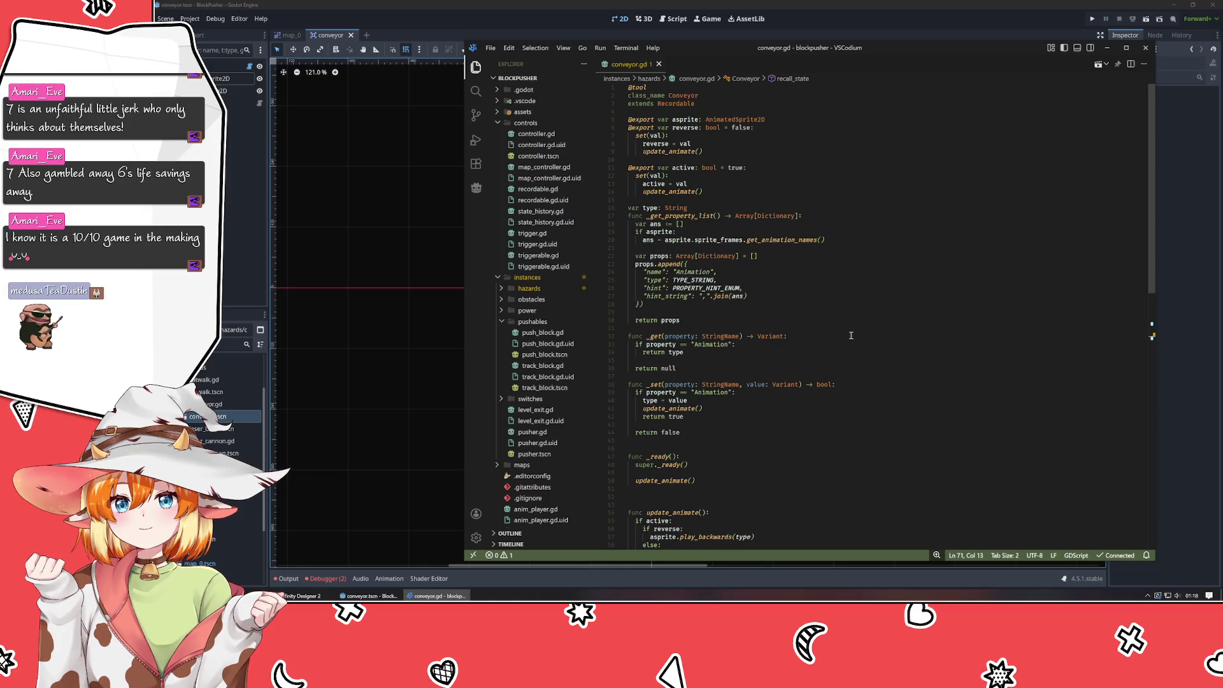
scroll(851, 335, "down", 6)
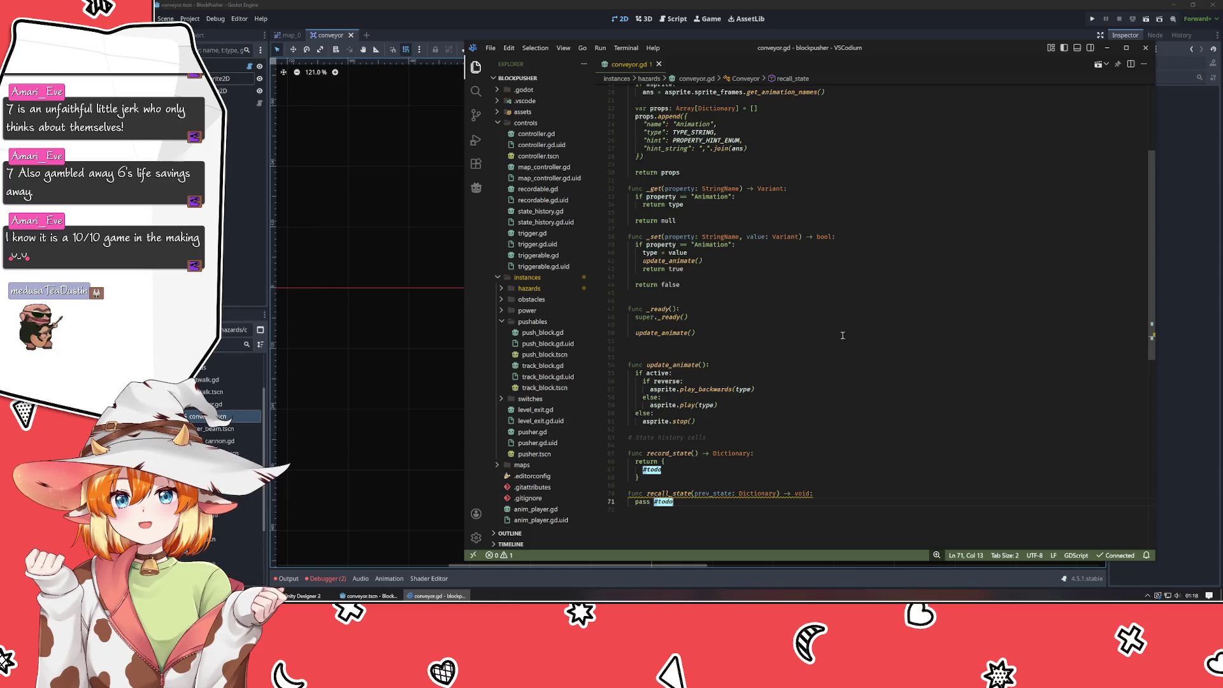
scroll(842, 335, "down", 2)
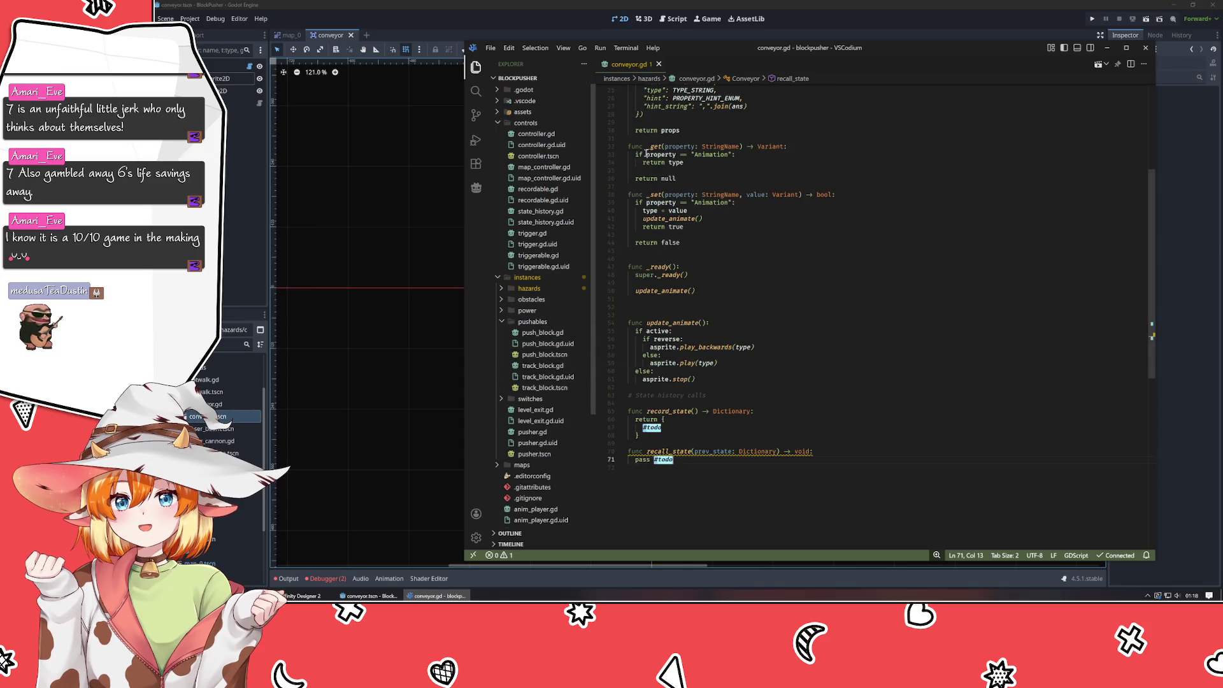
left_click(538, 188)
scroll(868, 324, "down", 9)
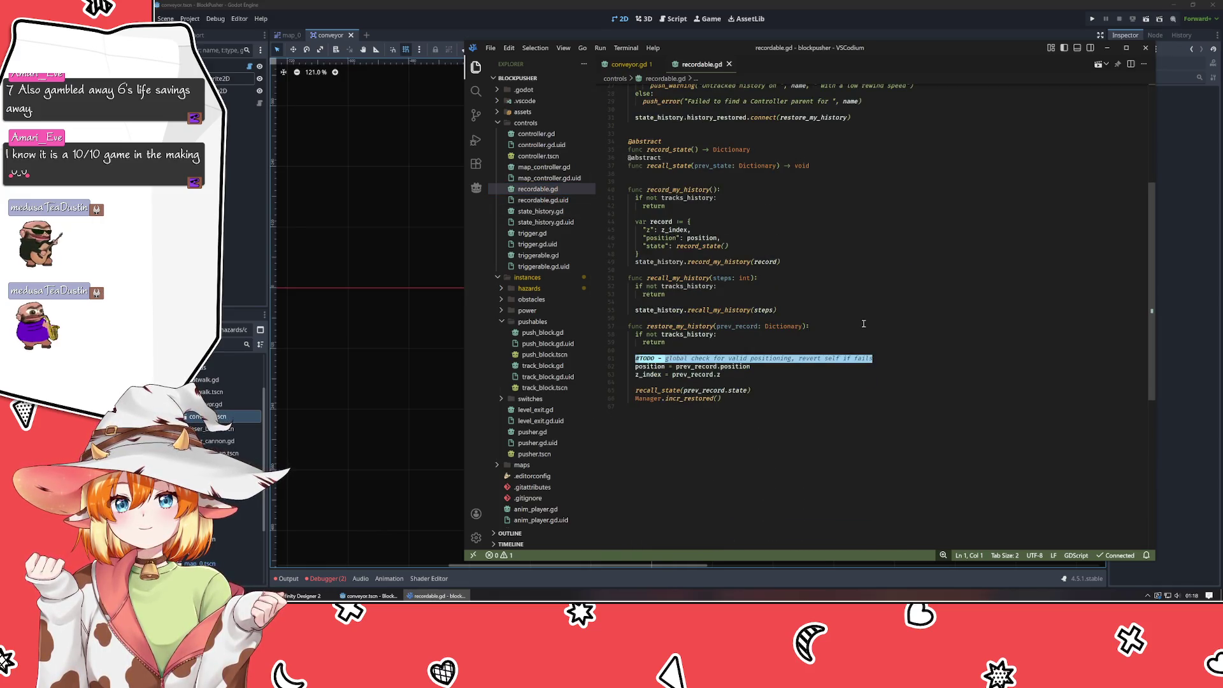
scroll(864, 324, "up", 4)
scroll(864, 324, "up", 4)
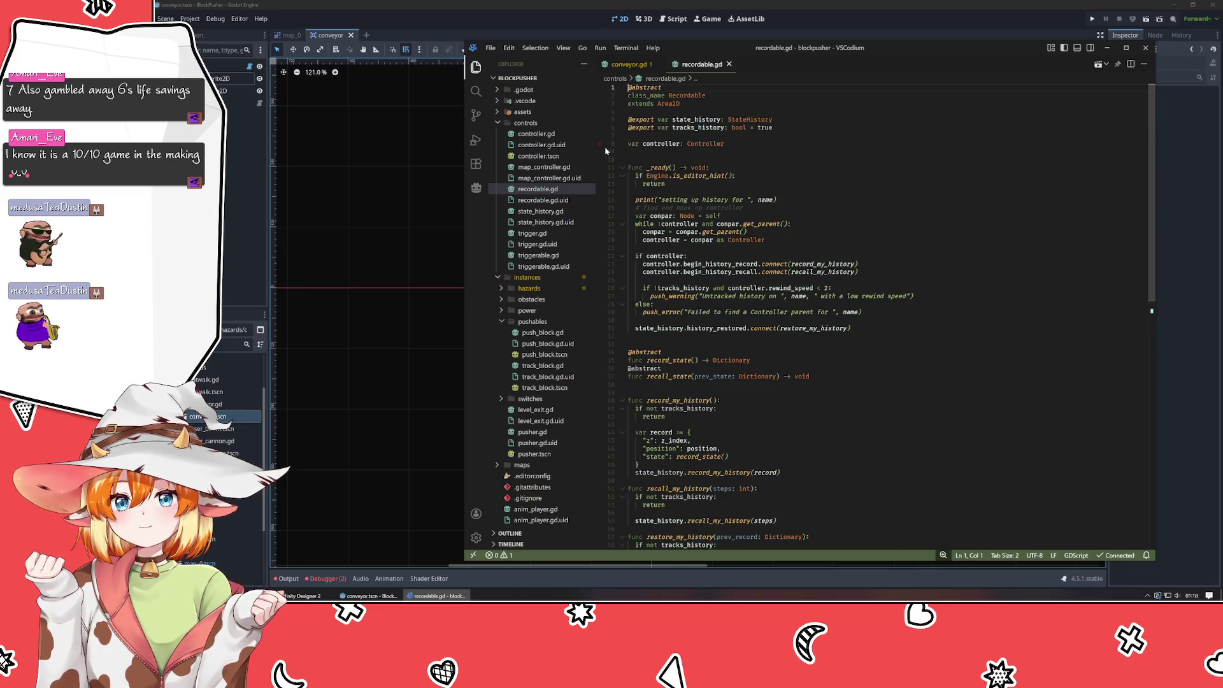
key("ctrl+w")
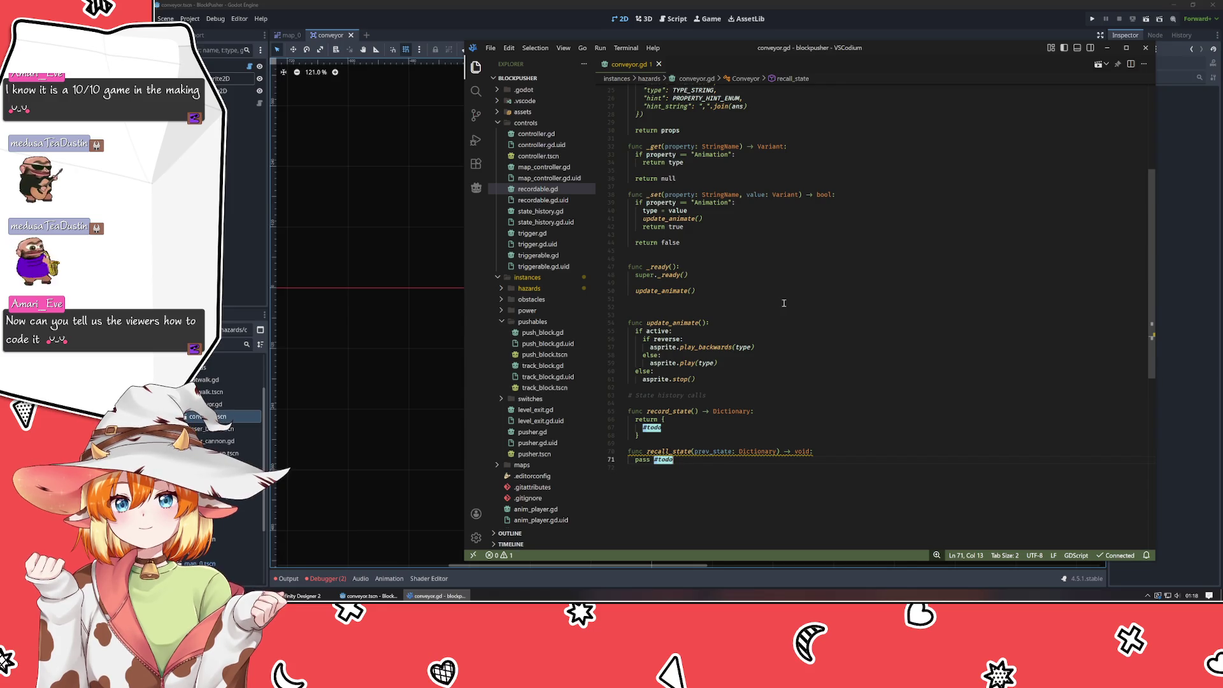
left_click(709, 513)
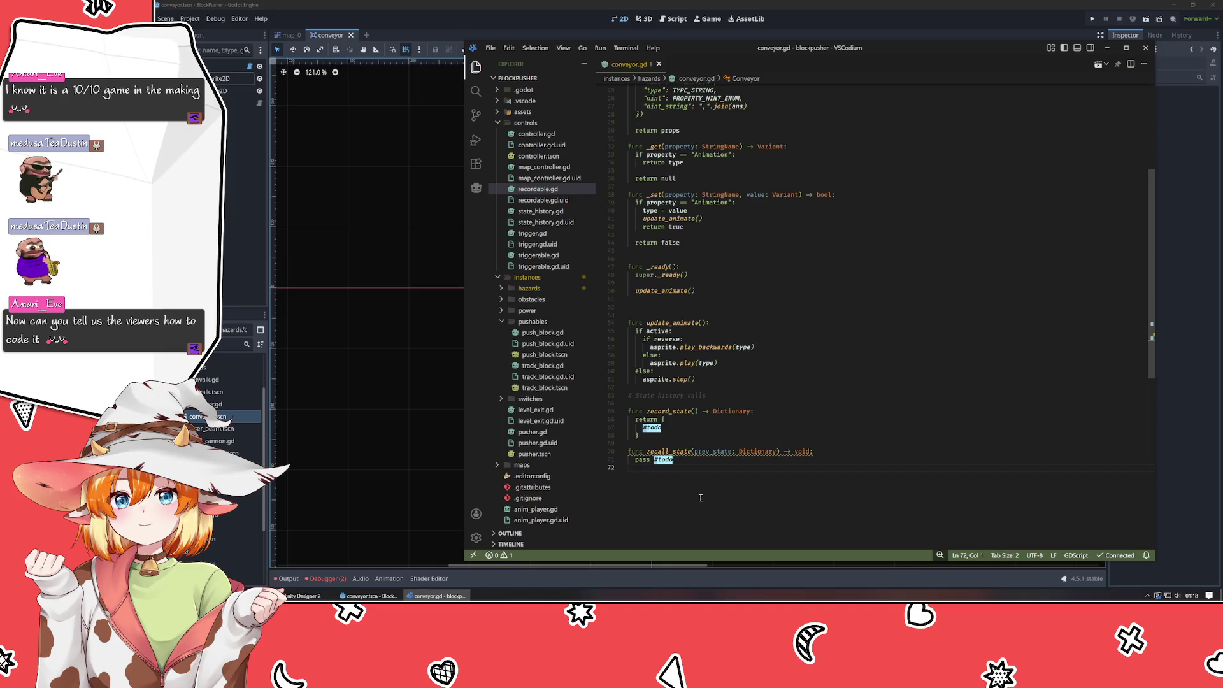
left_click(819, 303)
scroll(815, 311, "up", 5)
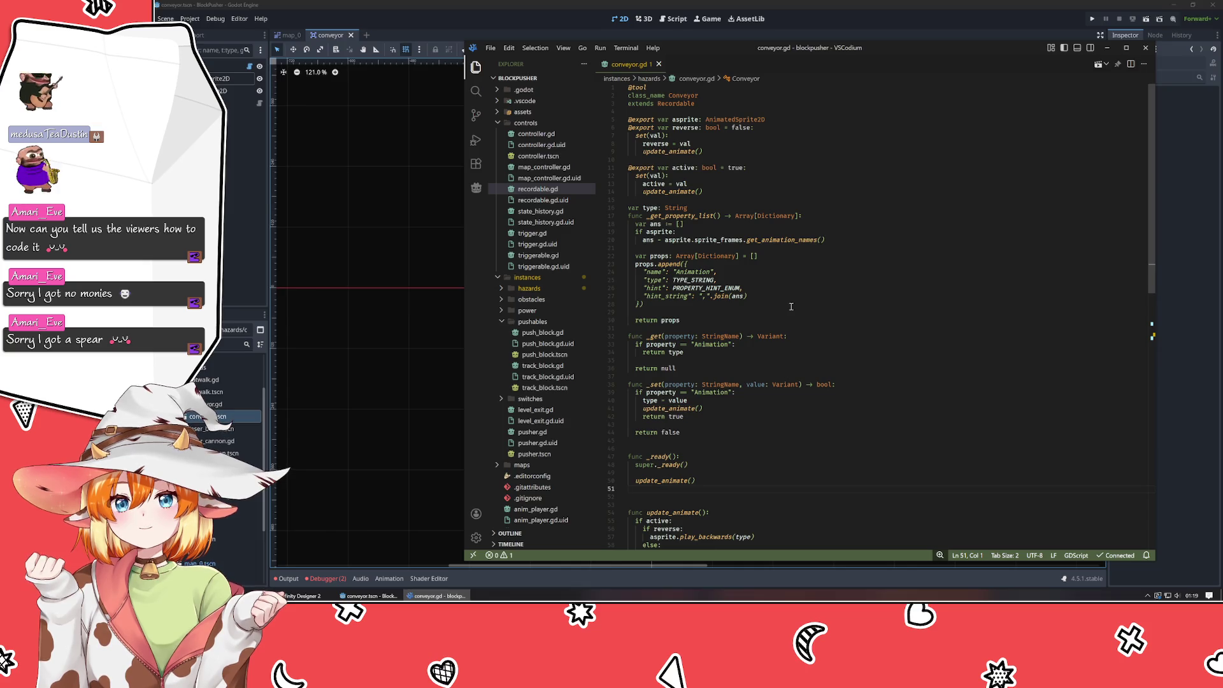
left_click(774, 312)
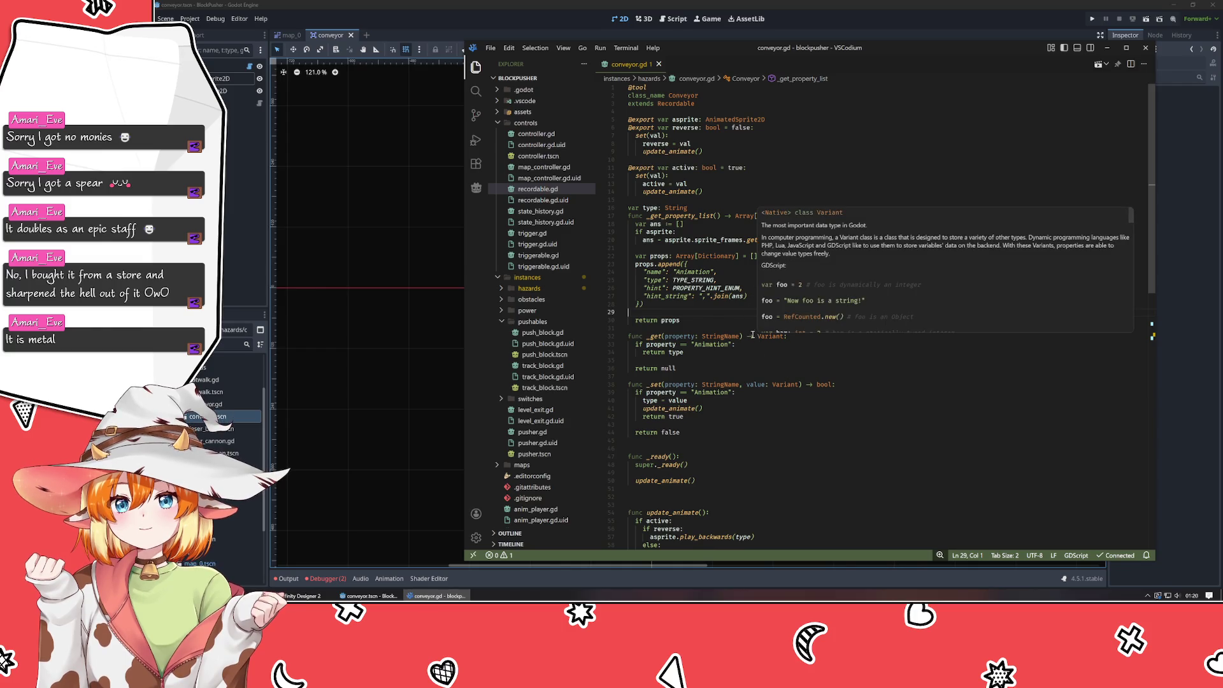
left_click(764, 459)
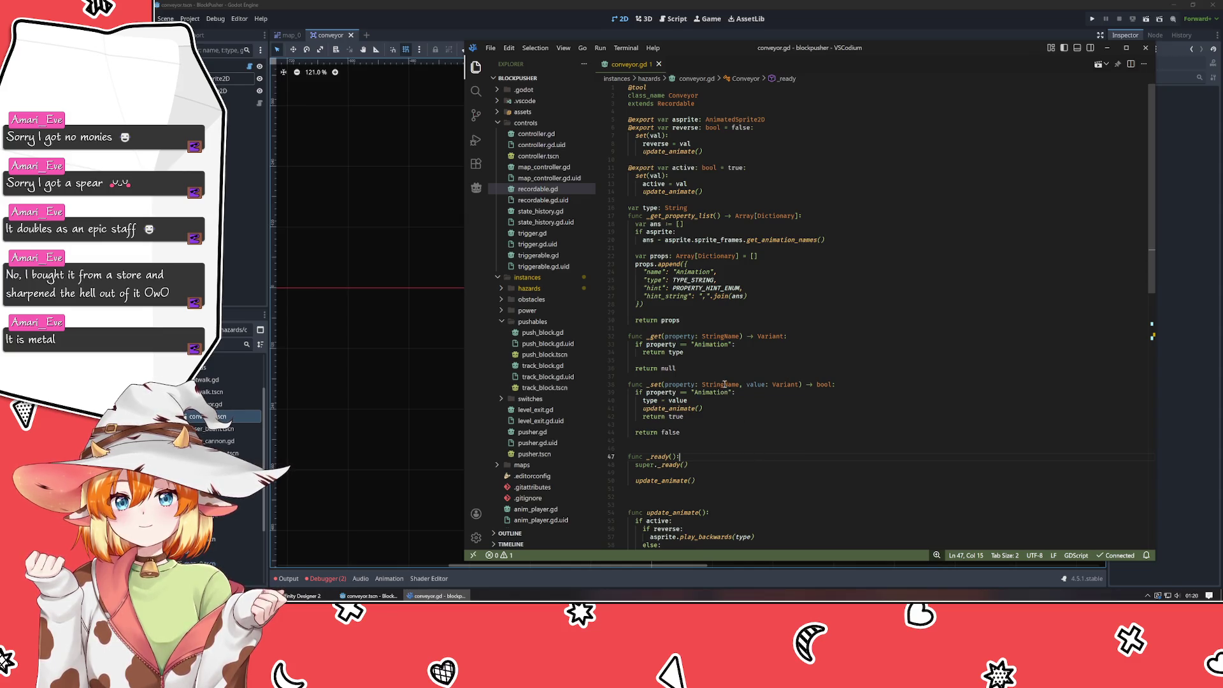
mouse_move(724, 384)
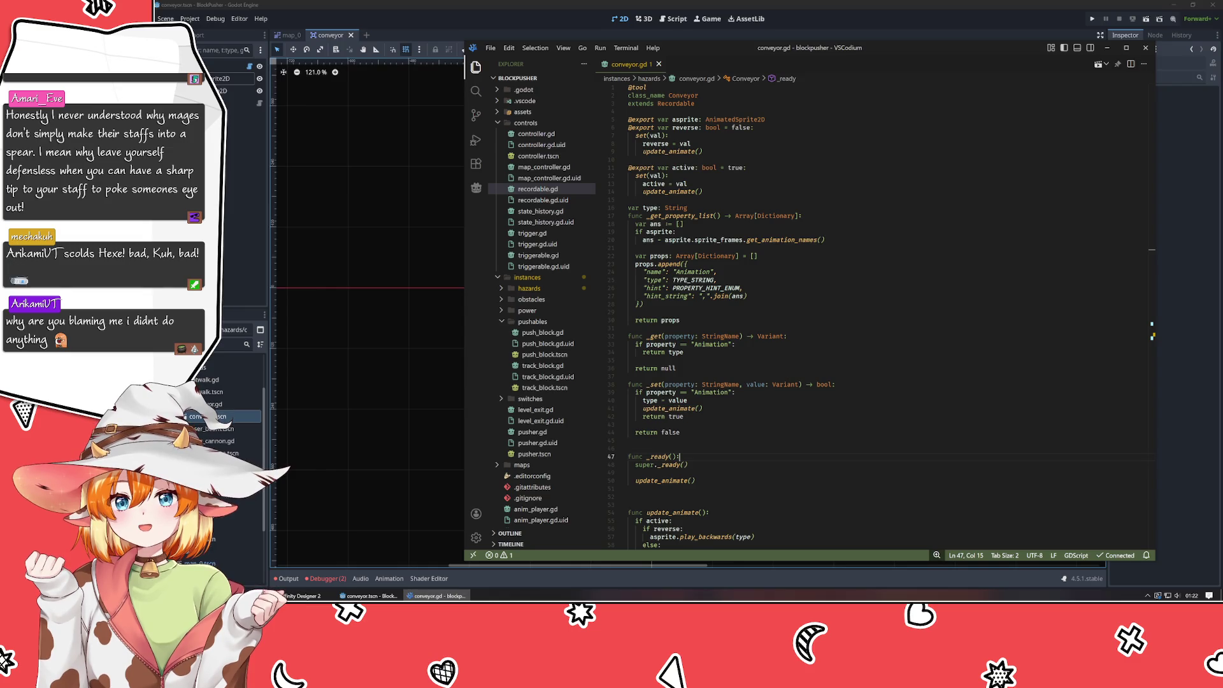
left_click(767, 408)
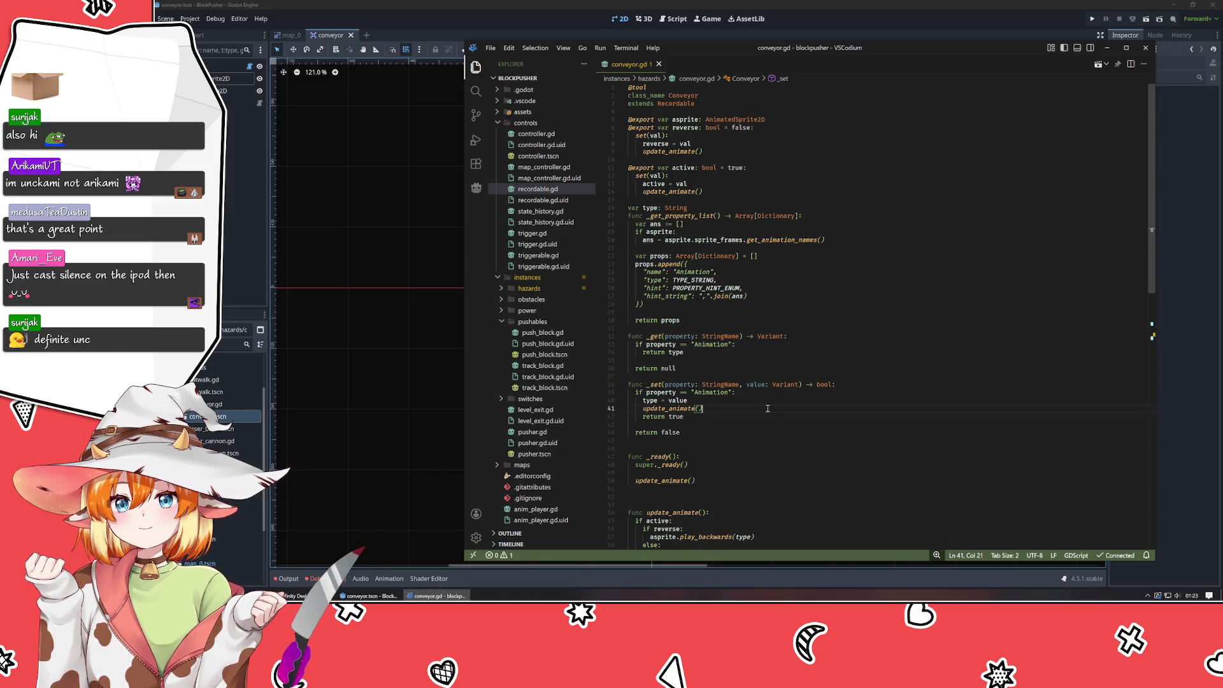
left_click(738, 455)
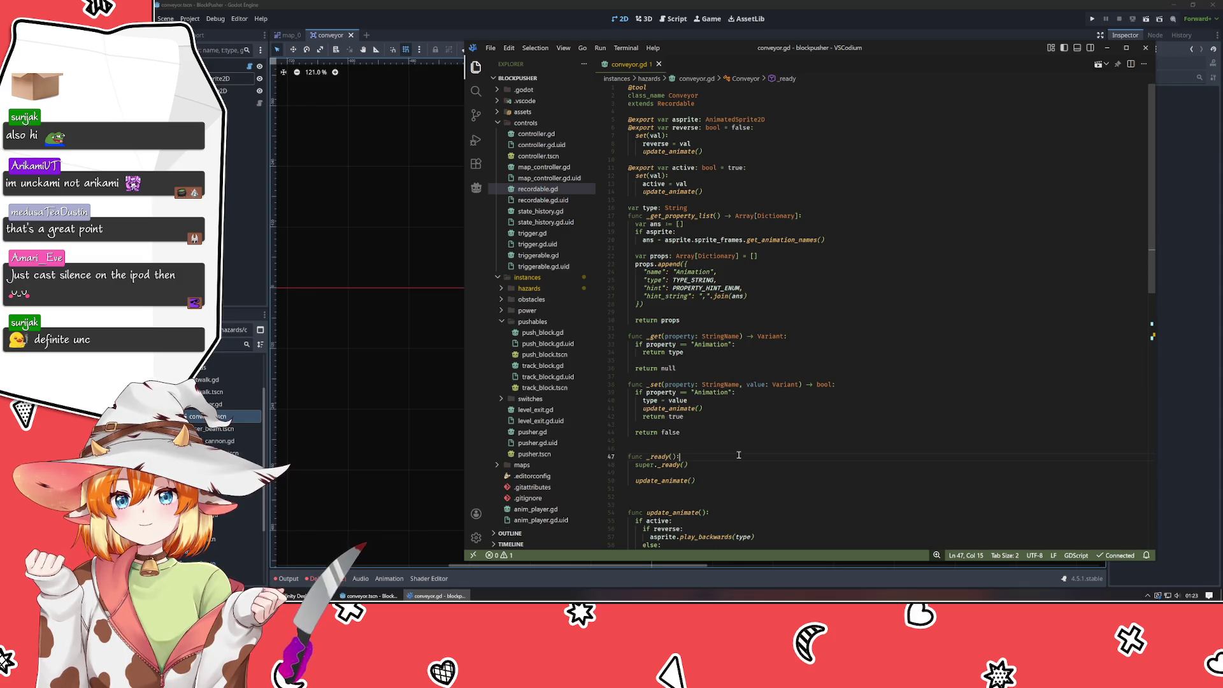
scroll(739, 455, "down", 5)
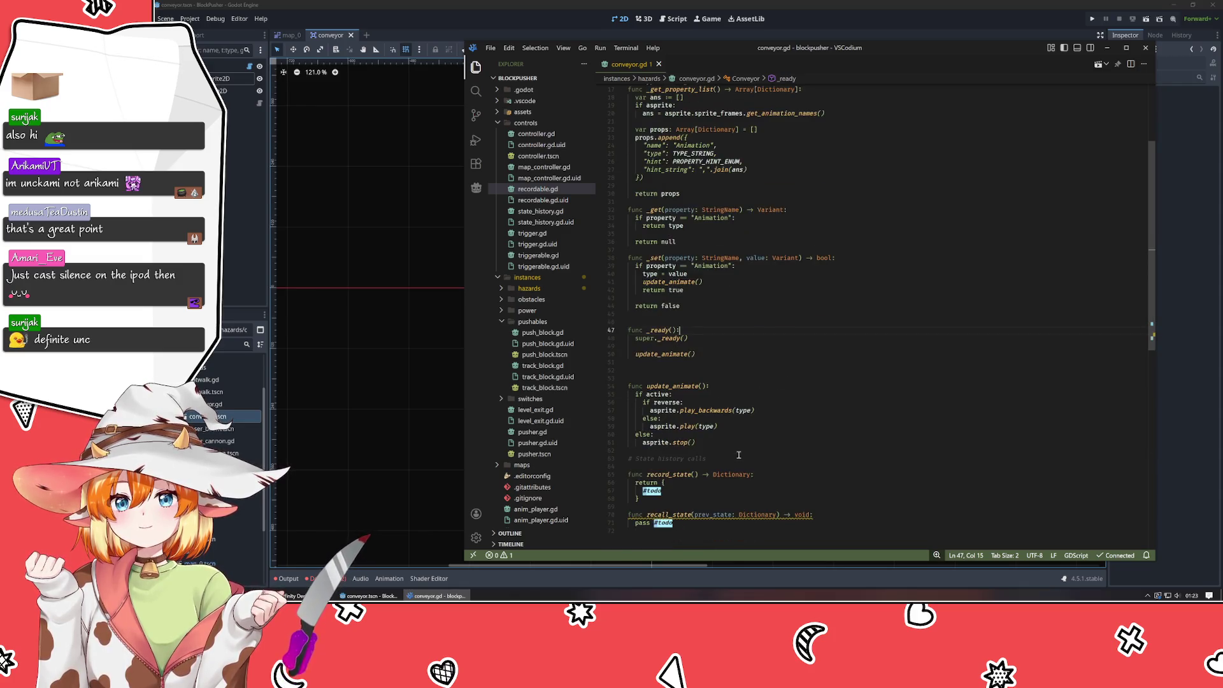
left_click(759, 356)
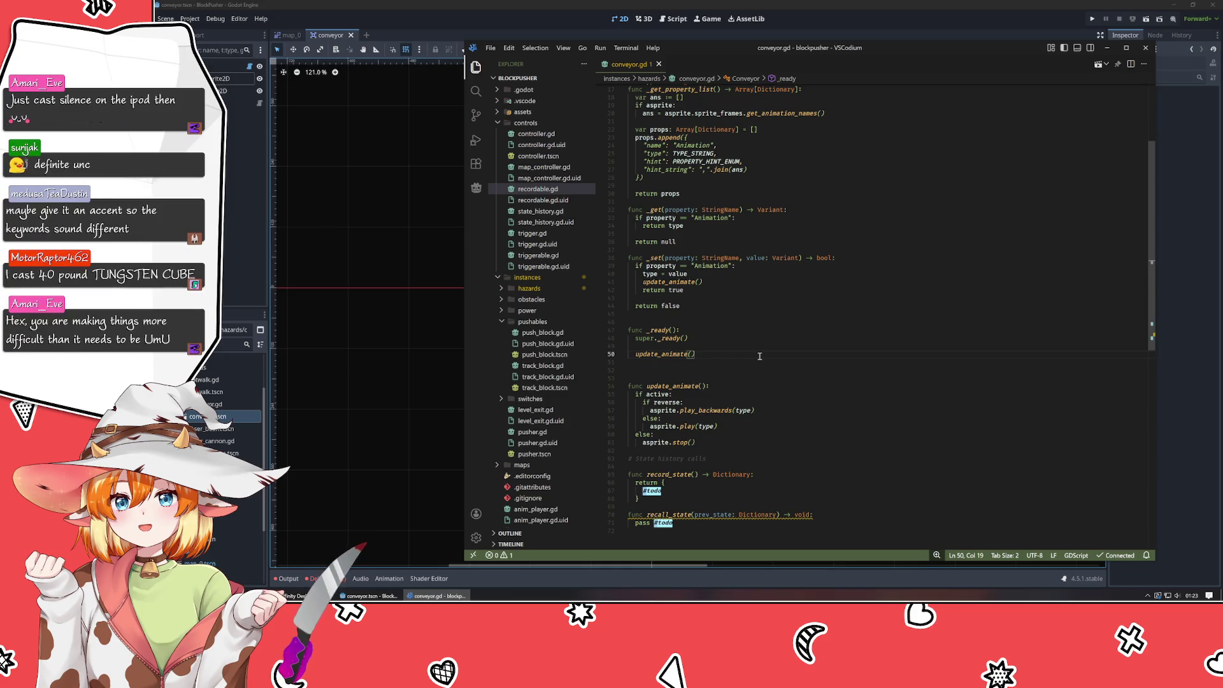
scroll(753, 308, "down", 3)
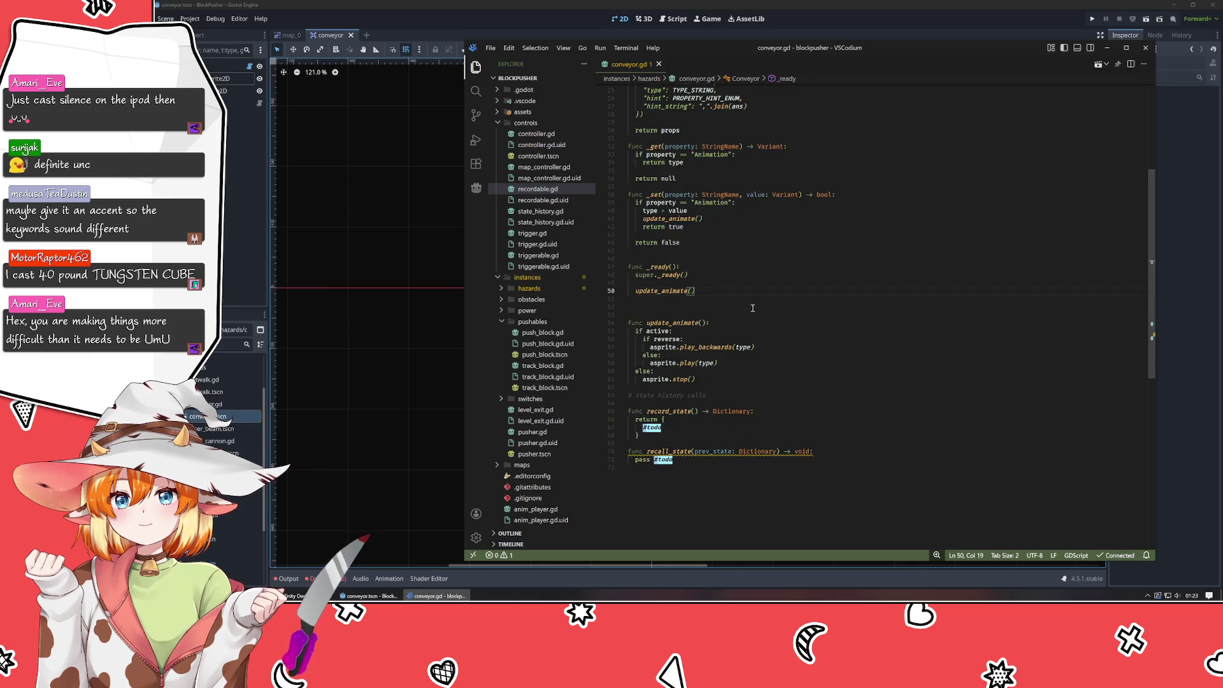